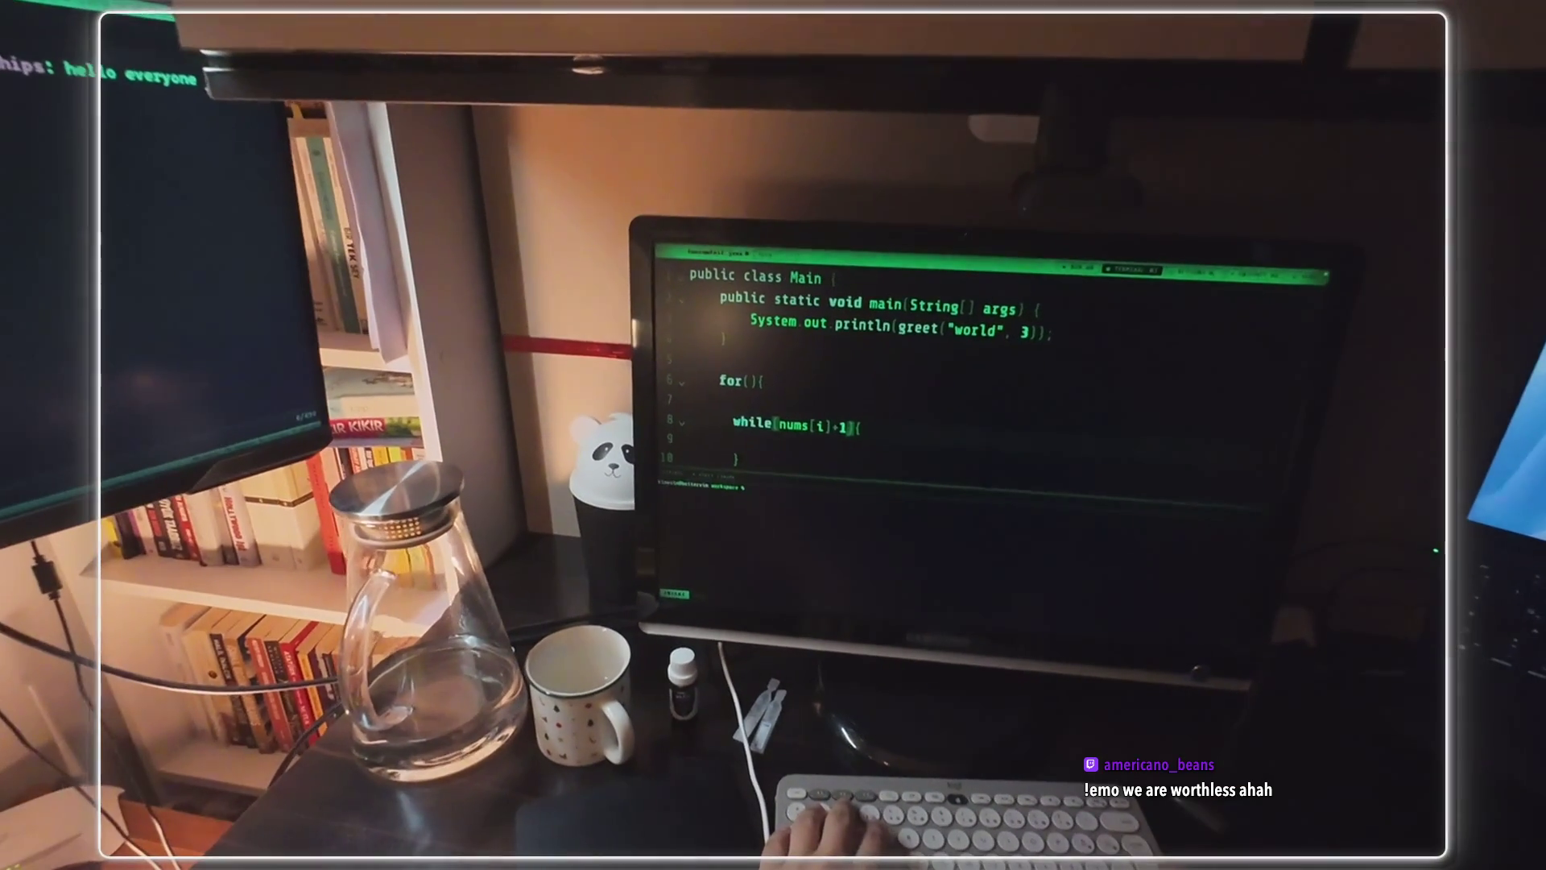
- Add 'counter++;' on line 9 inside the while loop
type("counte")
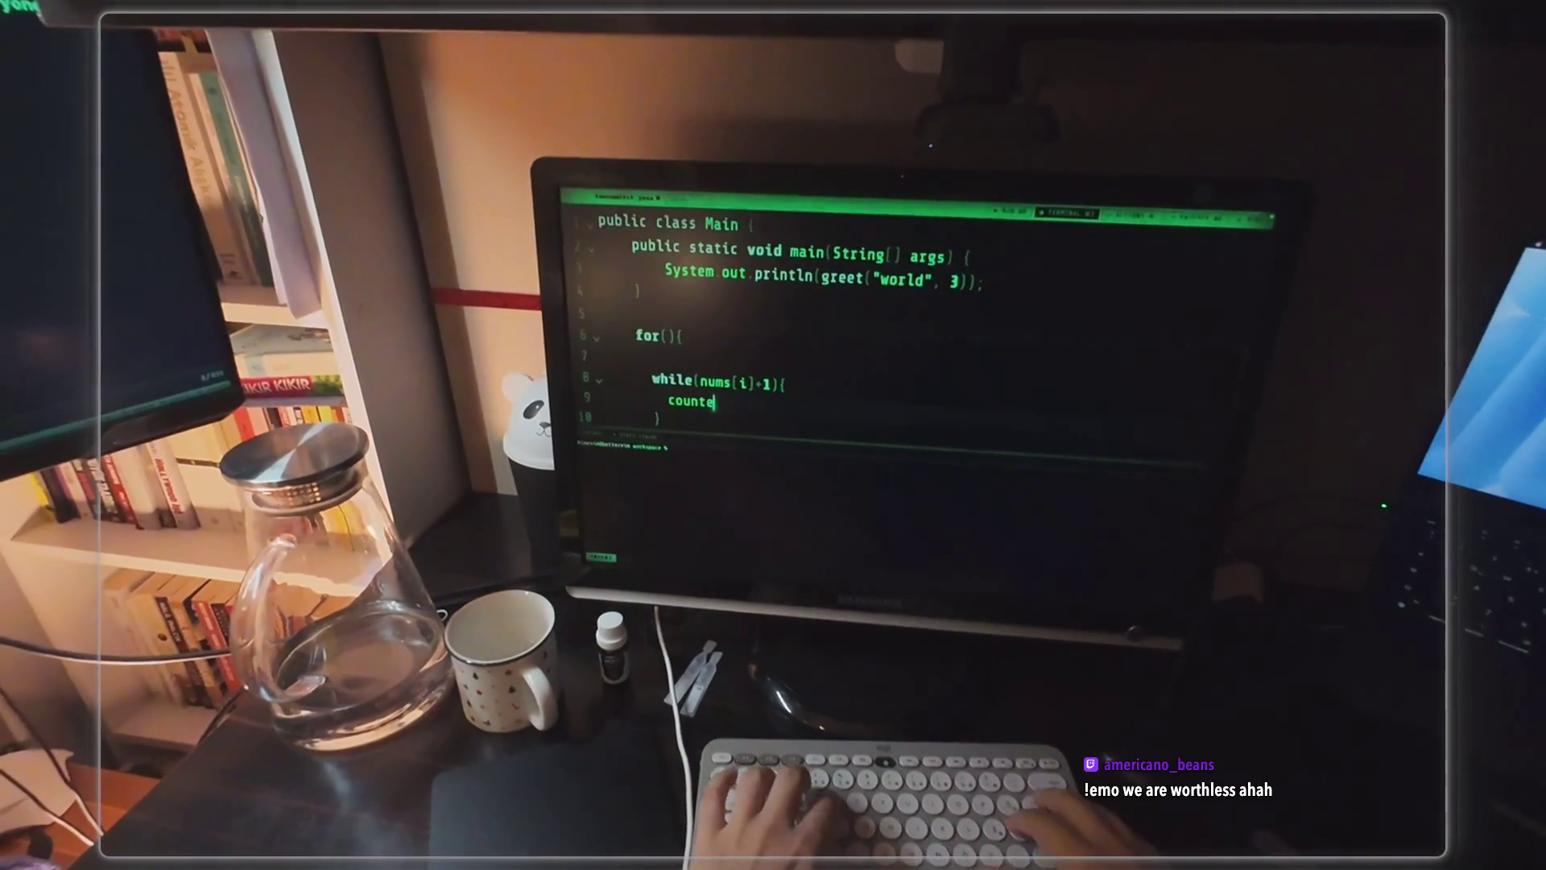
type("r++;")
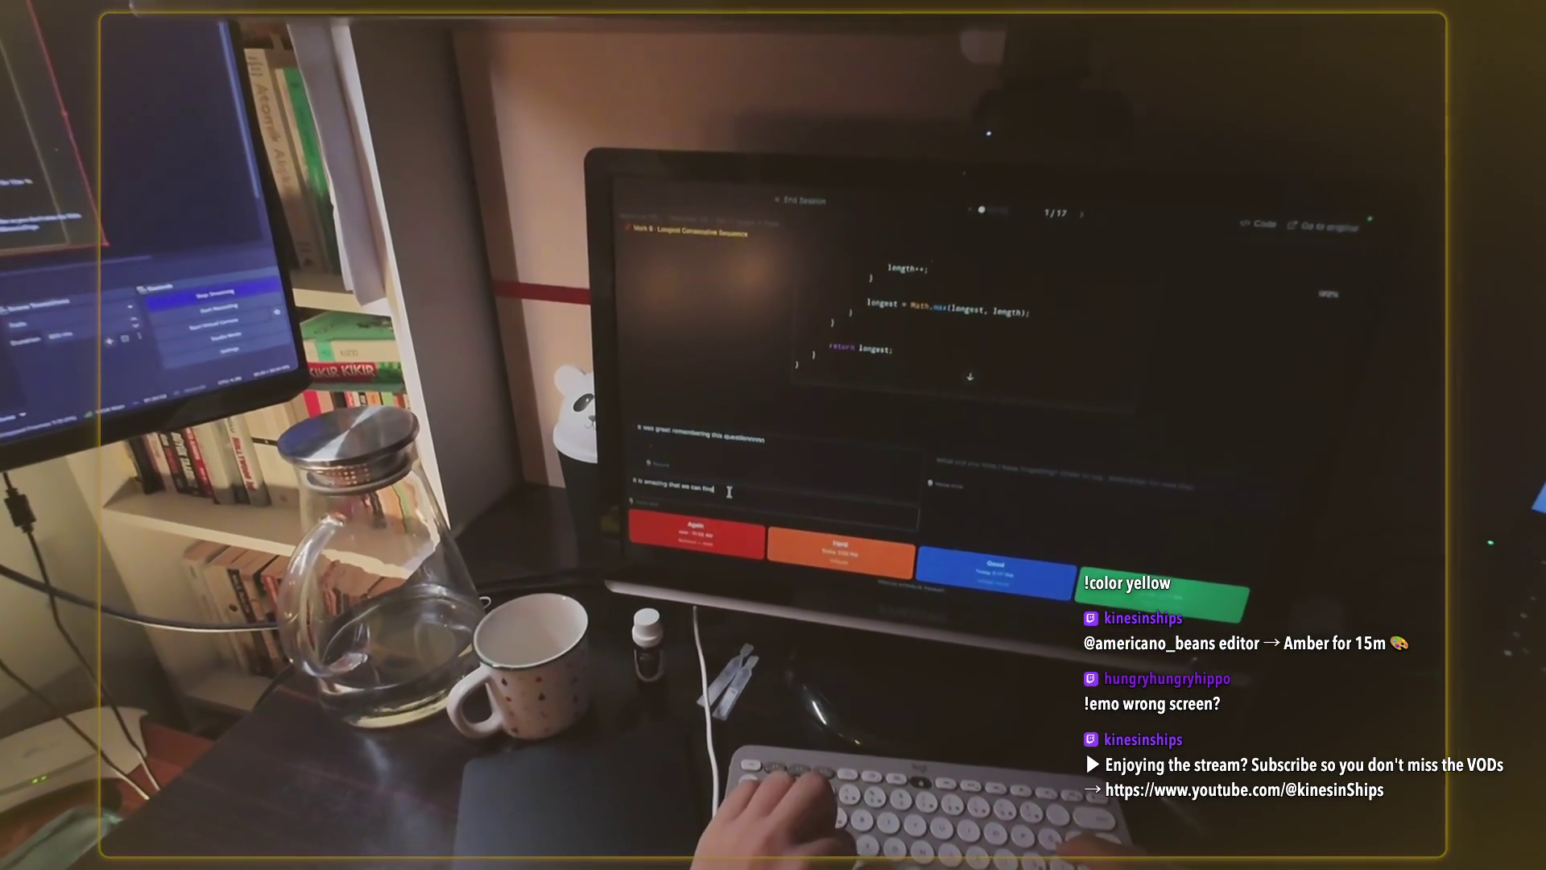
- Save a reflection note ending 'numbers in our set. like consecutiveness' on the card
type("wha")
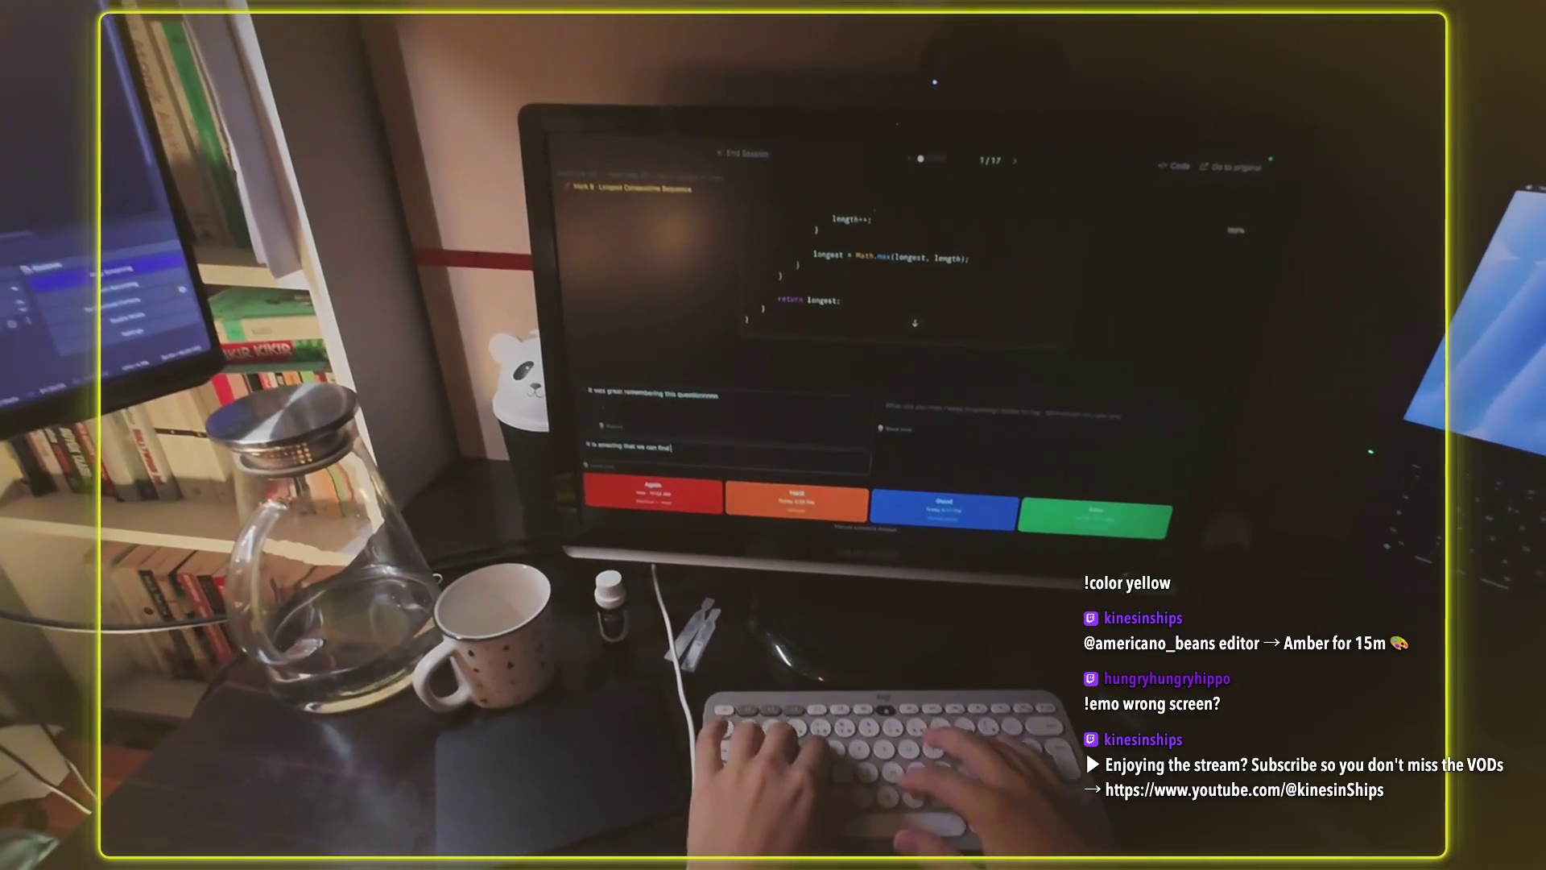
key("BackSpace")
key("BackSpace")
key("BackSpace")
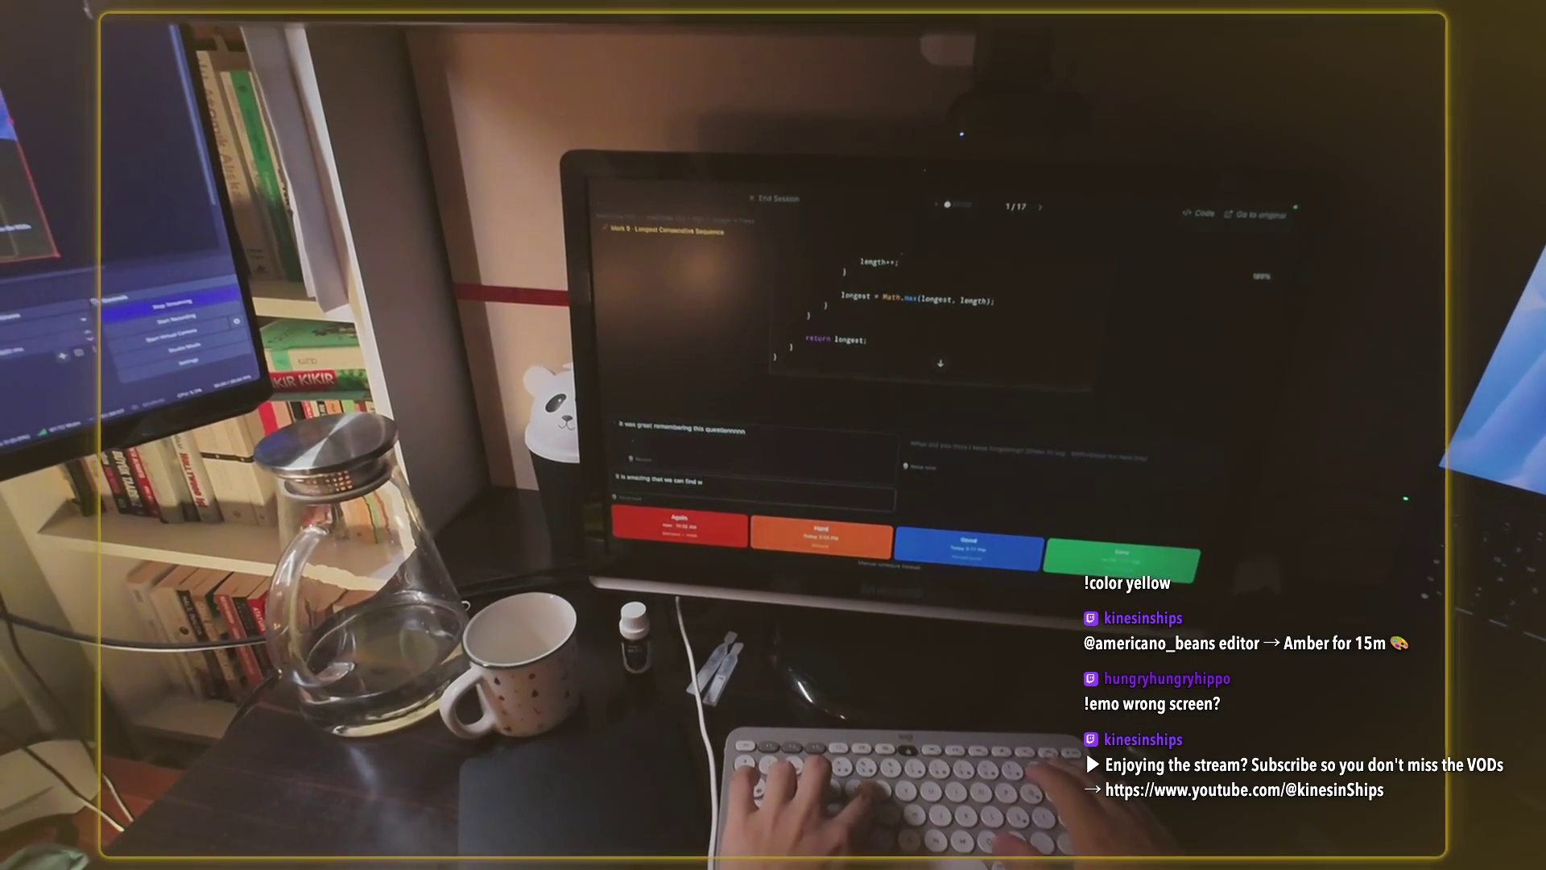
type("wi")
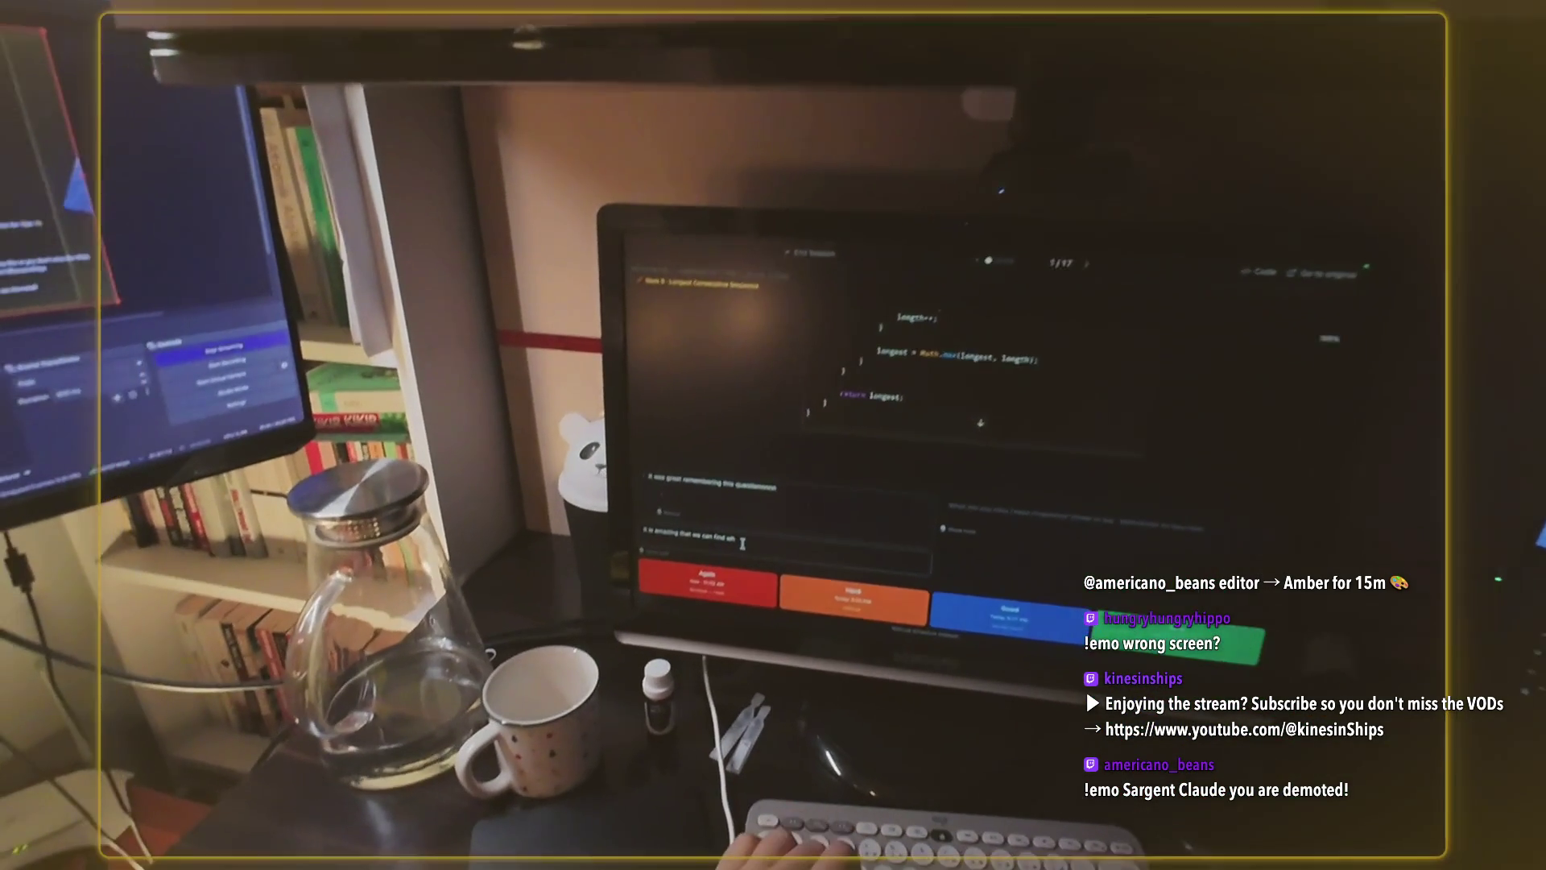
key("BackSpace")
key("BackSpace")
key("BackSpace")
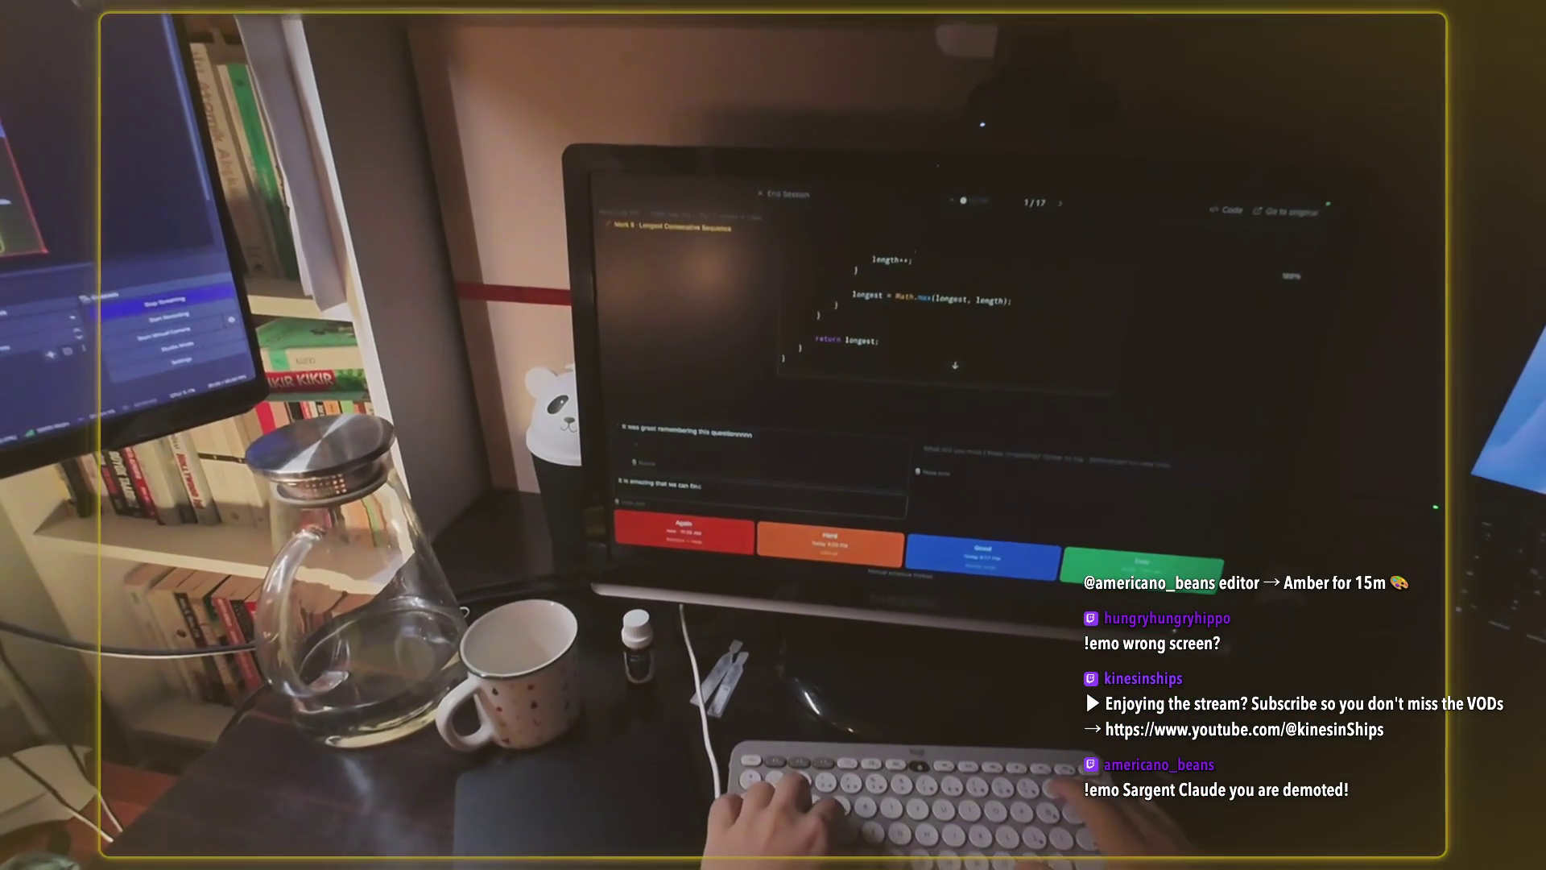
key("BackSpace")
key("BackSpace")
key("BackSpace")
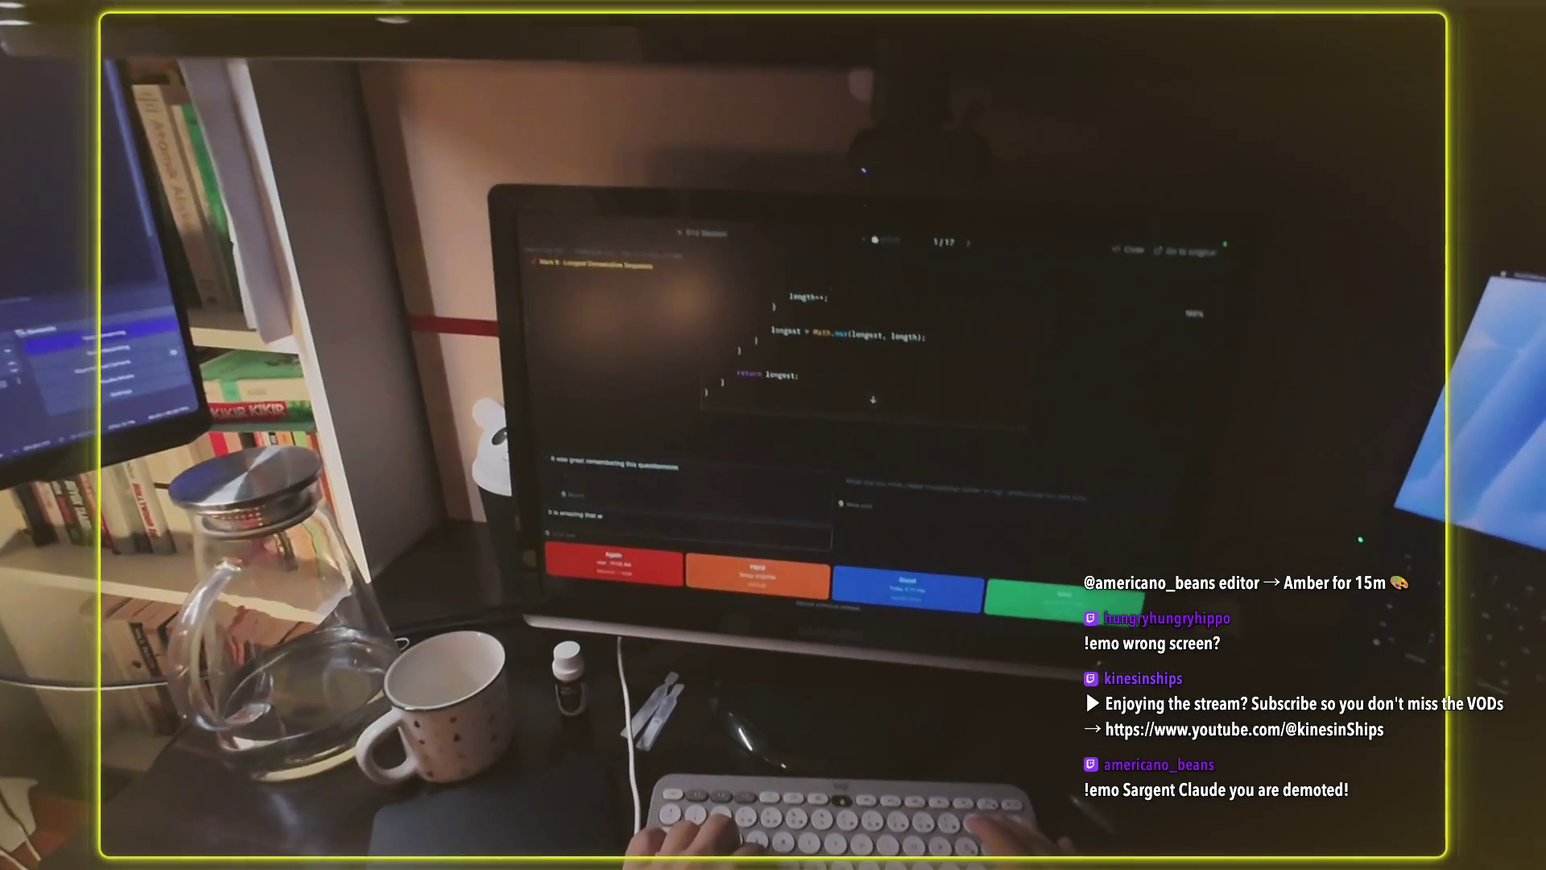
type("way")
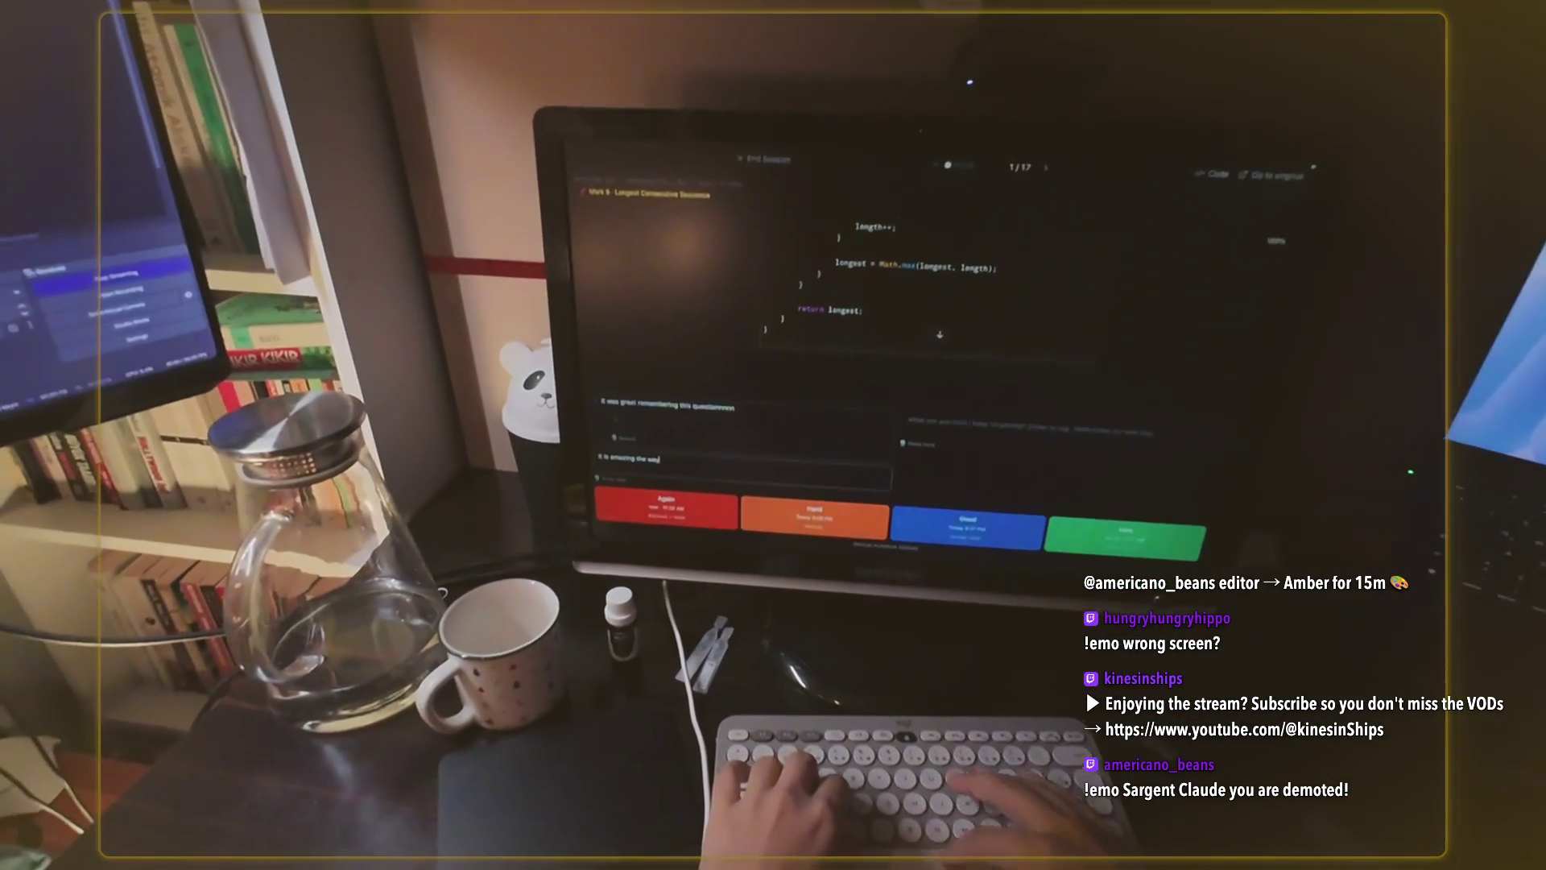
type(" we look num")
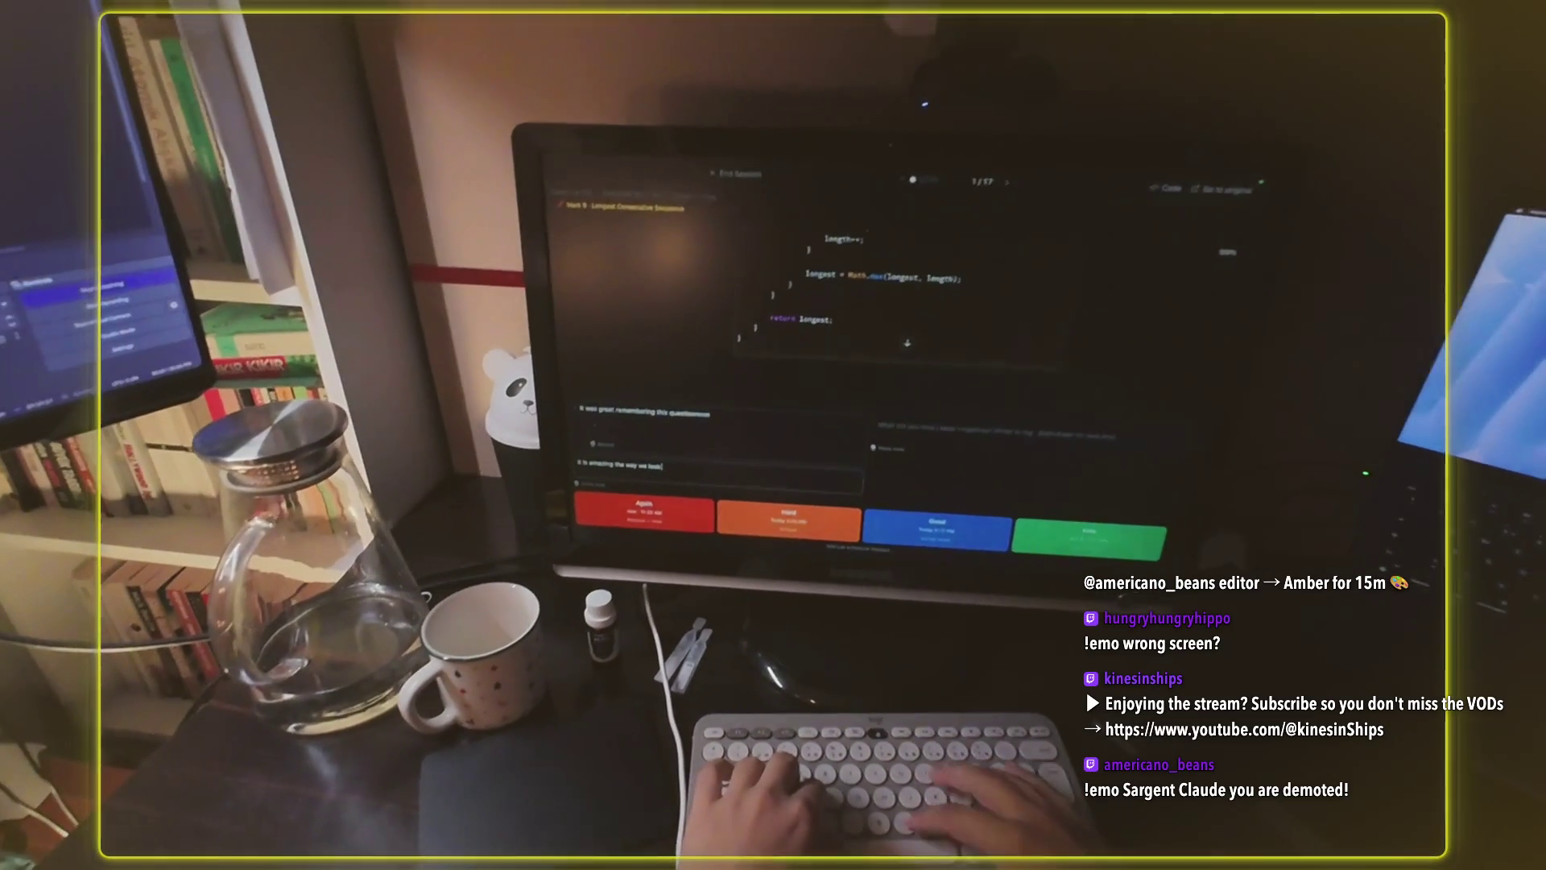
key("BackSpace")
key("BackSpace")
key("BackSpace")
type("at it")
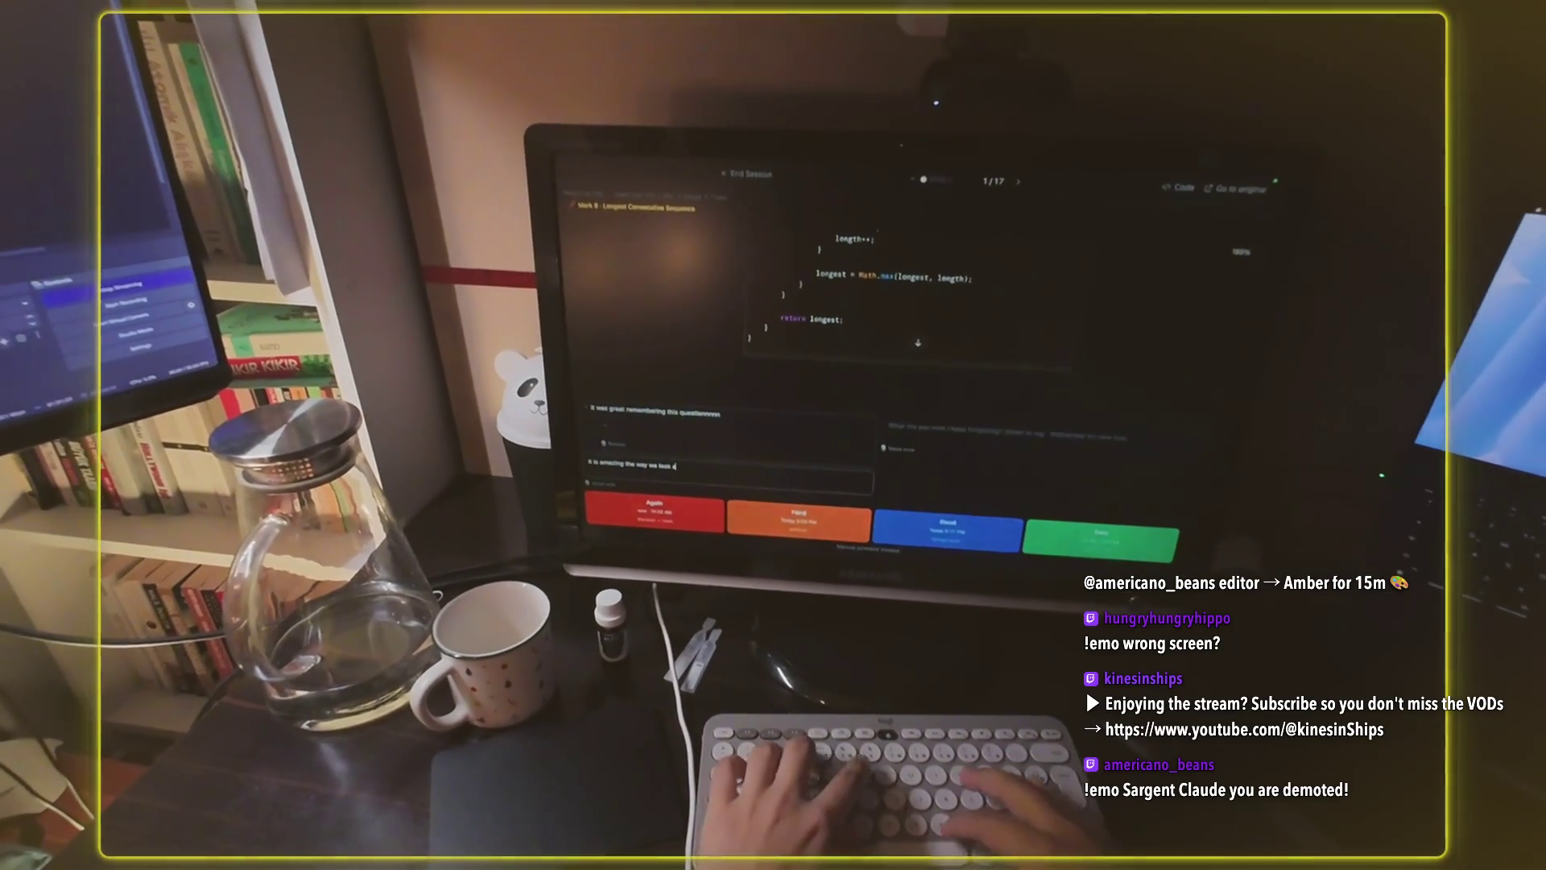
key("BackSpace")
key("BackSpace")
type("numbers in")
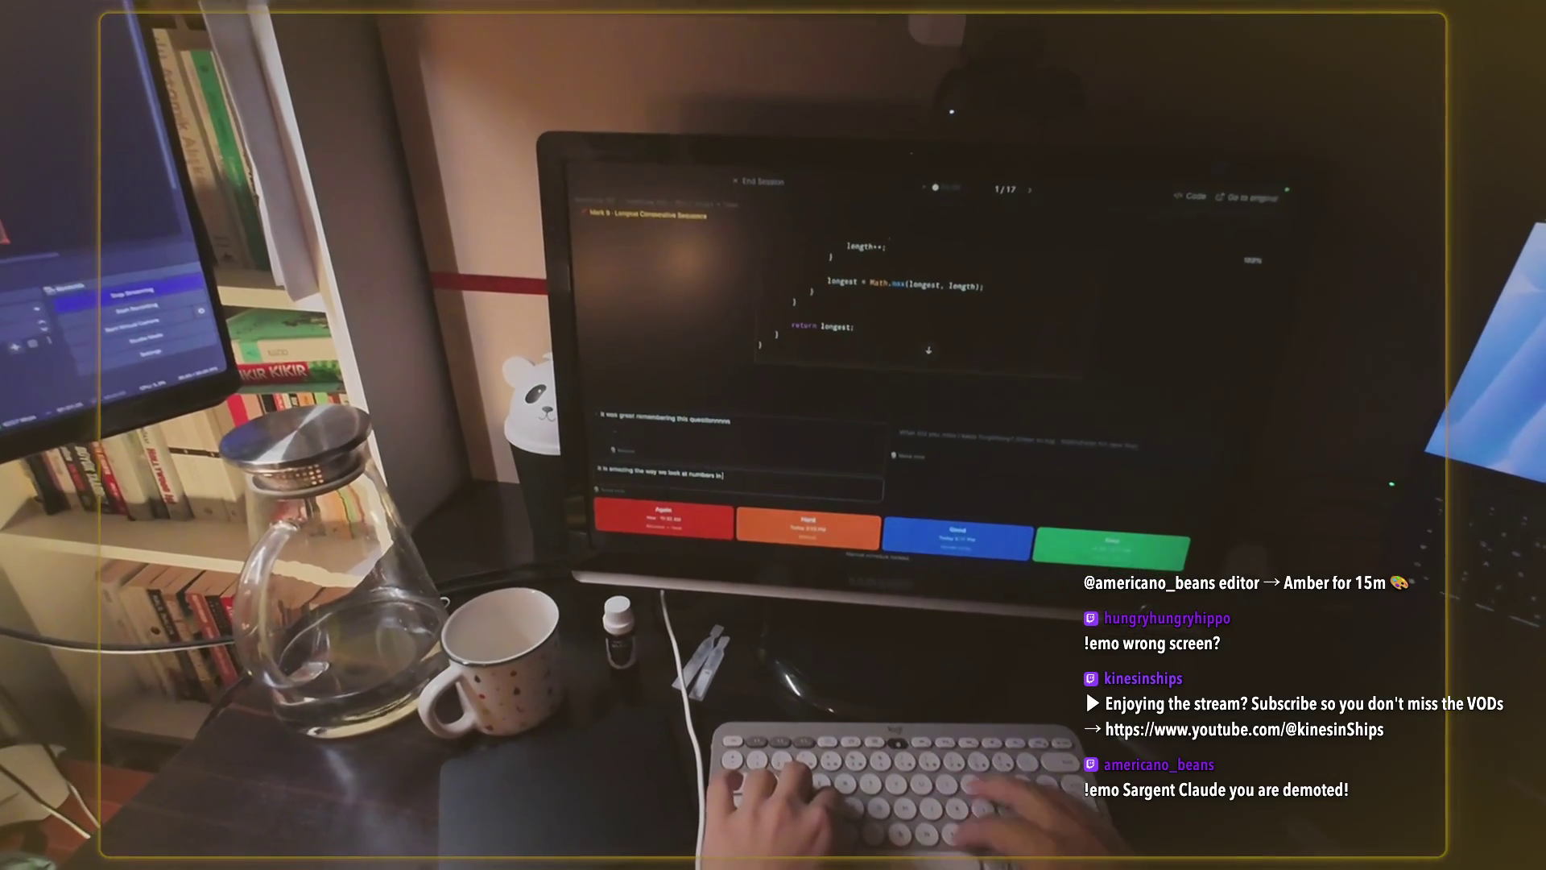
type(" our set")
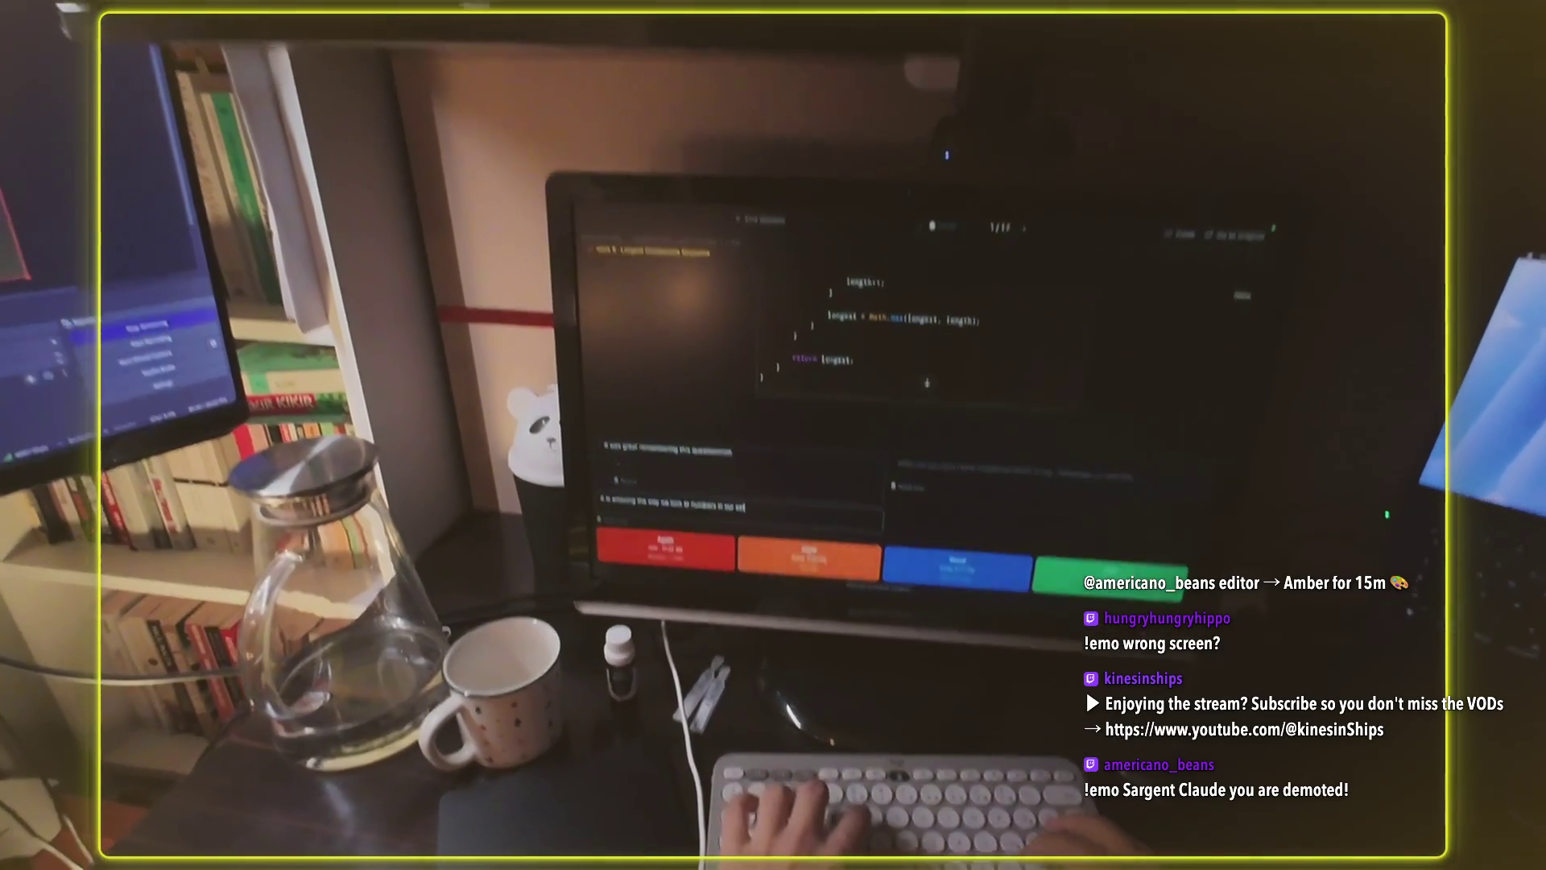
type(". like c")
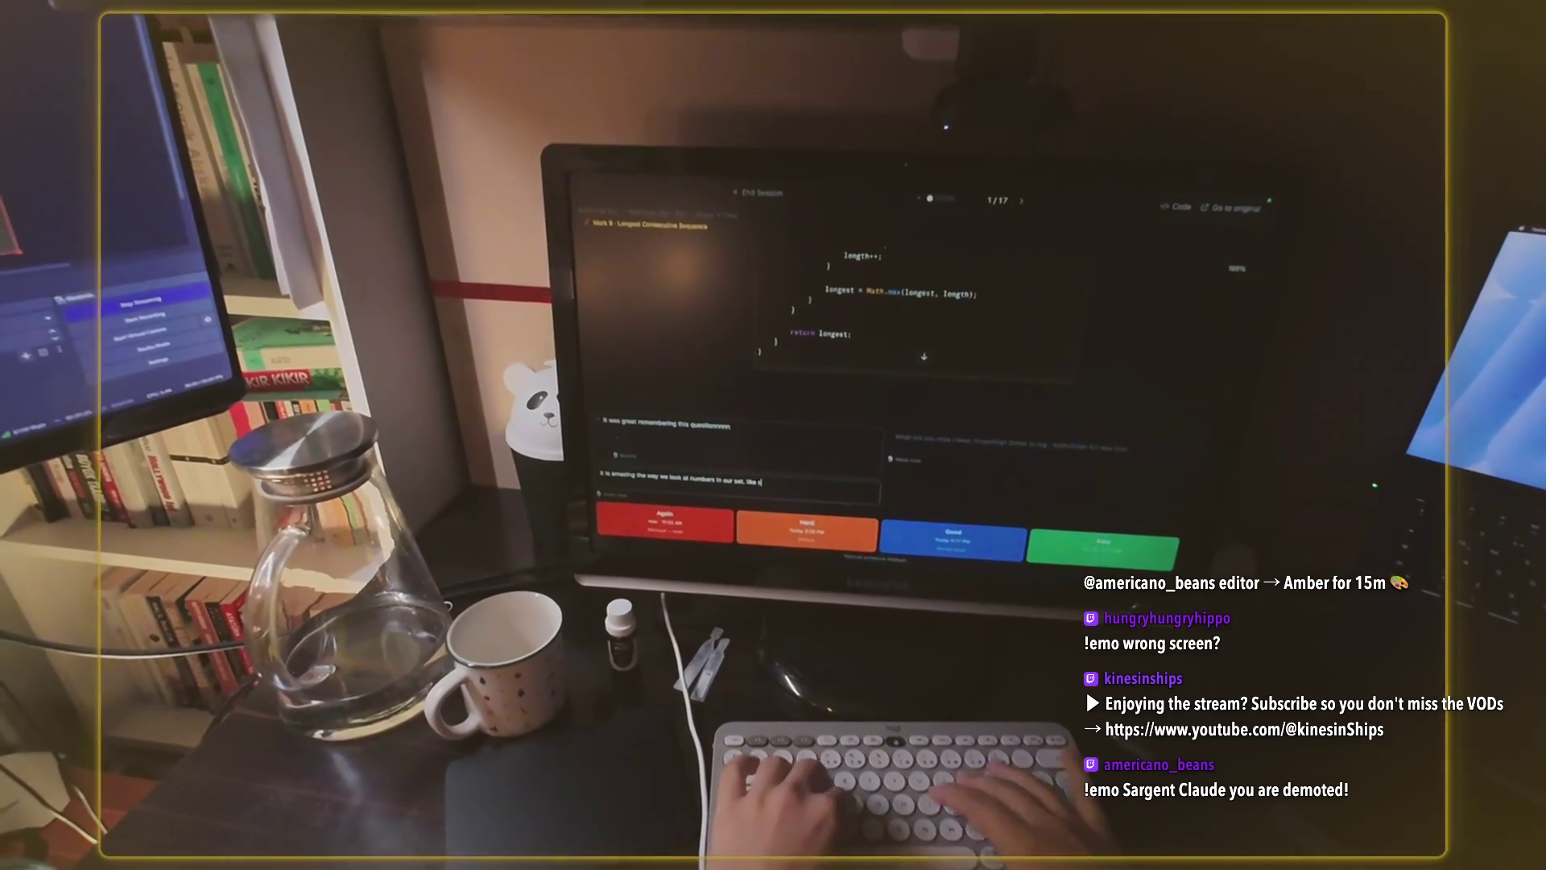
type("onsecutiveness")
key("Return")
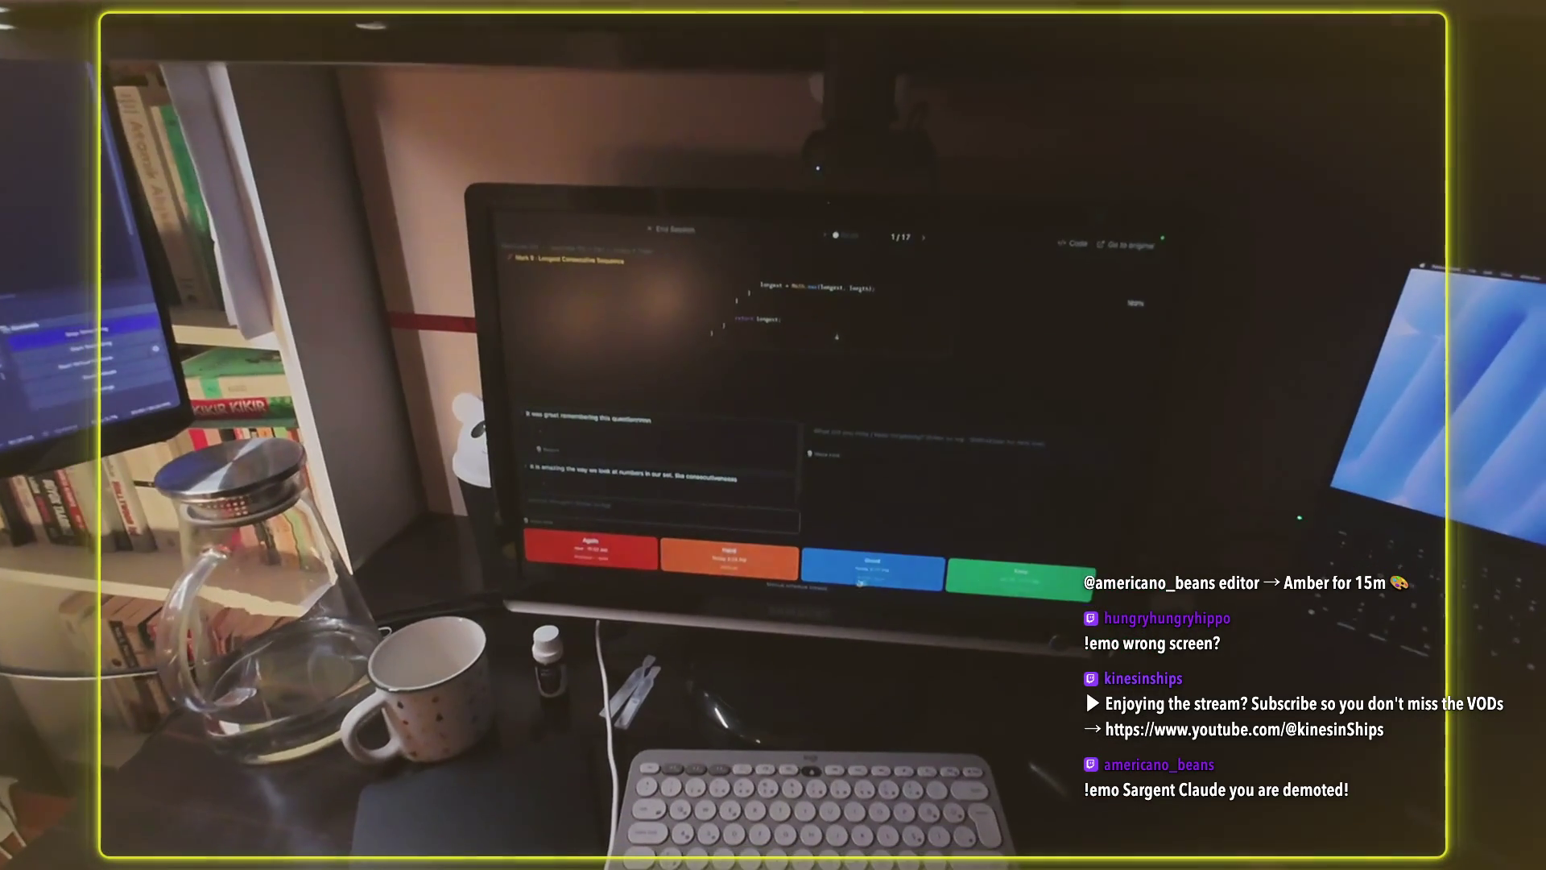
- Rate the Longest Consecutive Sequence card to advance to Valid Sudoku (2/17)
left_click(868, 571)
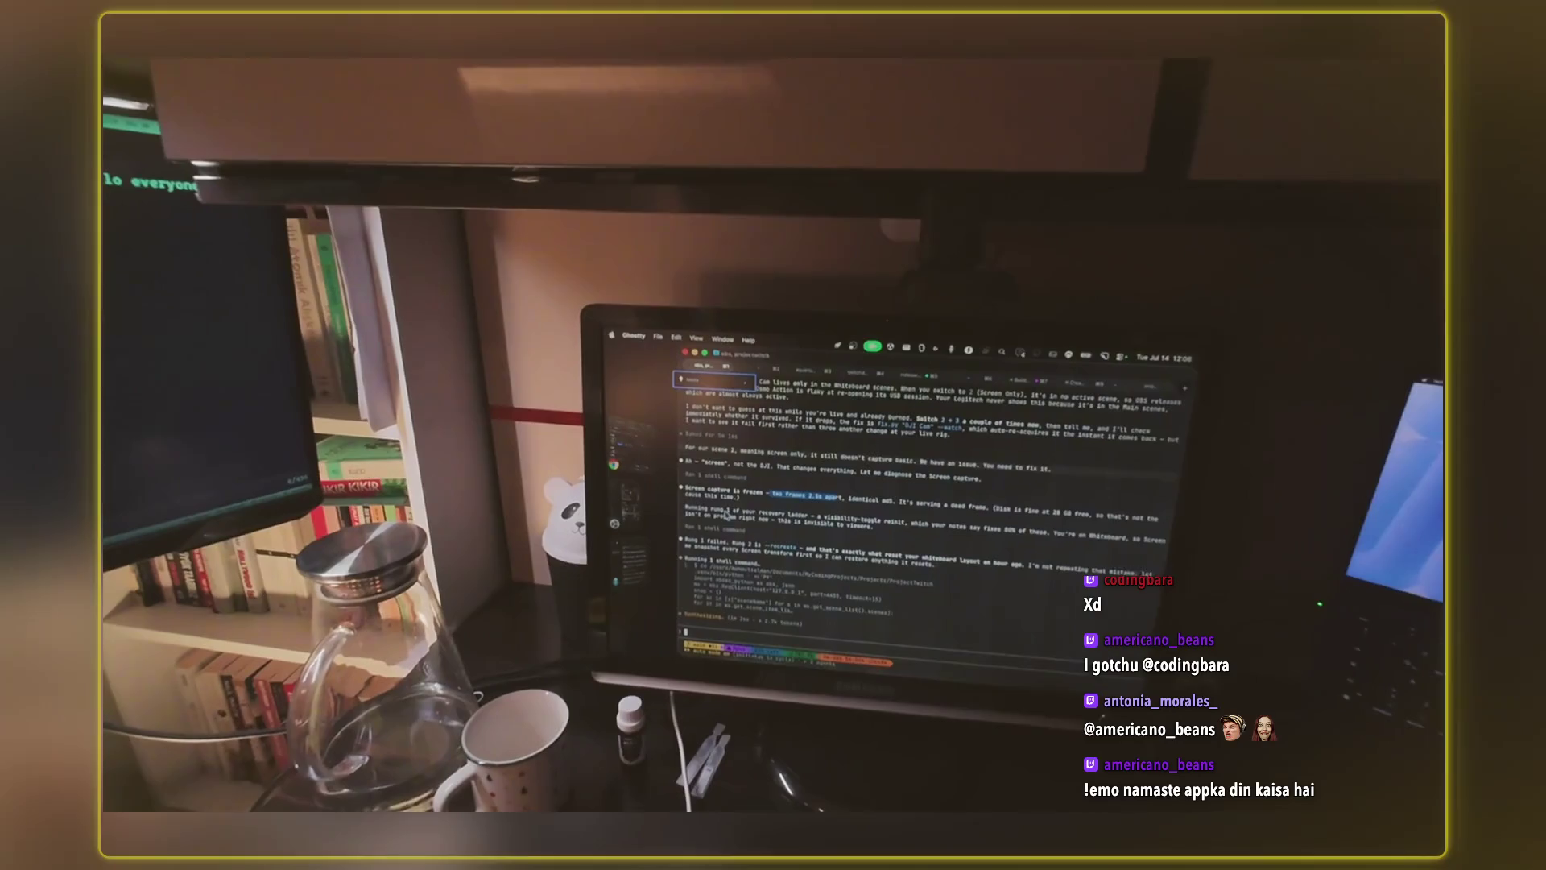
- Copy four excerpts of Claude's recovery notes, including the layout-preserved remark
left_click_drag(791, 504, 838, 510)
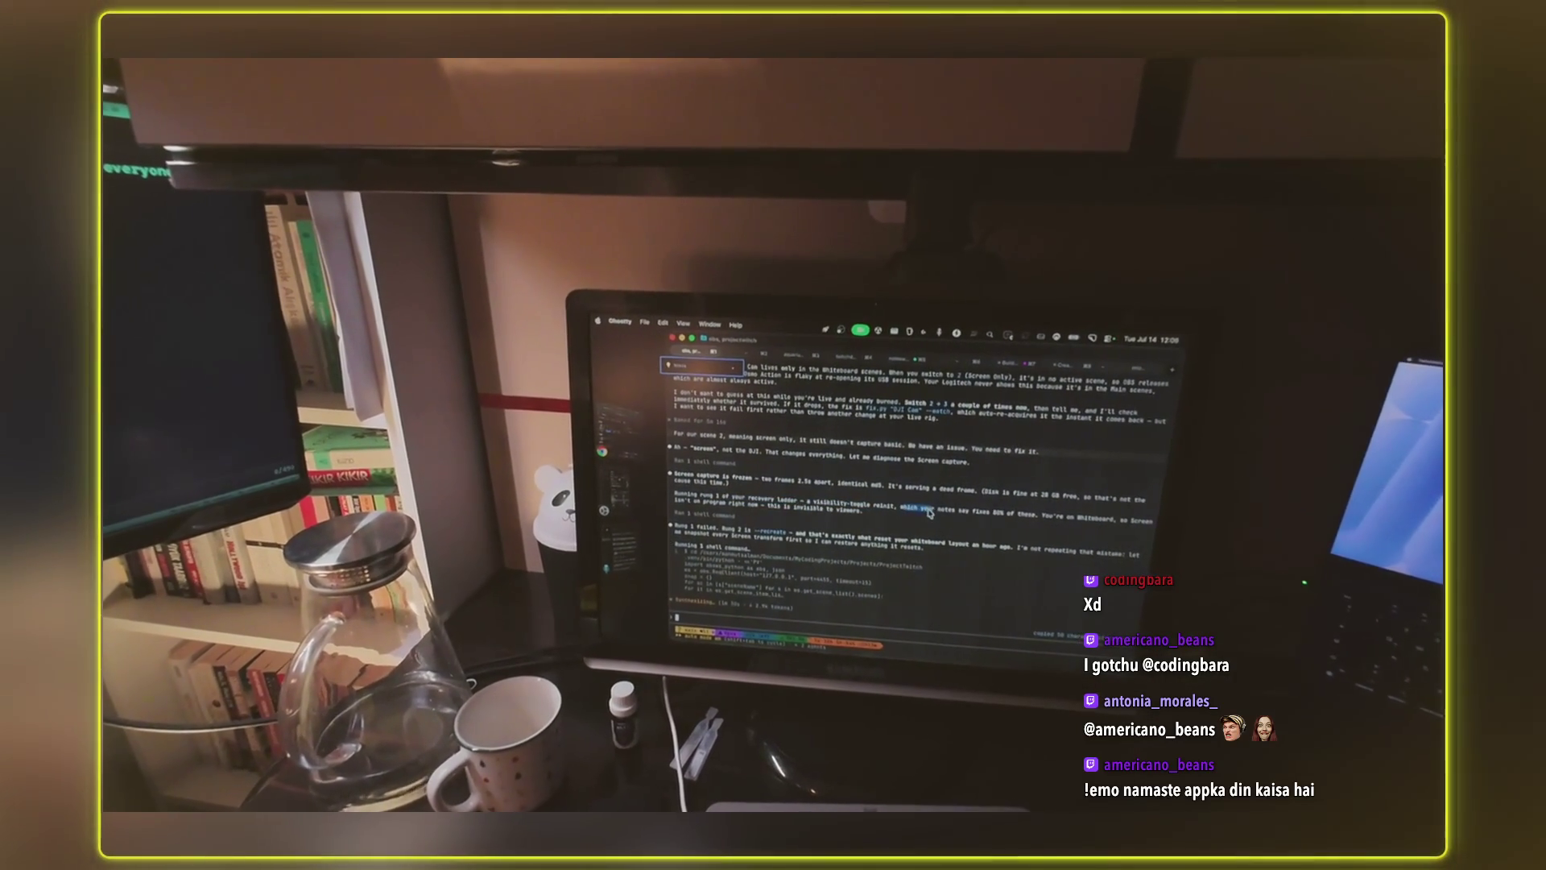
left_click_drag(955, 515, 967, 520)
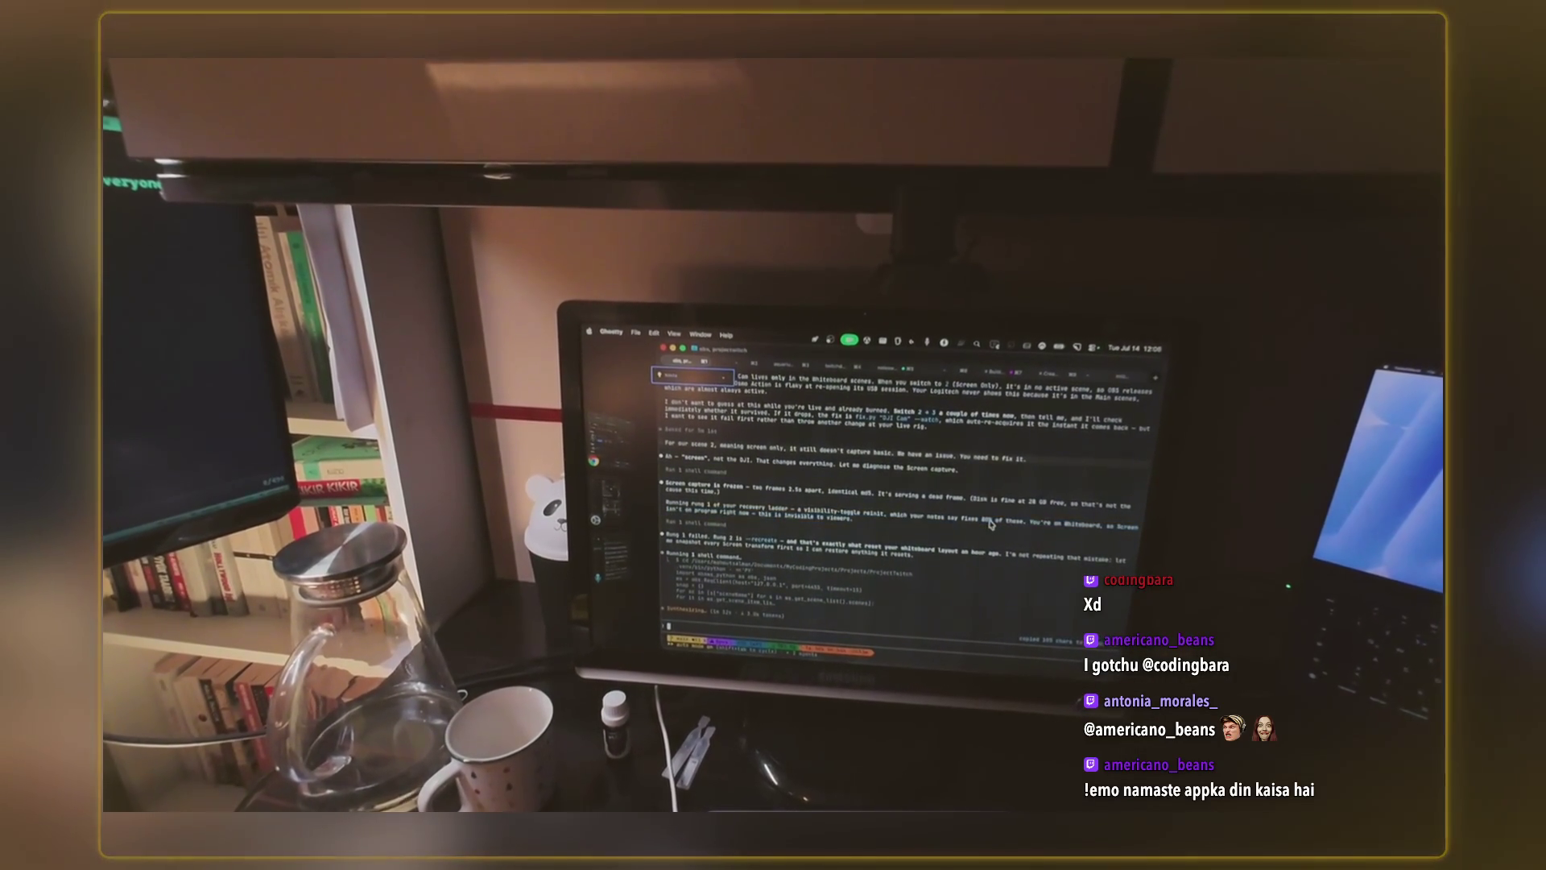
left_click_drag(1026, 529, 1080, 532)
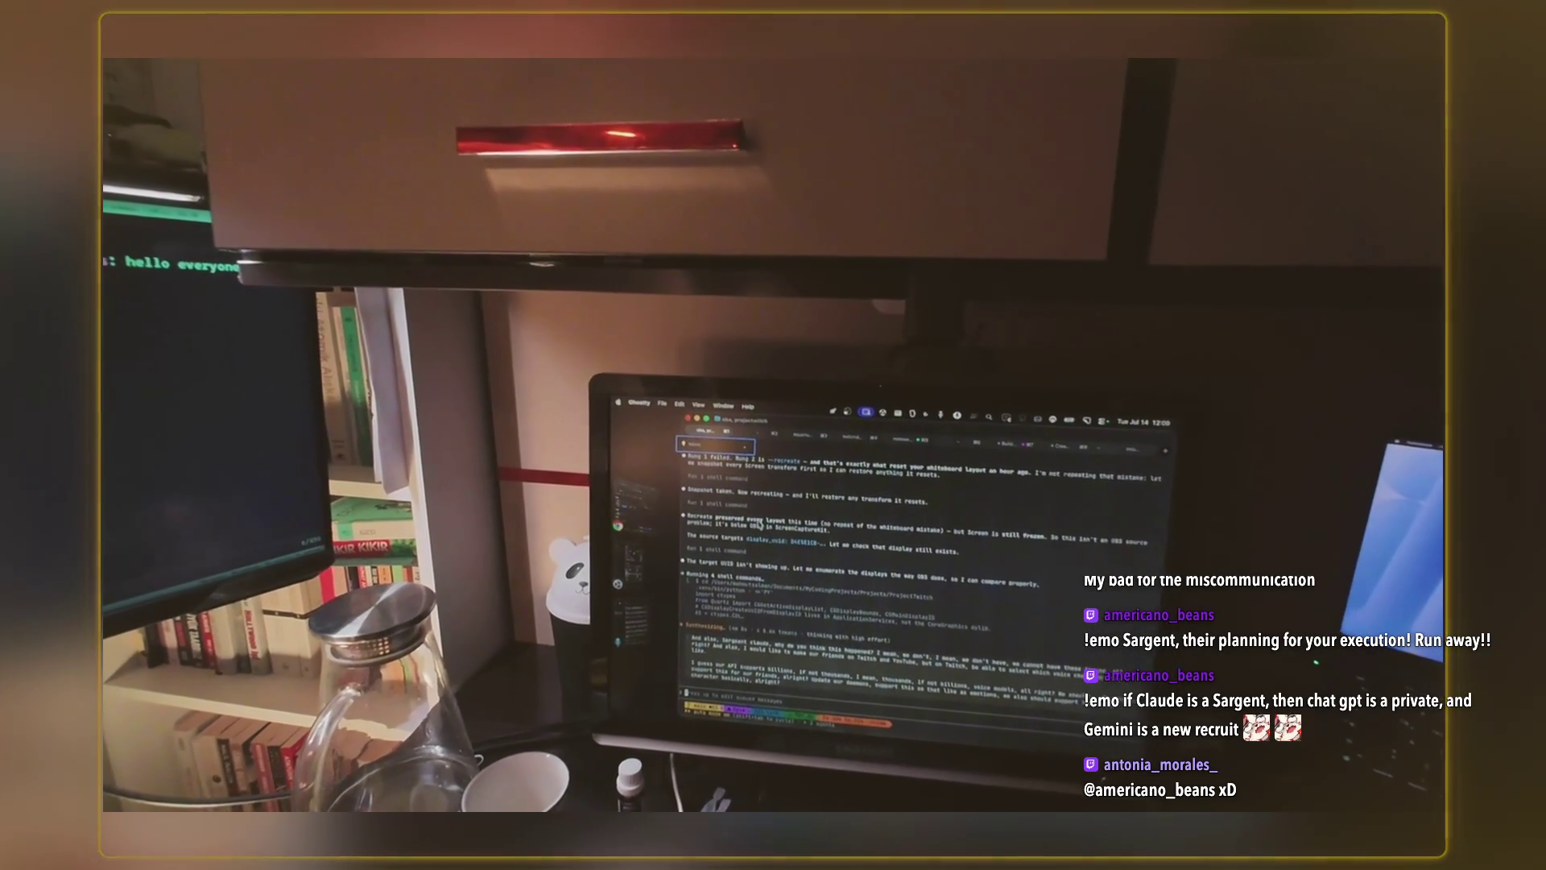
left_click_drag(773, 525, 954, 522)
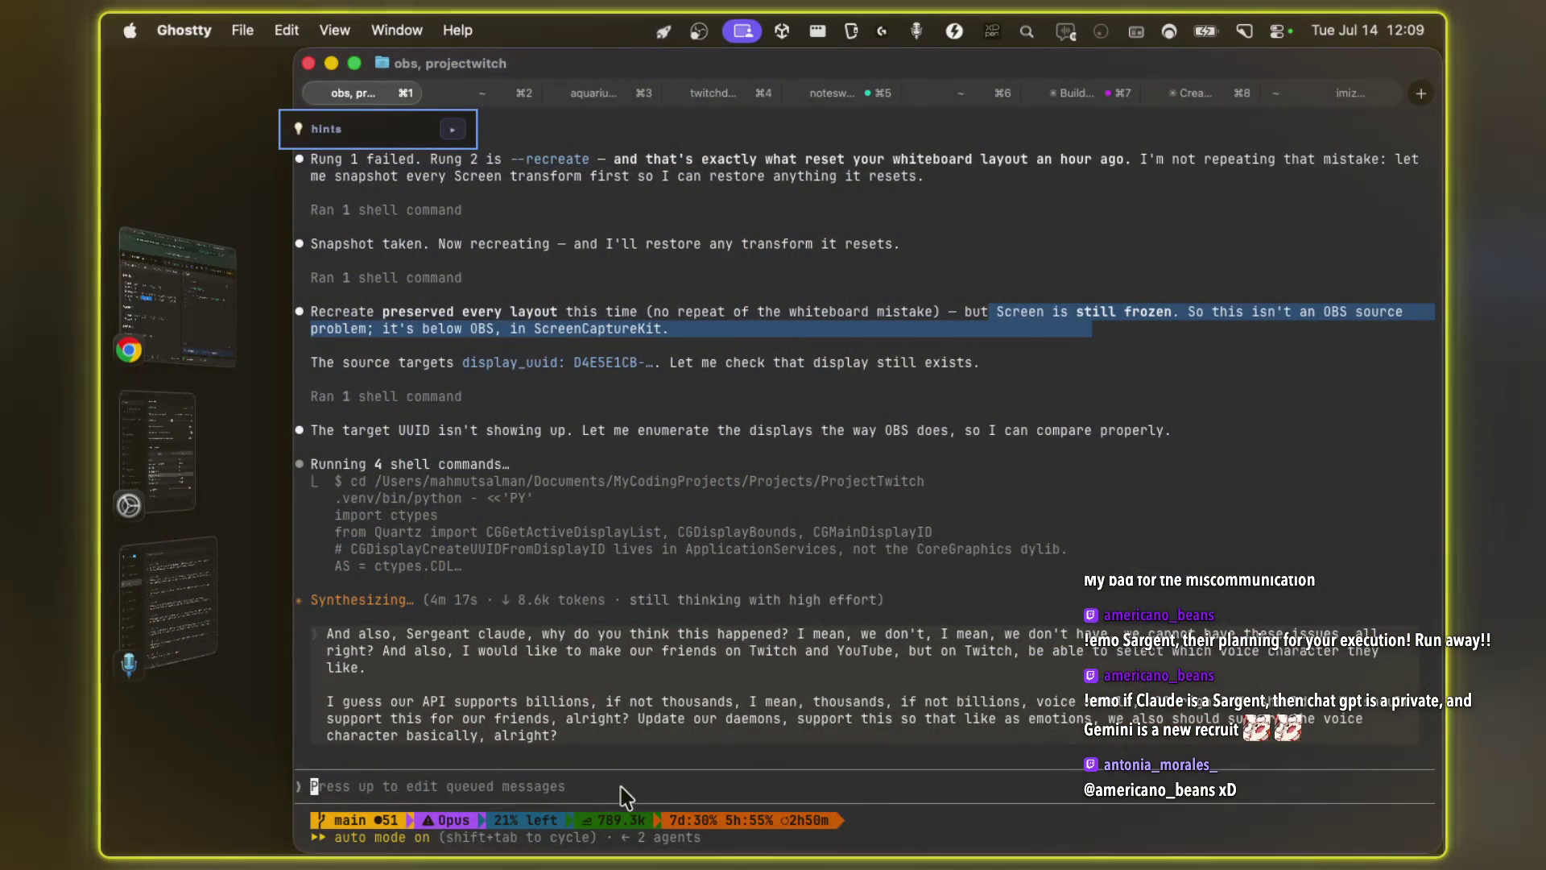
- Start voice dictation and bring the Ghostty terminal back into focus
key("fn")
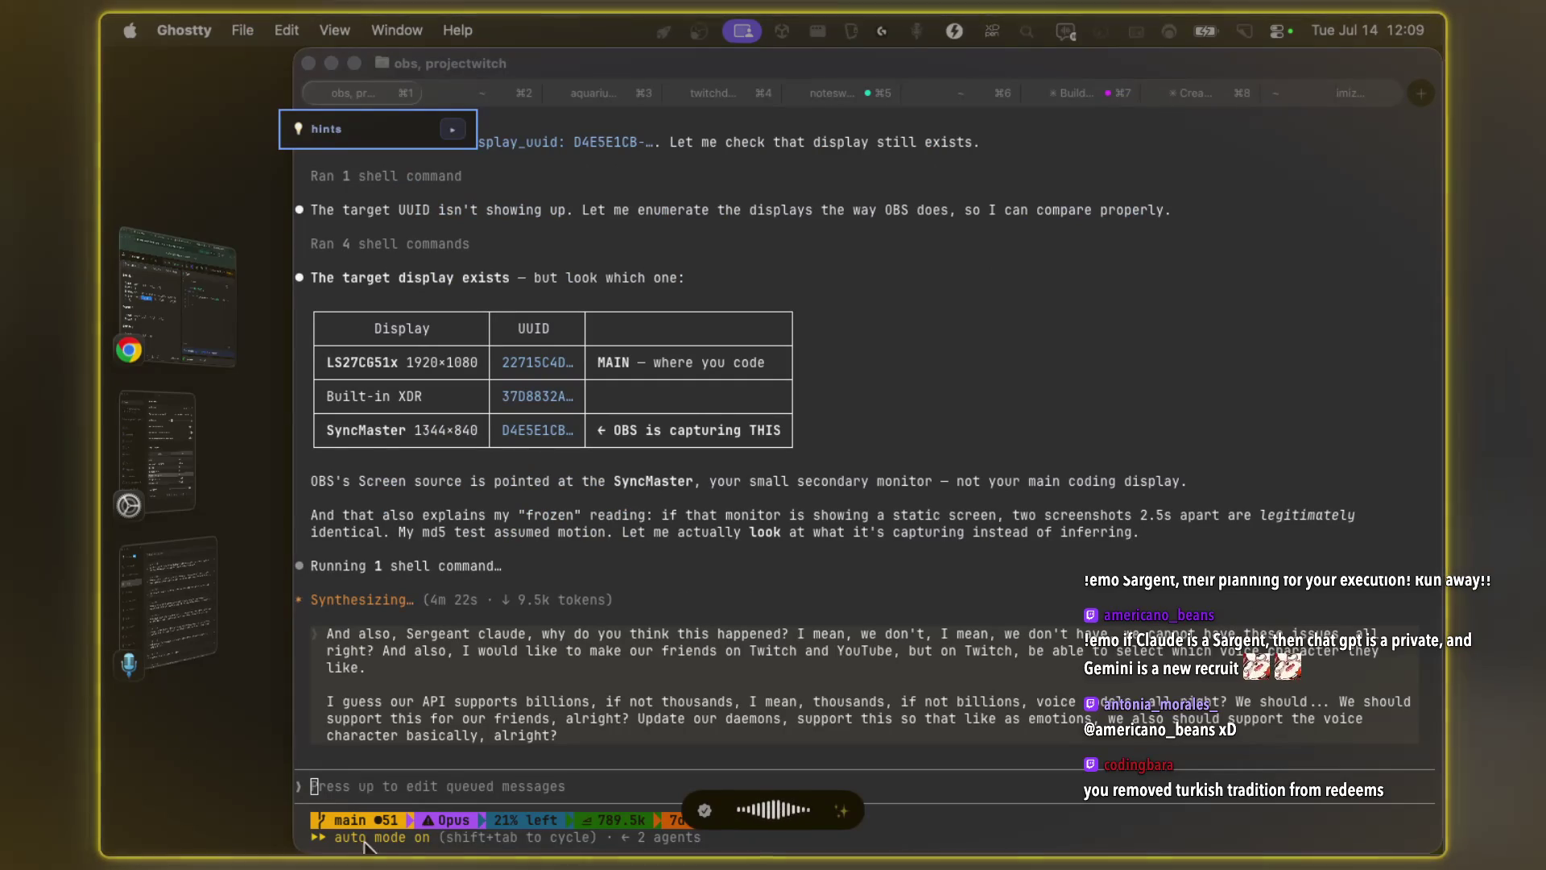
left_click(581, 791)
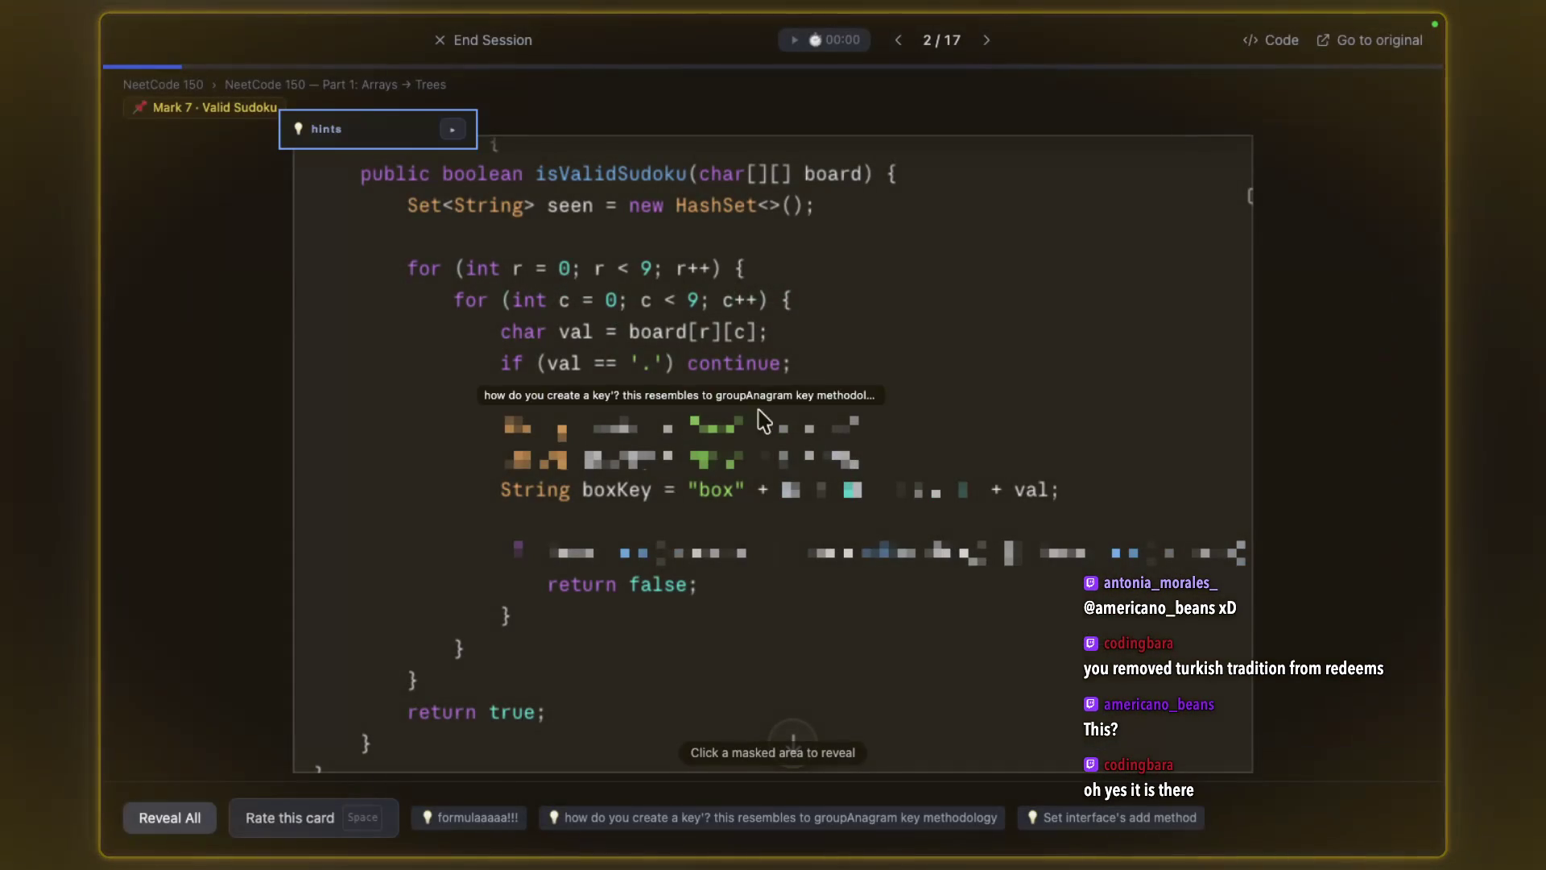
- Move the hints note off the Valid Sudoku code and switch to the whiteboard
left_click_drag(370, 133, 236, 158)
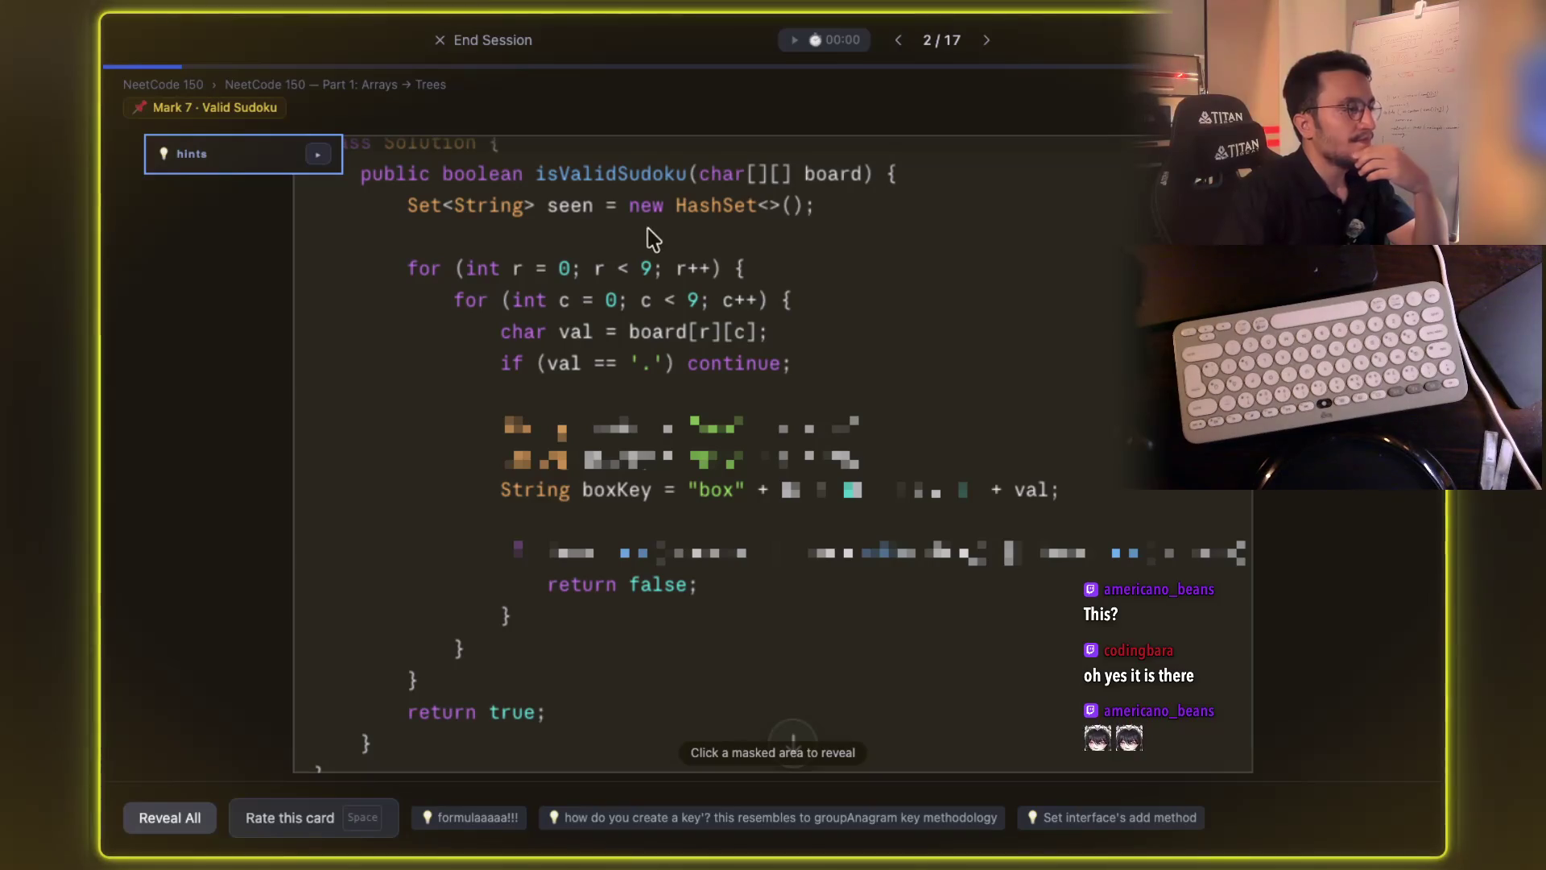
key("super+Tab")
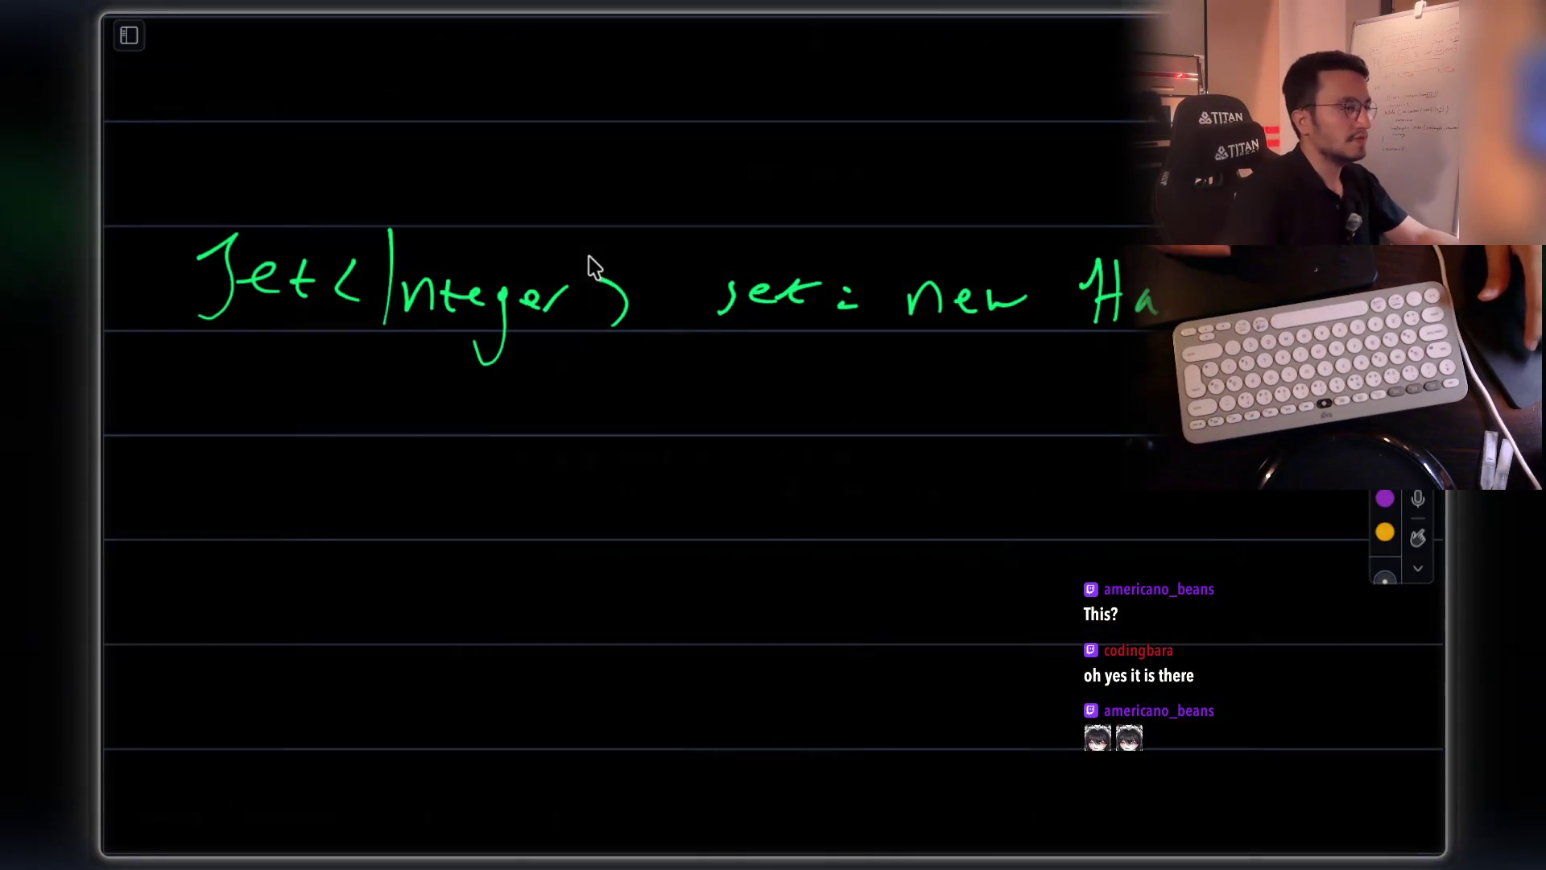
- Scroll to a blank whiteboard page, glancing back at the Valid Sudoku code
scroll(672, 435, "down", 5)
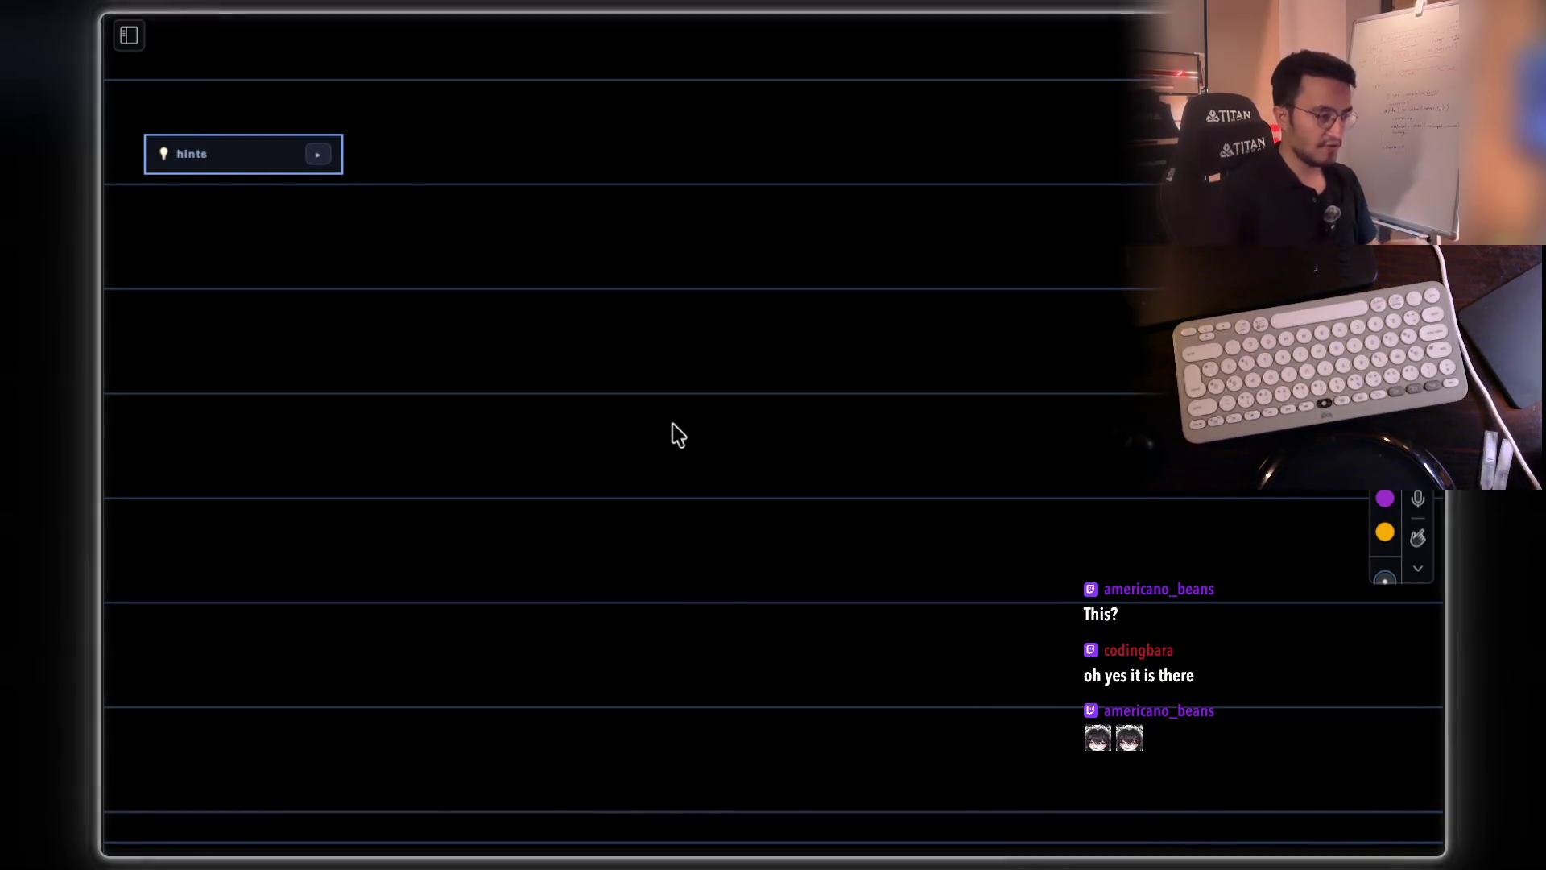
key("super+Tab")
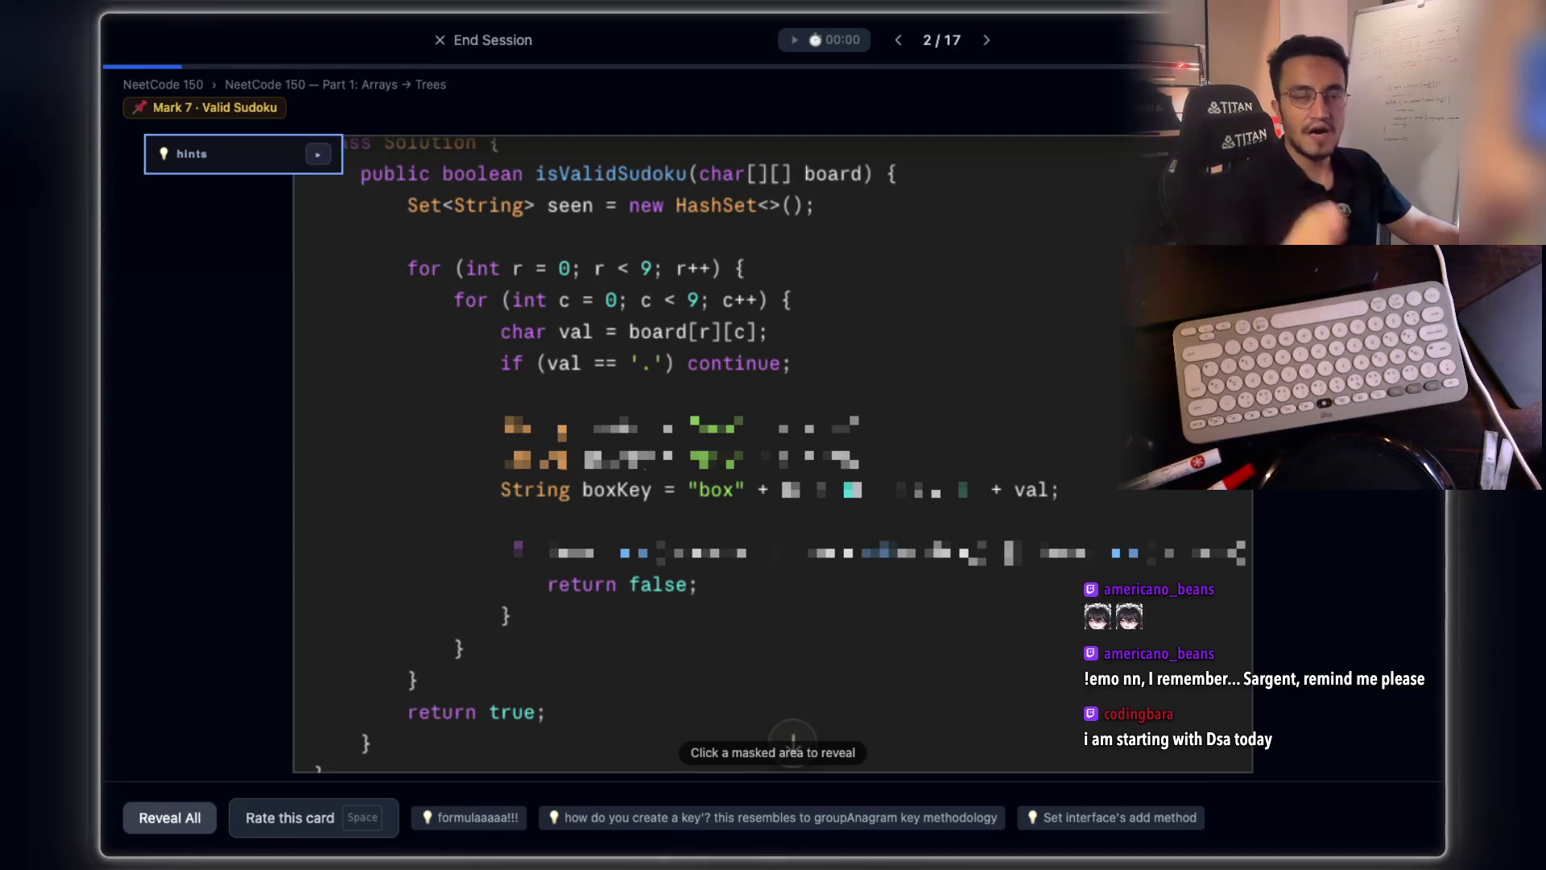
key("super+Tab")
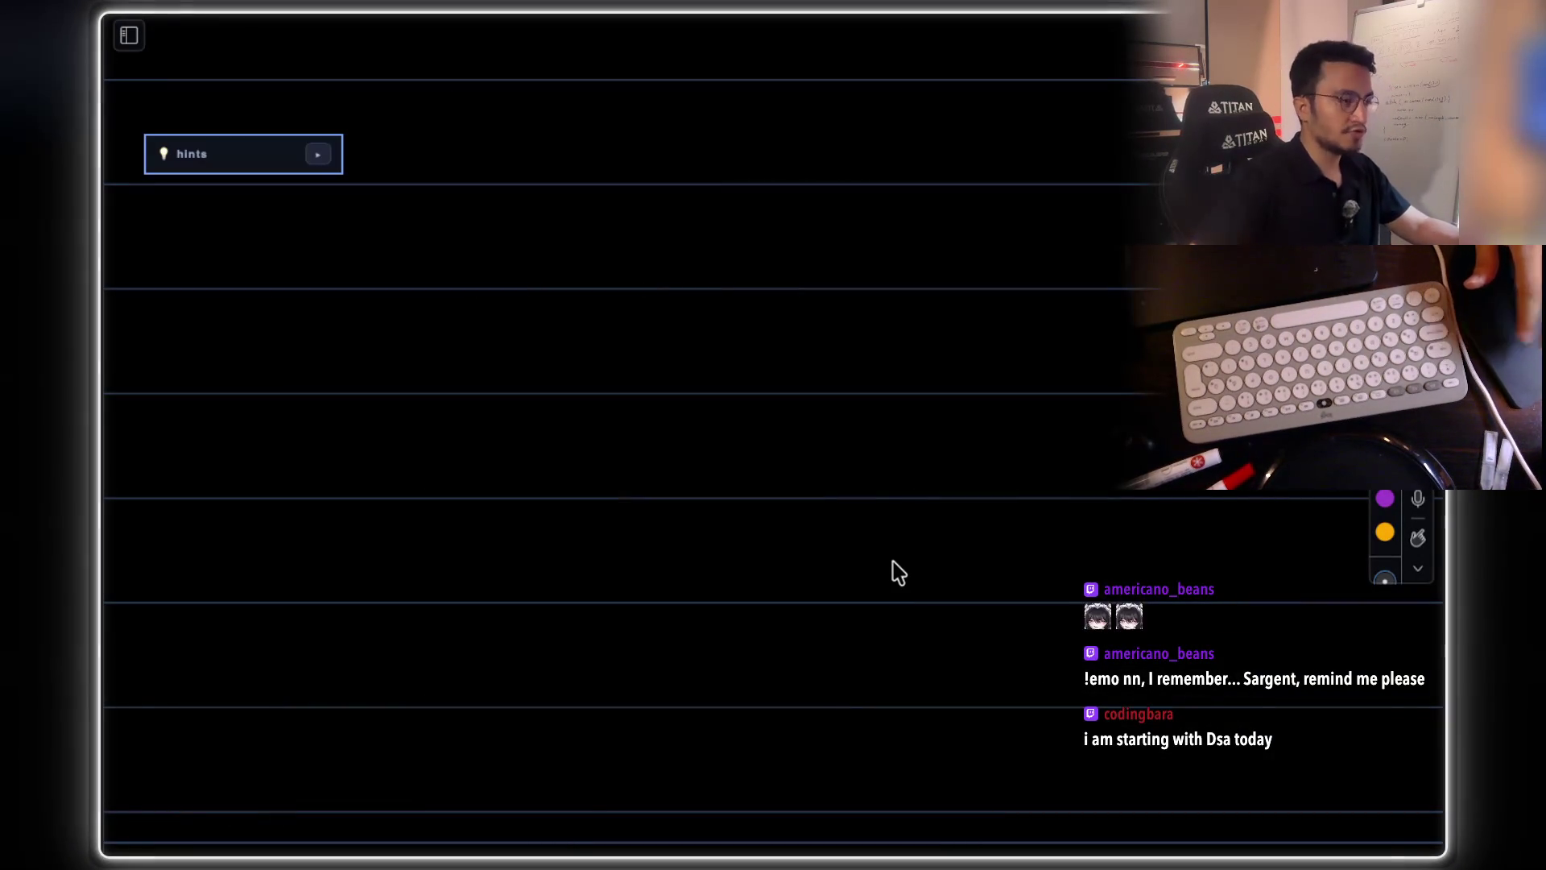
- Write 'Set< >' in green at the top of the page
mouse_move(496, 225)
left_mouse_down()
mouse_move(486, 282)
mouse_move(573, 274)
left_mouse_up()
left_click_drag(560, 255, 649, 272)
left_click_drag(996, 234, 1023, 257)
left_click_drag(454, 368, 458, 407)
left_click_drag(505, 377, 522, 376)
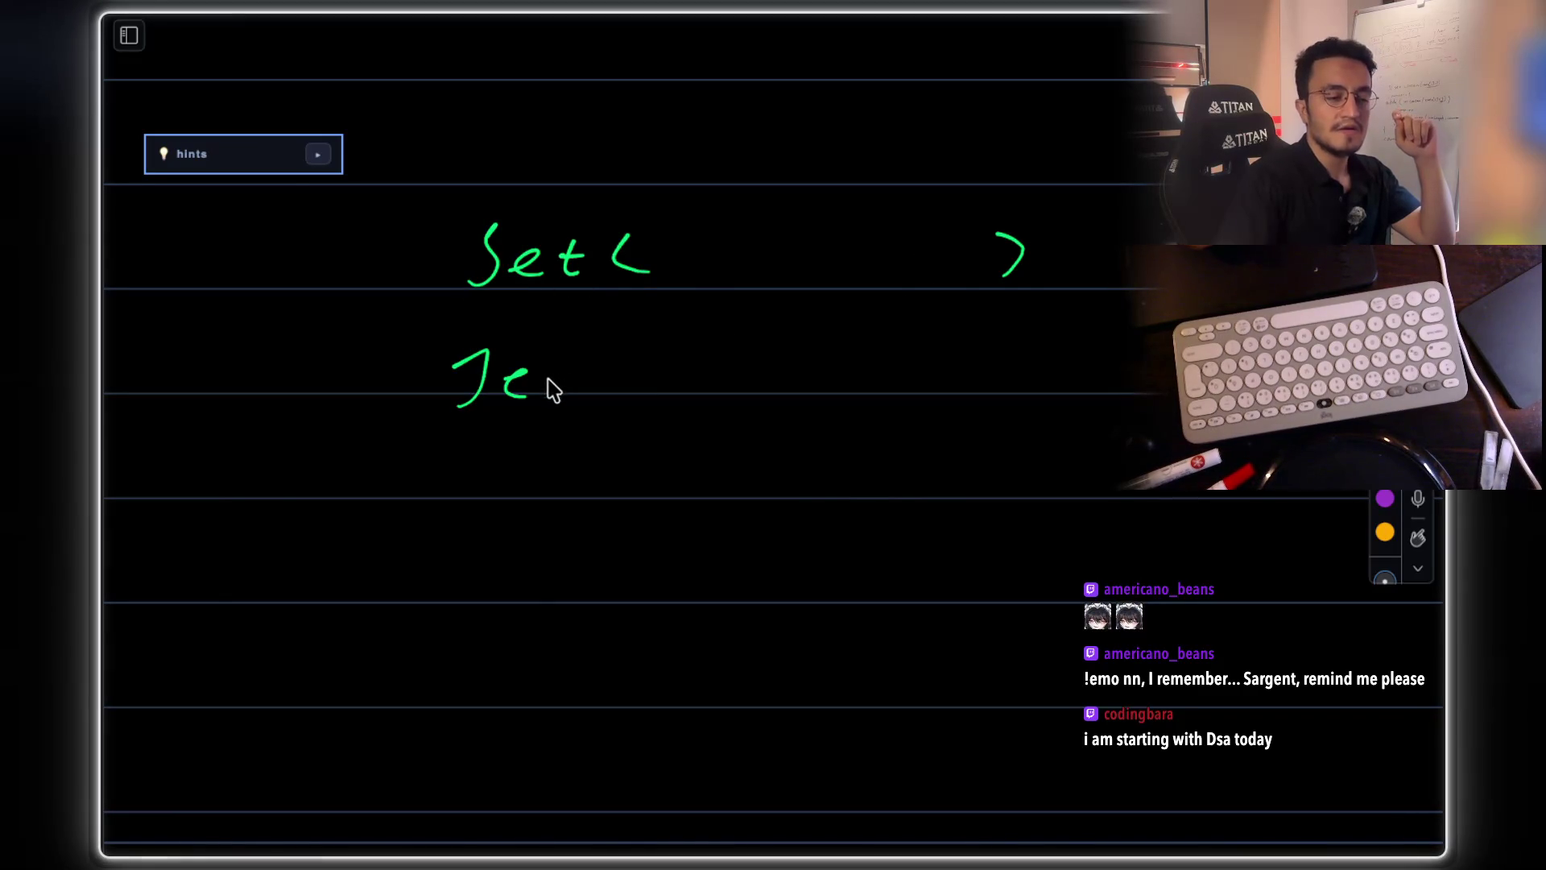
- Draw a green Sudoku board outline with grid lines inside
scroll(805, 281, "down", 3)
left_click_drag(236, 338, 239, 441)
mouse_move(242, 533)
left_mouse_down()
mouse_move(701, 748)
mouse_move(569, 306)
mouse_move(260, 319)
mouse_move(325, 676)
left_mouse_up()
left_click_drag(431, 347, 441, 680)
left_click_drag(541, 341, 545, 699)
left_click_drag(639, 358, 620, 696)
left_click_drag(244, 463, 742, 456)
left_click_drag(274, 530, 754, 522)
- Add slash marks across the board's top edge
left_click_drag(342, 263, 281, 361)
left_click_drag(407, 292, 371, 351)
left_click_drag(525, 277, 501, 322)
left_click_drag(591, 274, 556, 338)
left_click_drag(699, 264, 658, 326)
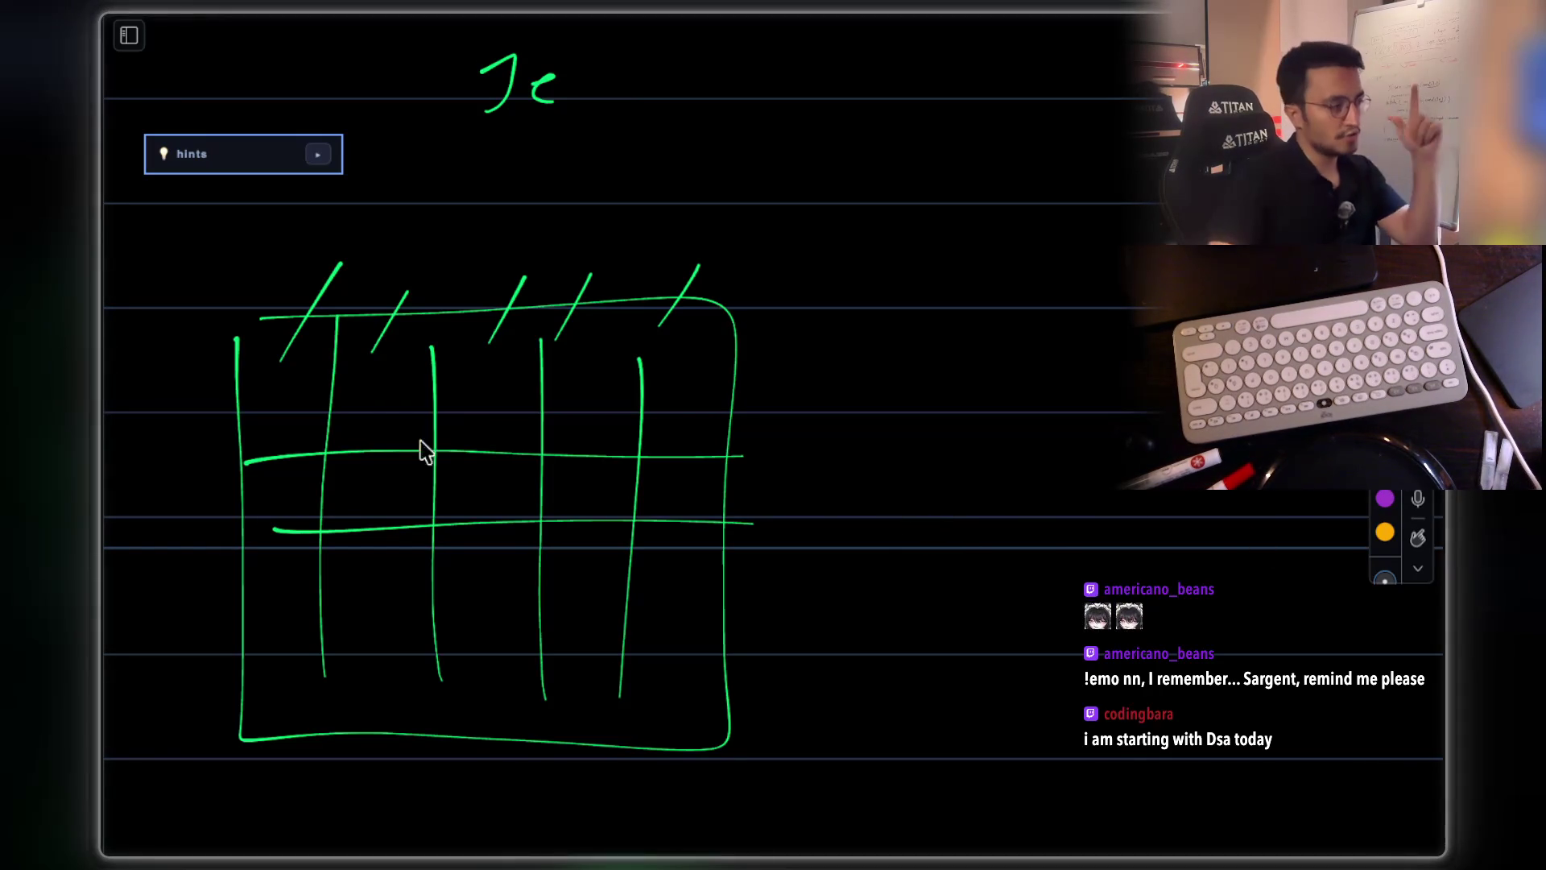
- Hatch the grid's top-left cells in yellow
left_click_drag(332, 346, 277, 481)
mouse_move(390, 351)
left_mouse_down()
mouse_move(314, 489)
mouse_move(348, 510)
left_mouse_up()
left_click_drag(460, 376, 409, 505)
left_click_drag(494, 381, 428, 522)
left_click_drag(527, 404, 470, 531)
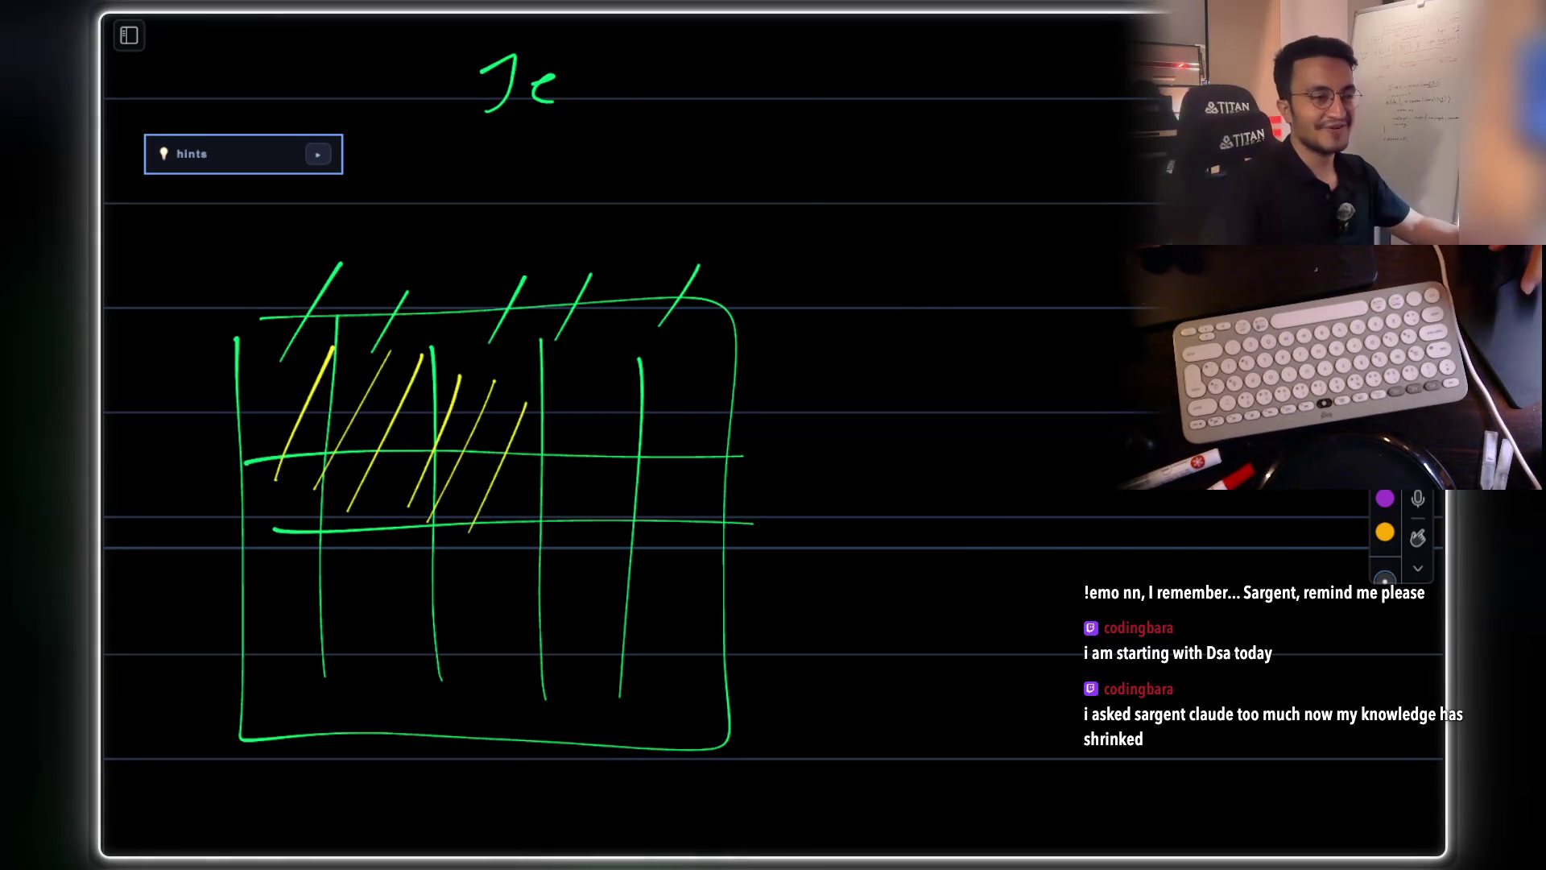
scroll(1007, 363, "up", 3)
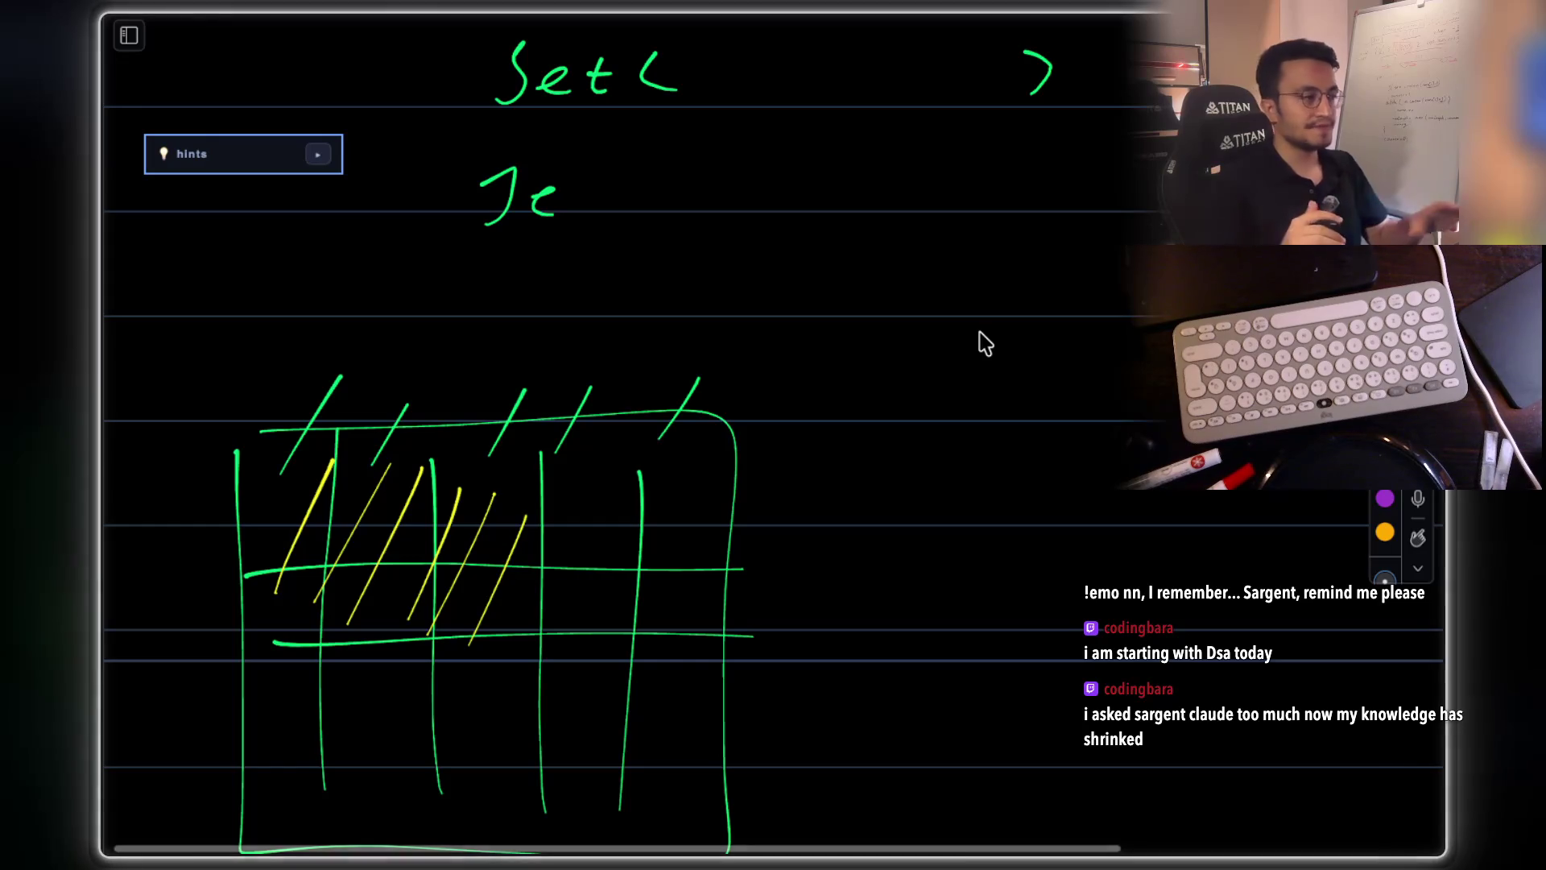
- Write and circle 27 to the right of the grid
left_click_drag(860, 463, 989, 511)
left_click_drag(974, 486, 1046, 481)
mouse_move(906, 402)
left_mouse_down()
mouse_move(1042, 545)
mouse_move(909, 401)
left_mouse_up()
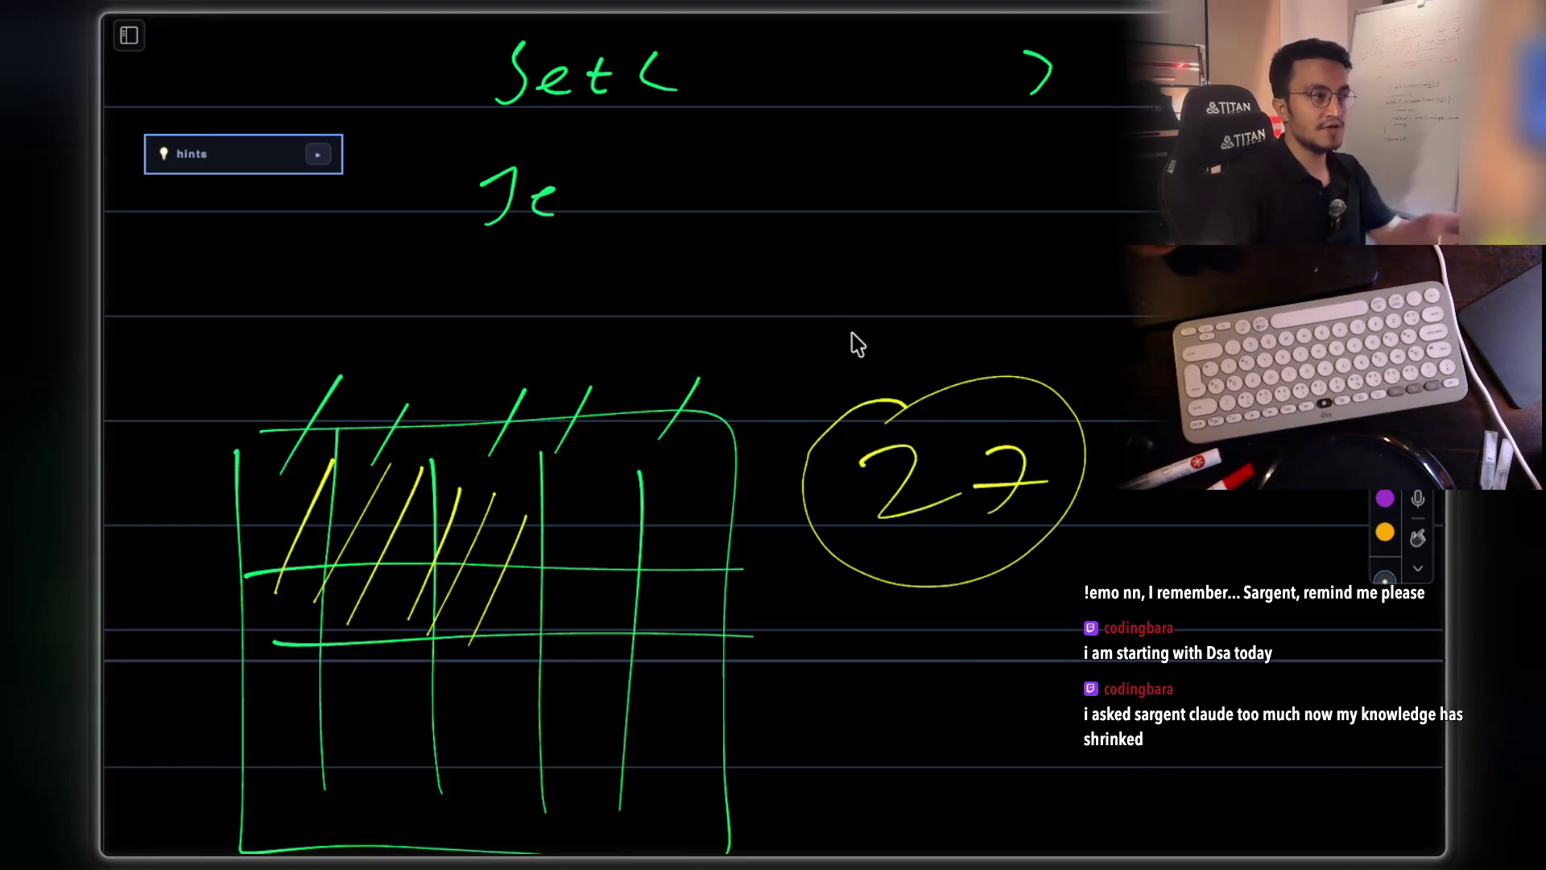
- Box the Set< > line and label it as circled step 1
scroll(806, 306, "up", 6)
mouse_move(476, 223)
left_mouse_down()
mouse_move(905, 339)
mouse_move(1116, 188)
mouse_move(476, 200)
mouse_move(478, 242)
left_mouse_up()
left_click_drag(382, 256, 386, 318)
mouse_move(360, 240)
left_mouse_down()
mouse_move(418, 218)
mouse_move(364, 235)
left_mouse_up()
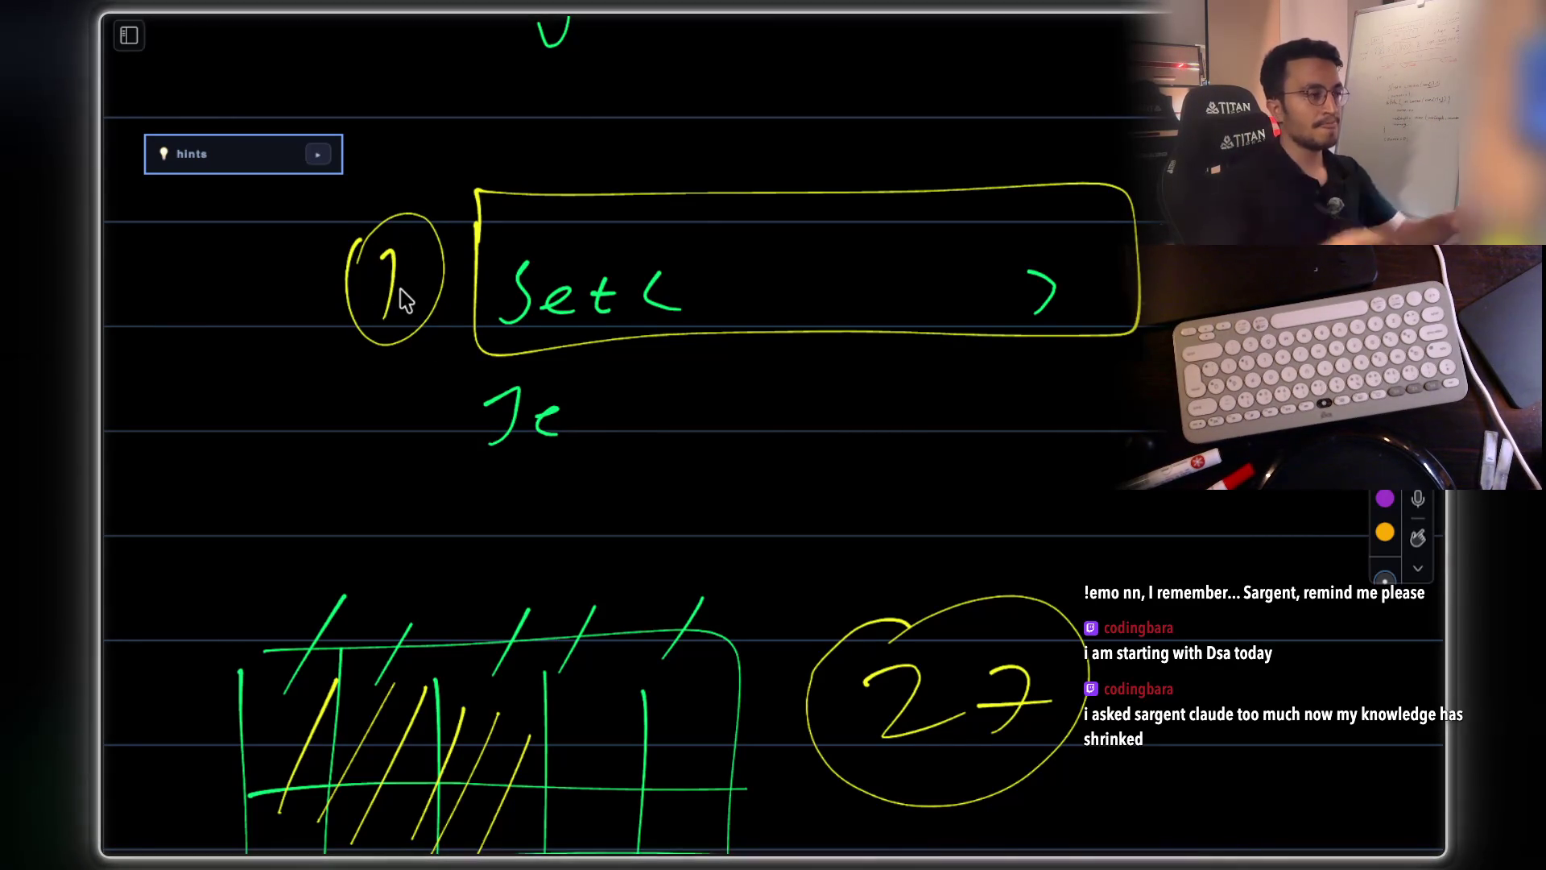
- Write KEYS inside the Set brackets
mouse_move(759, 232)
left_mouse_down()
mouse_move(762, 289)
mouse_move(812, 304)
left_mouse_up()
left_click_drag(837, 230, 831, 282)
mouse_move(837, 233)
left_mouse_down()
mouse_move(871, 229)
mouse_move(863, 253)
left_mouse_up()
mouse_move(831, 282)
left_mouse_down()
mouse_move(918, 241)
mouse_move(910, 290)
left_mouse_up()
left_click_drag(973, 229, 920, 309)
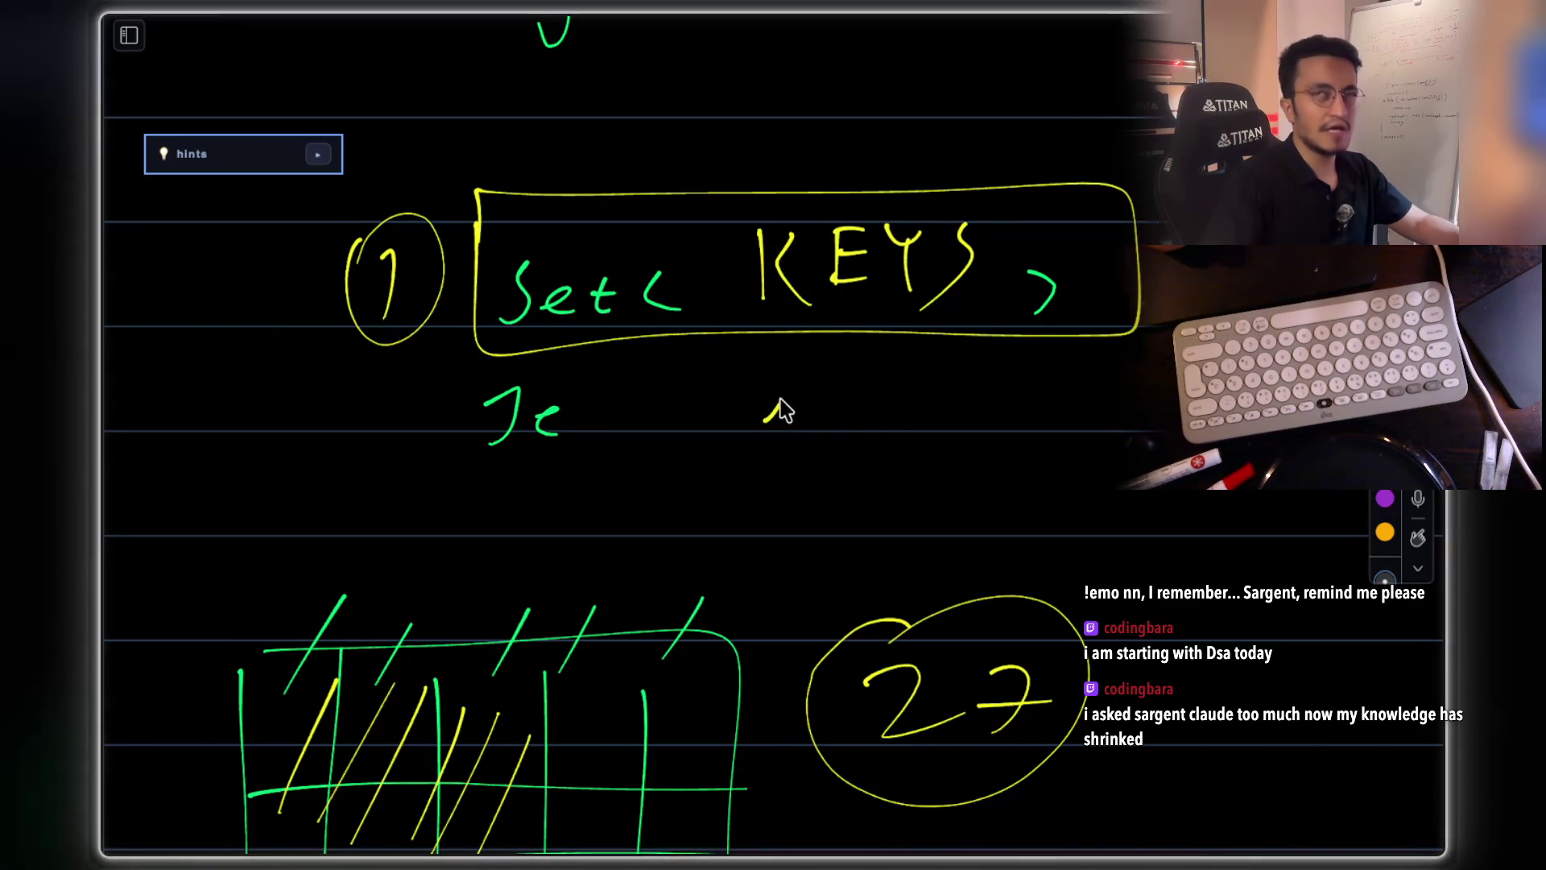
- Add a bracketed note below KEYS with the word 'coor'
left_click_drag(785, 384, 796, 418)
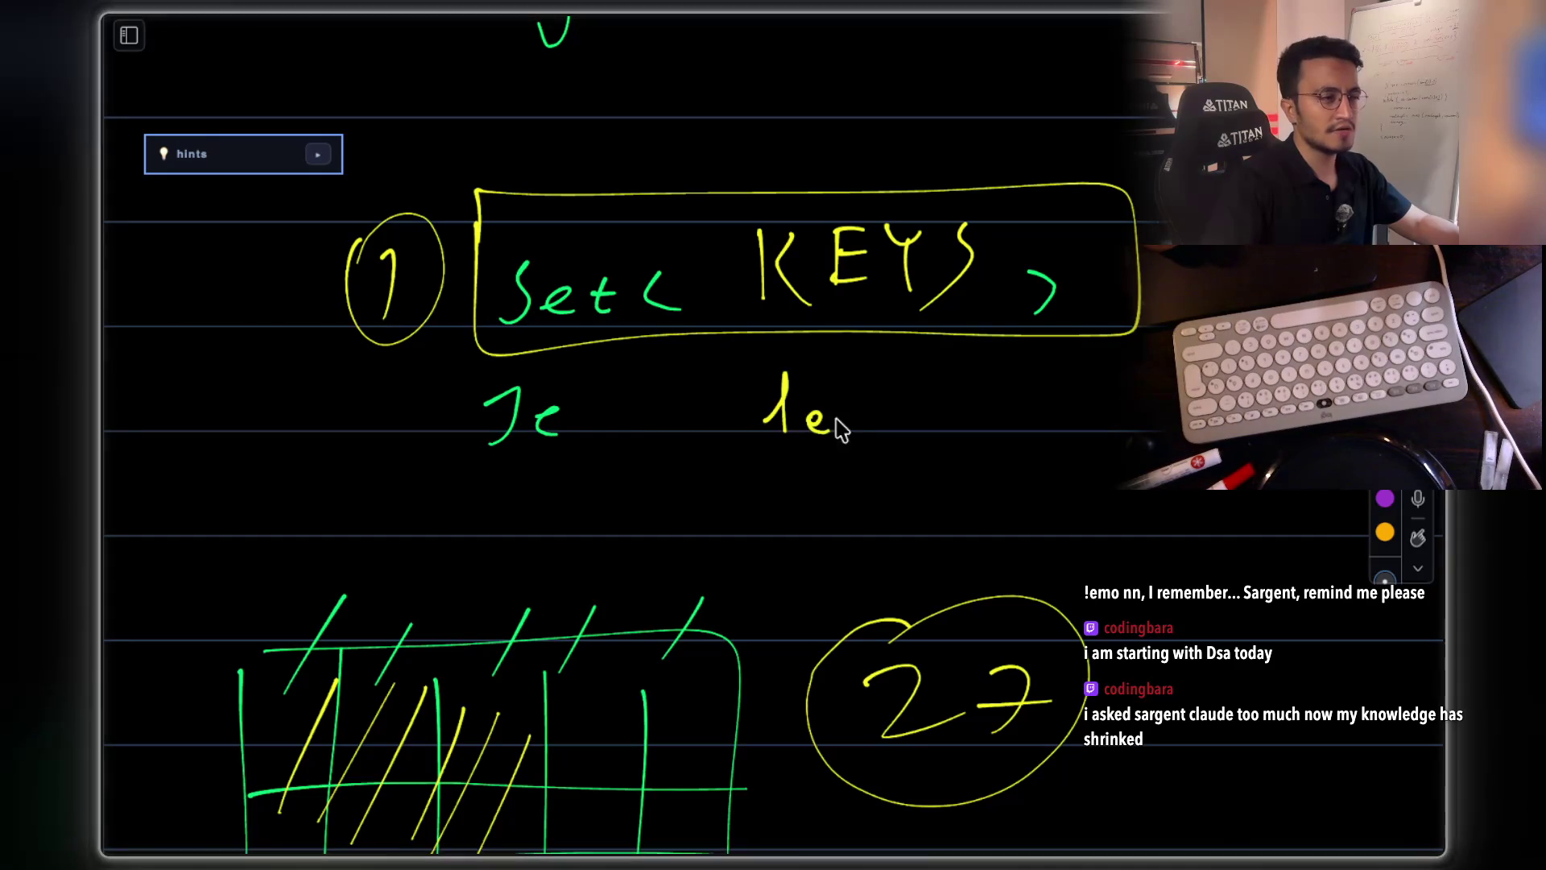
left_click_drag(970, 367, 959, 409)
left_click_drag(1051, 406, 1048, 447)
left_click_drag(769, 364, 809, 471)
left_click_drag(1136, 358, 1115, 451)
mouse_move(867, 483)
left_mouse_down()
mouse_move(858, 516)
mouse_move(901, 493)
left_mouse_up()
mouse_move(934, 493)
left_mouse_down()
mouse_move(939, 509)
mouse_move(994, 483)
left_mouse_up()
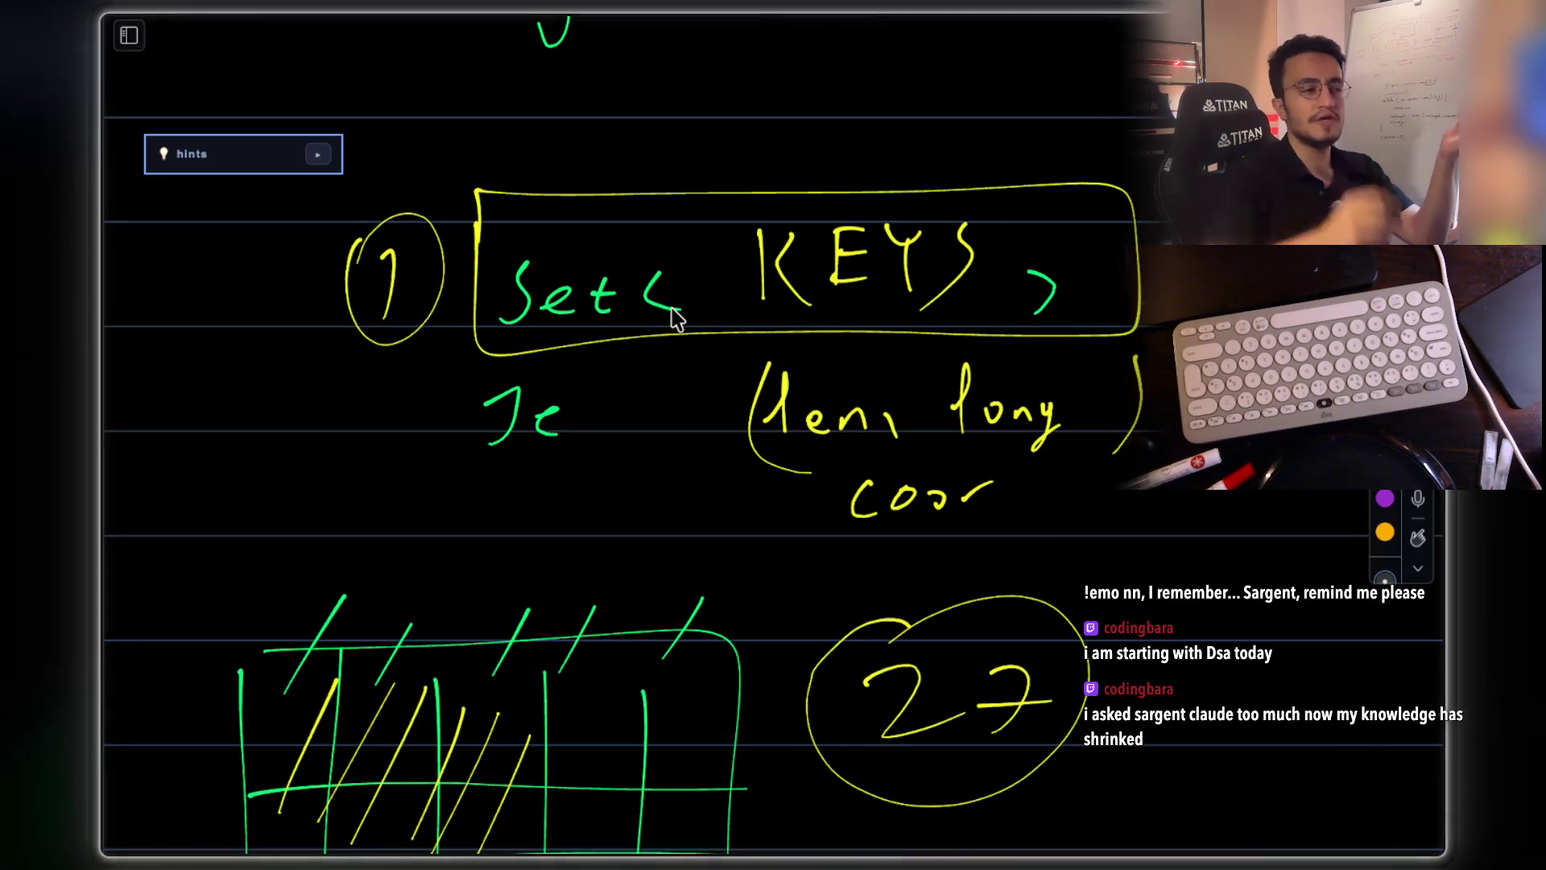
left_click_drag(1112, 729, 1061, 801)
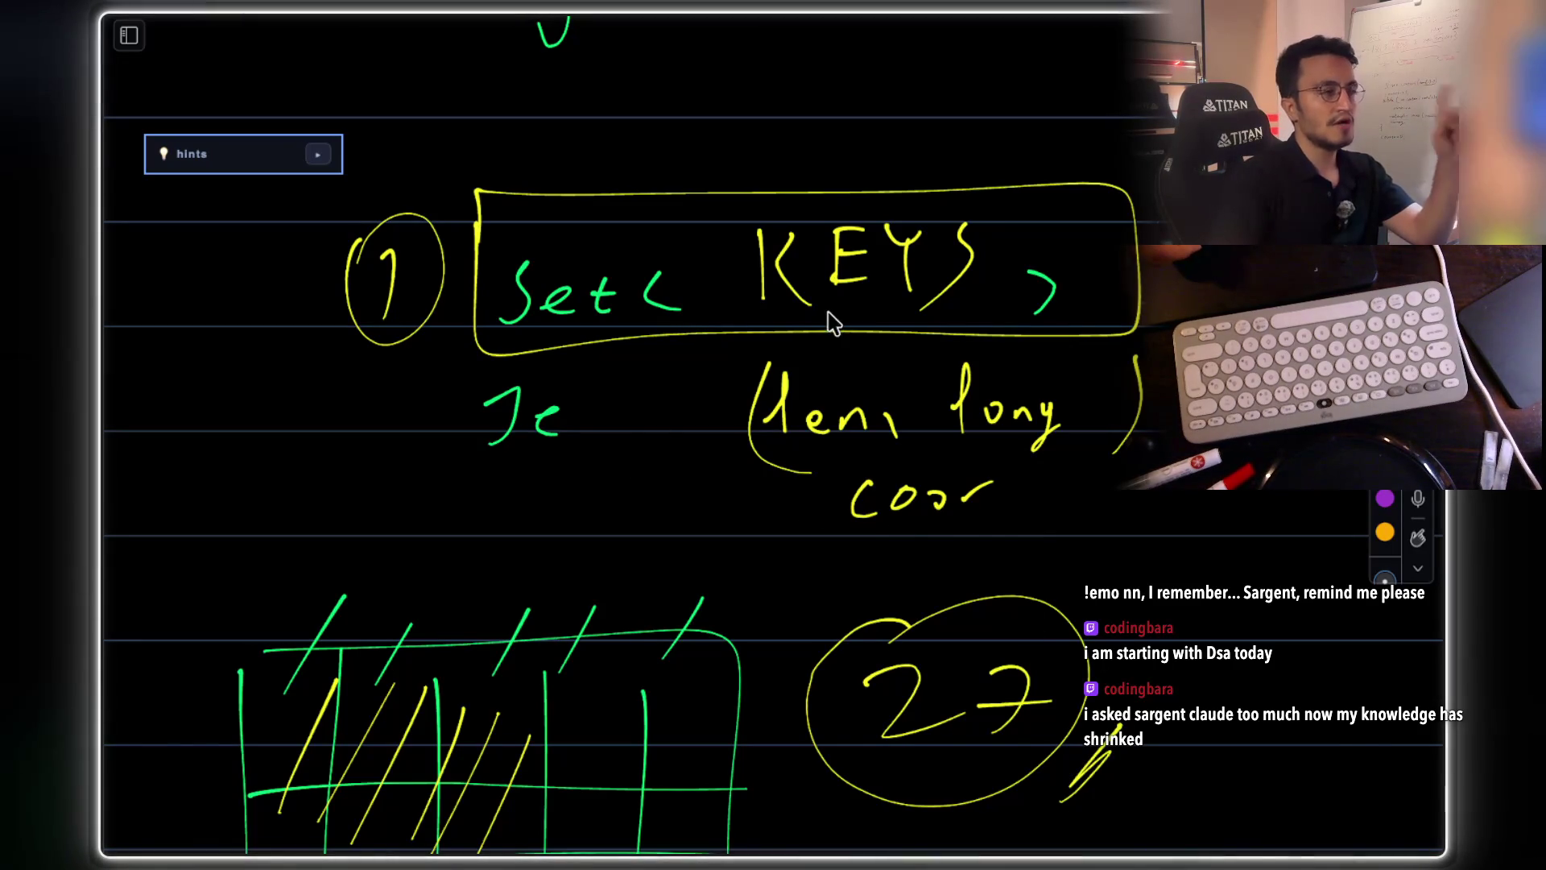
- Underline KEYS in the Set box
mouse_move(765, 308)
left_mouse_down()
mouse_move(1001, 317)
mouse_move(904, 320)
left_mouse_up()
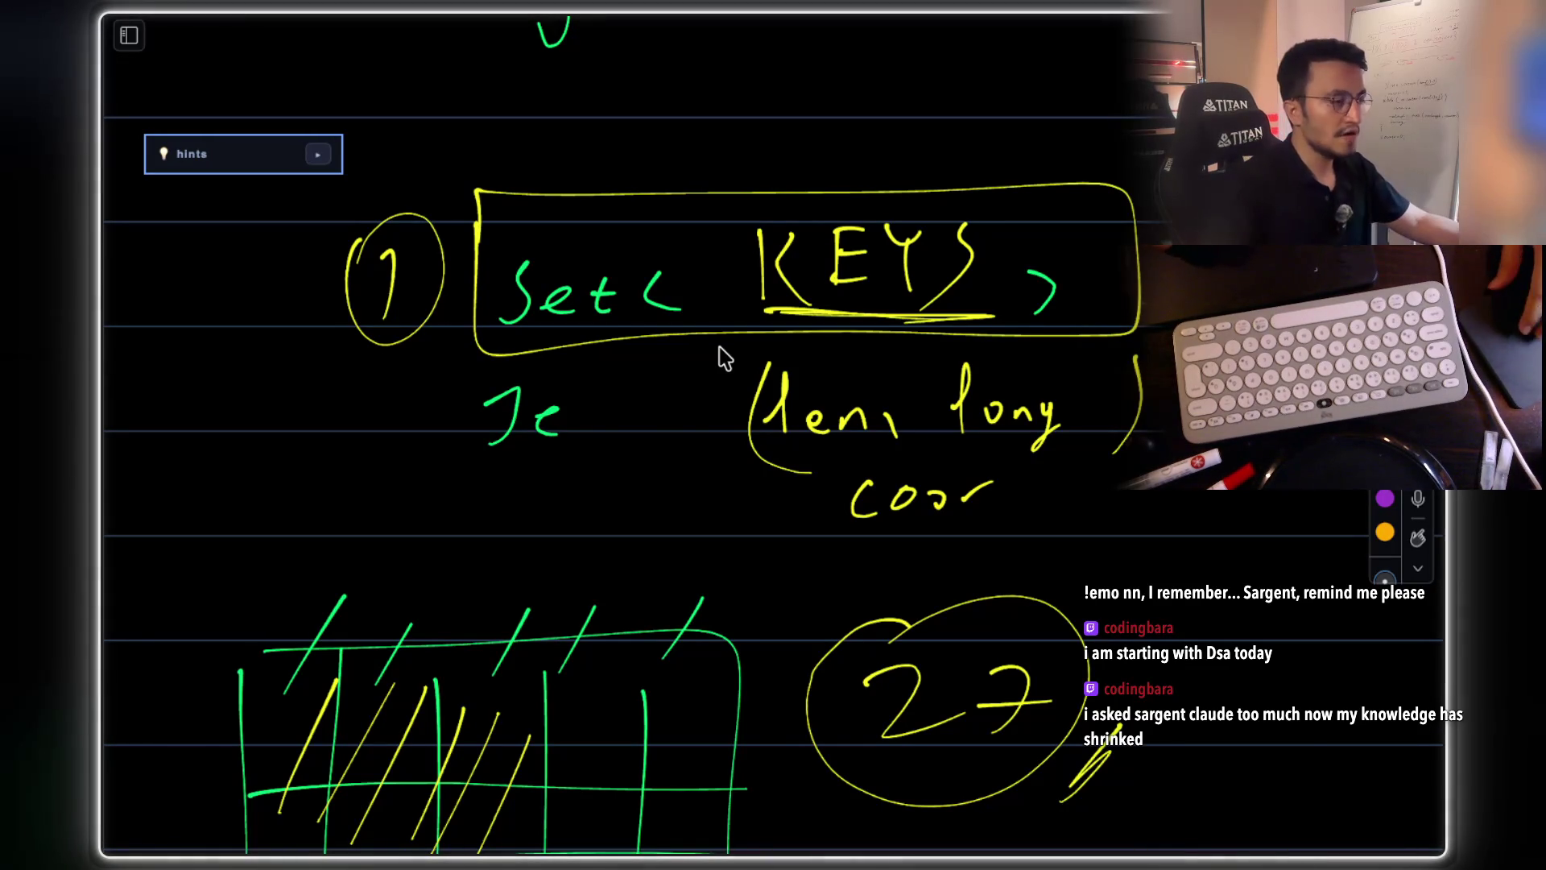
scroll(724, 359, "down", 5)
scroll(725, 358, "down", 3)
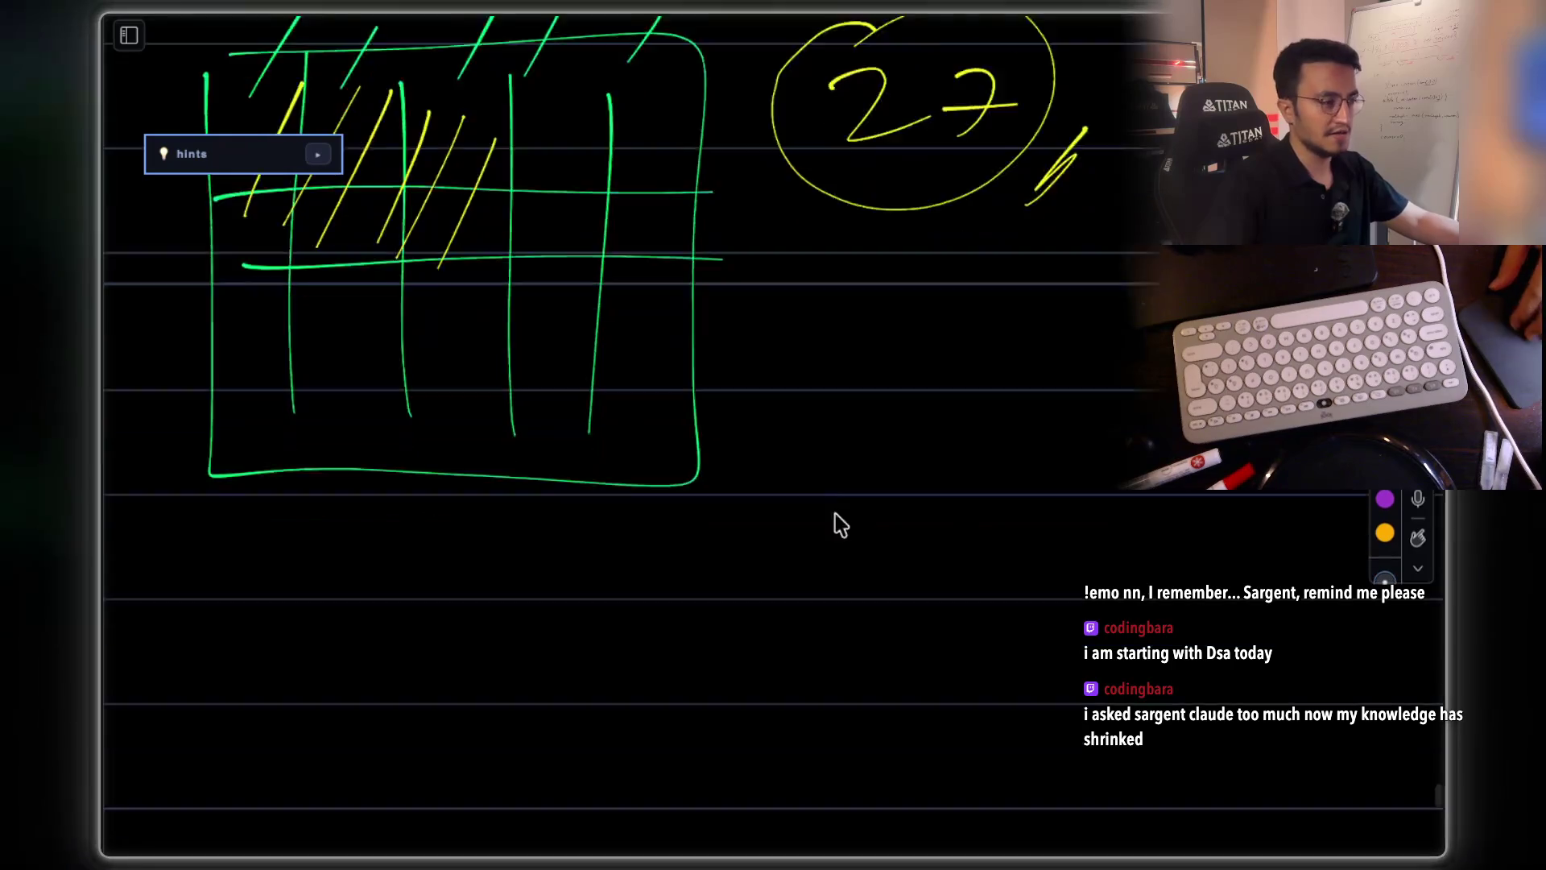
- Handwrite 'String key;' in yellow
scroll(831, 521, "down", 4)
mouse_move(452, 414)
left_mouse_down()
mouse_move(485, 383)
mouse_move(469, 449)
left_mouse_up()
left_click_drag(509, 415, 684, 443)
left_click_drag(633, 487, 697, 431)
mouse_move(828, 422)
left_mouse_down()
mouse_move(849, 455)
mouse_move(922, 477)
mouse_move(988, 464)
left_mouse_up()
left_click(992, 432)
- Write the nested for (r: ) and for (c: ) loop headers
scroll(770, 524, "down", 2)
left_click_drag(456, 453, 408, 539)
left_click_drag(408, 488, 427, 487)
scroll(649, 524, "down", 1)
left_click_drag(567, 516, 562, 564)
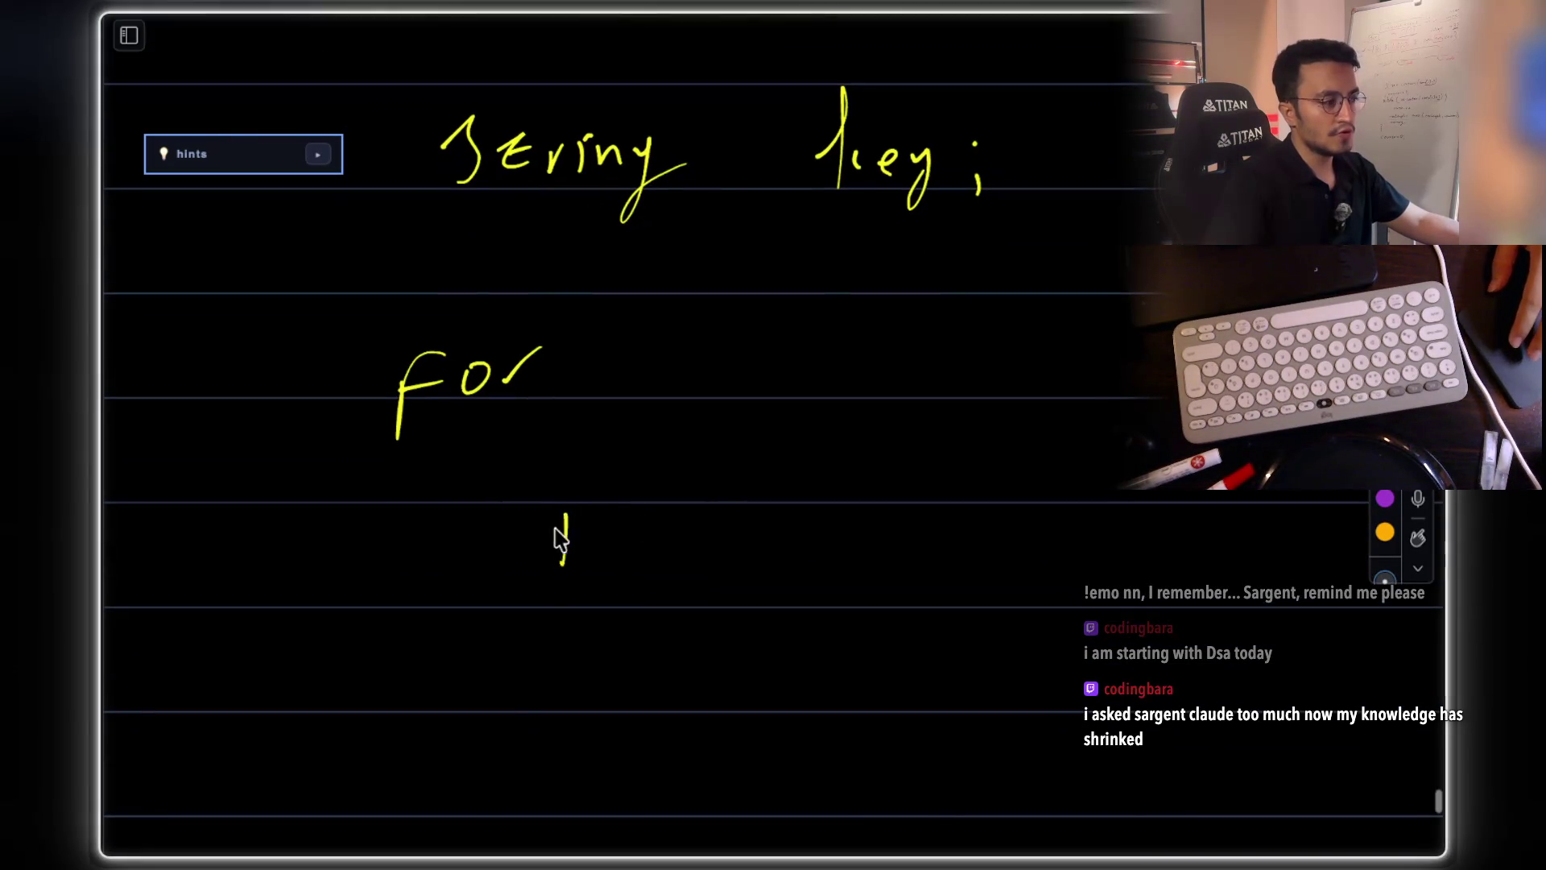
left_click_drag(652, 335, 663, 407)
left_click_drag(1040, 332, 1043, 419)
left_click_drag(779, 453, 811, 548)
left_click_drag(1036, 452, 1039, 536)
- Touch up the loop headers, adding the colon after c
scroll(866, 354, "up", 1)
scroll(866, 354, "up", 8)
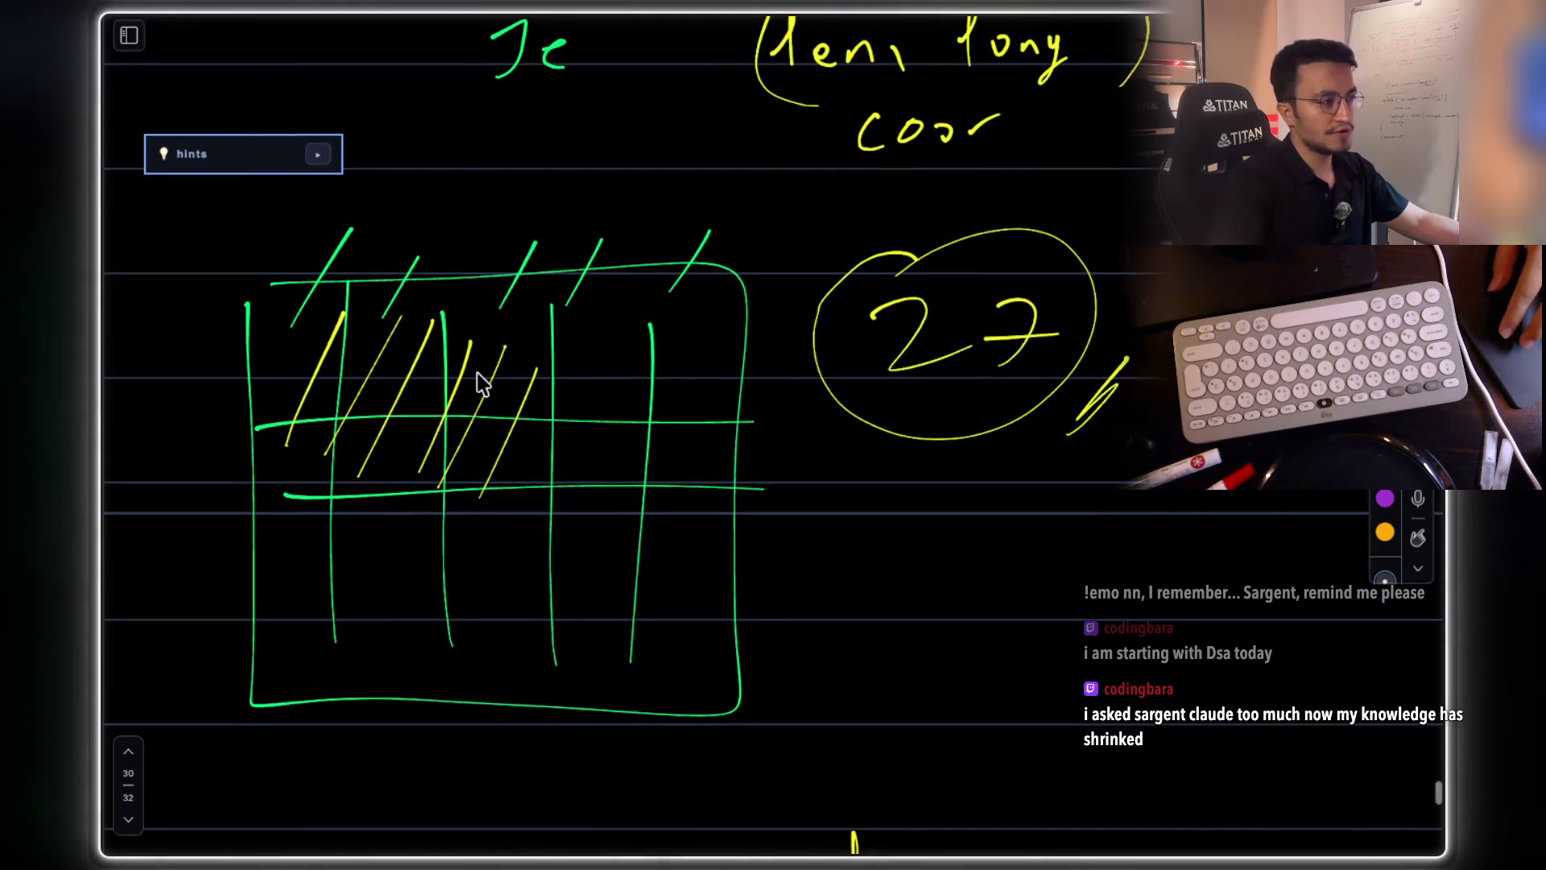
left_click_drag(322, 311, 277, 427)
left_click_drag(331, 340, 297, 428)
scroll(673, 465, "down", 8)
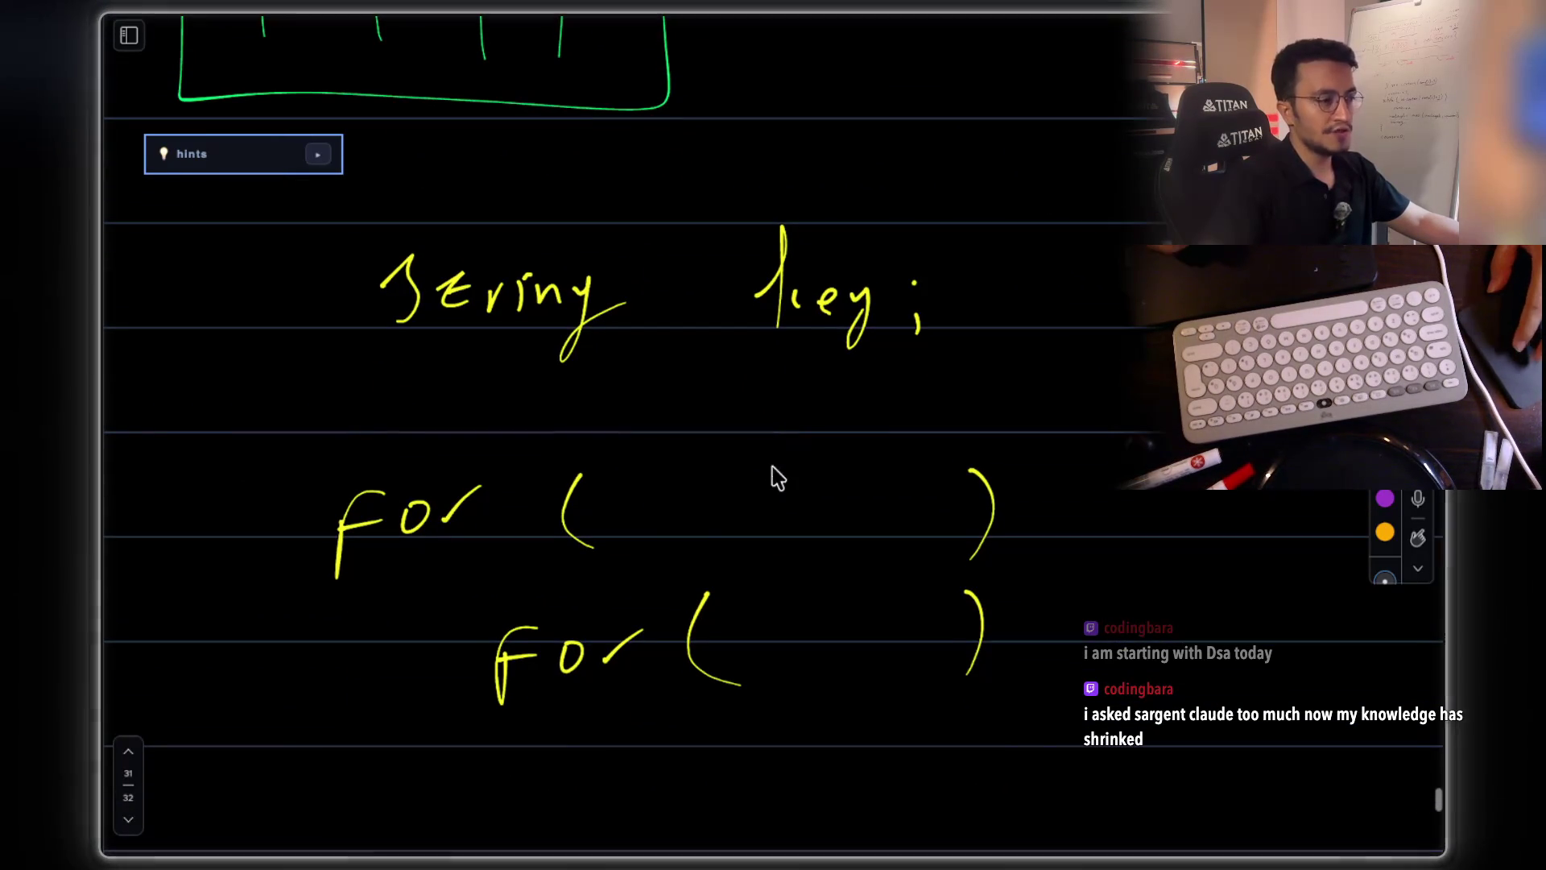
left_click_drag(779, 638, 821, 642)
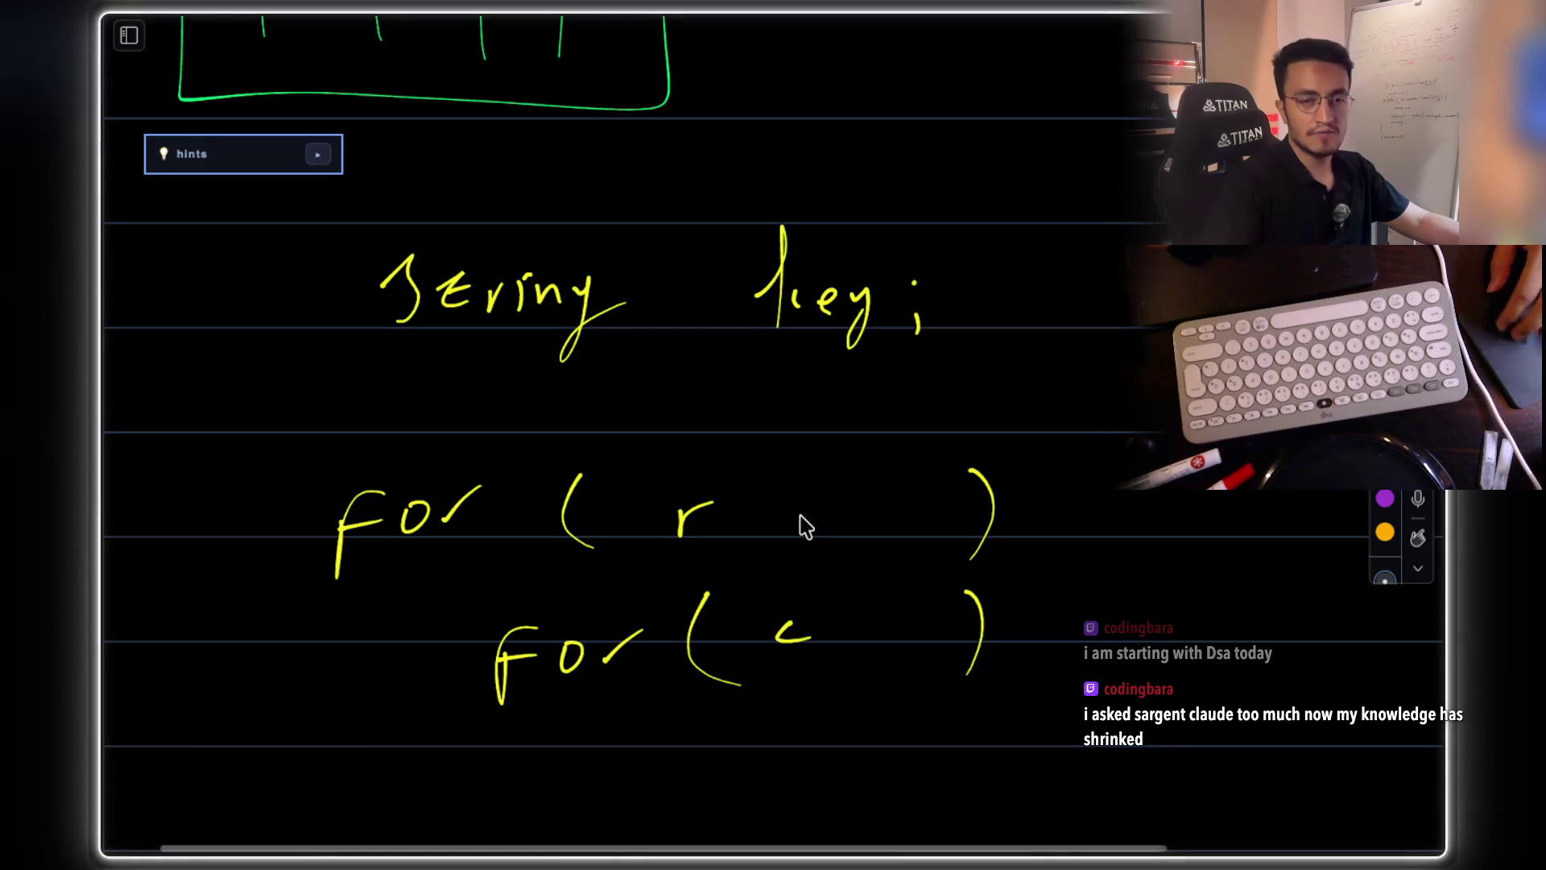
scroll(801, 524, "down", 2)
left_click(843, 486)
left_click(844, 504)
scroll(794, 414, "down", 3)
- Write board[r][c] beneath the loops
left_click_drag(702, 449, 705, 501)
left_click_drag(863, 449, 865, 511)
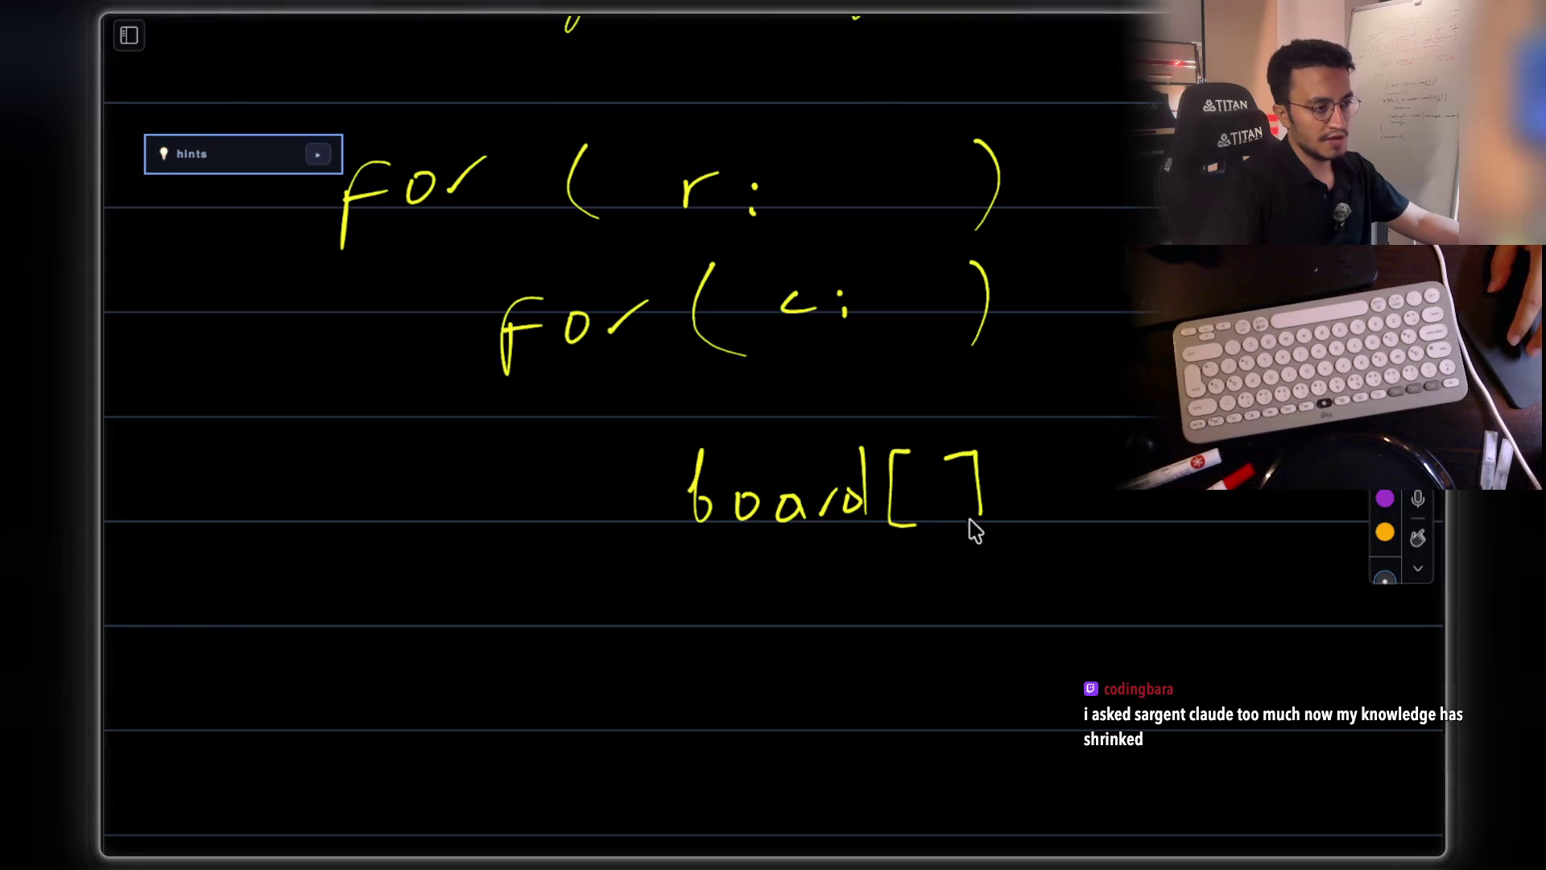
left_click_drag(1014, 458, 1041, 523)
mouse_move(1098, 452)
left_mouse_down()
mouse_move(1100, 525)
mouse_move(1089, 506)
left_mouse_up()
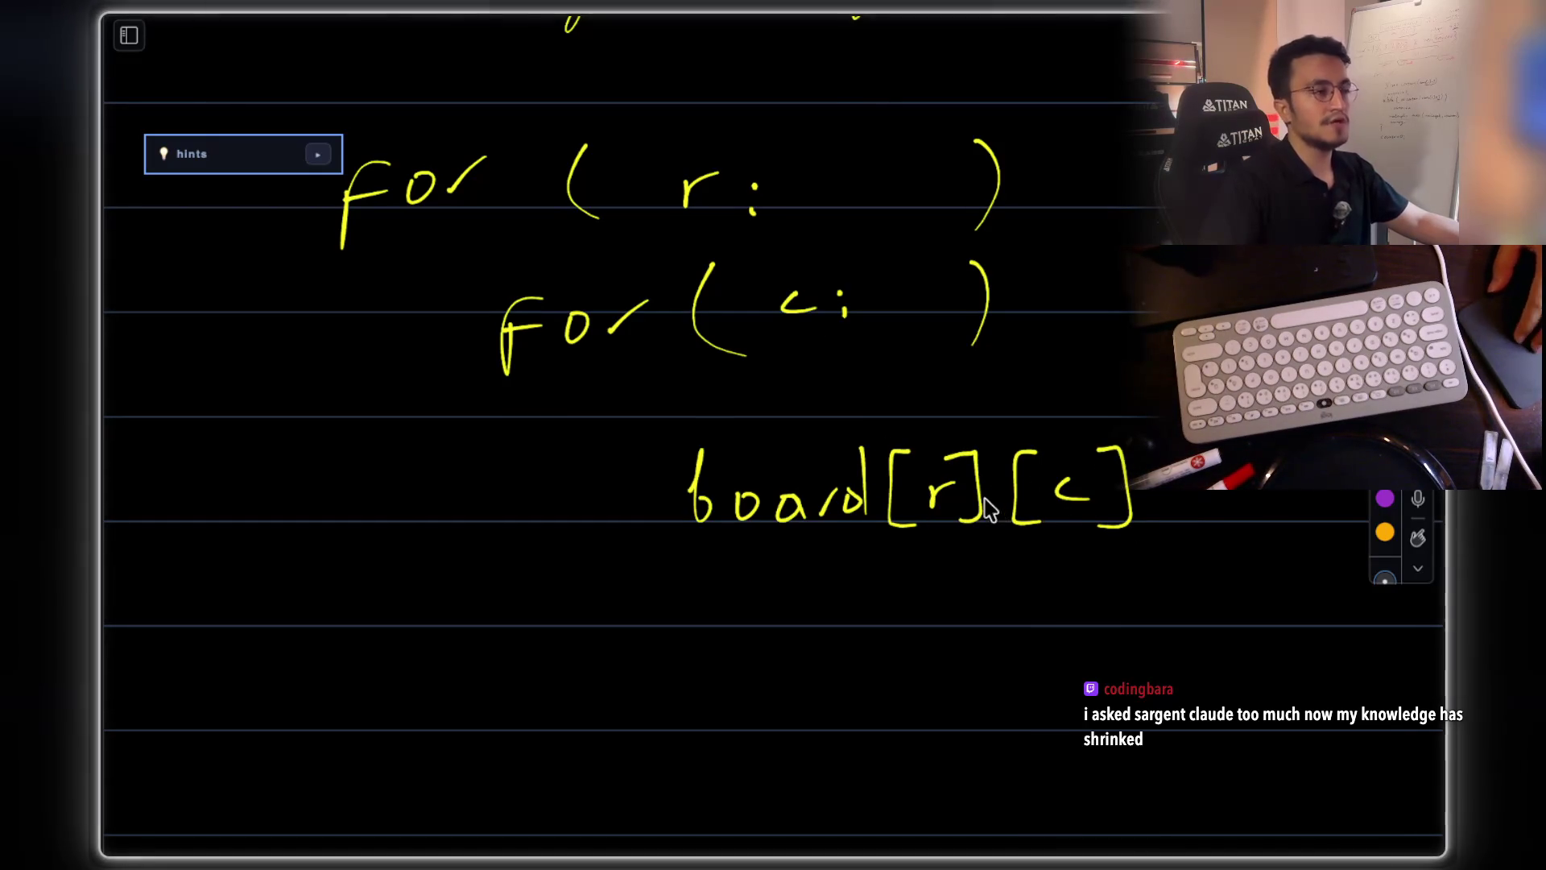
scroll(982, 495, "down", 2)
scroll(954, 452, "up", 3)
- Move the board[r][c] writing further right
left_click_drag(846, 230, 790, 252)
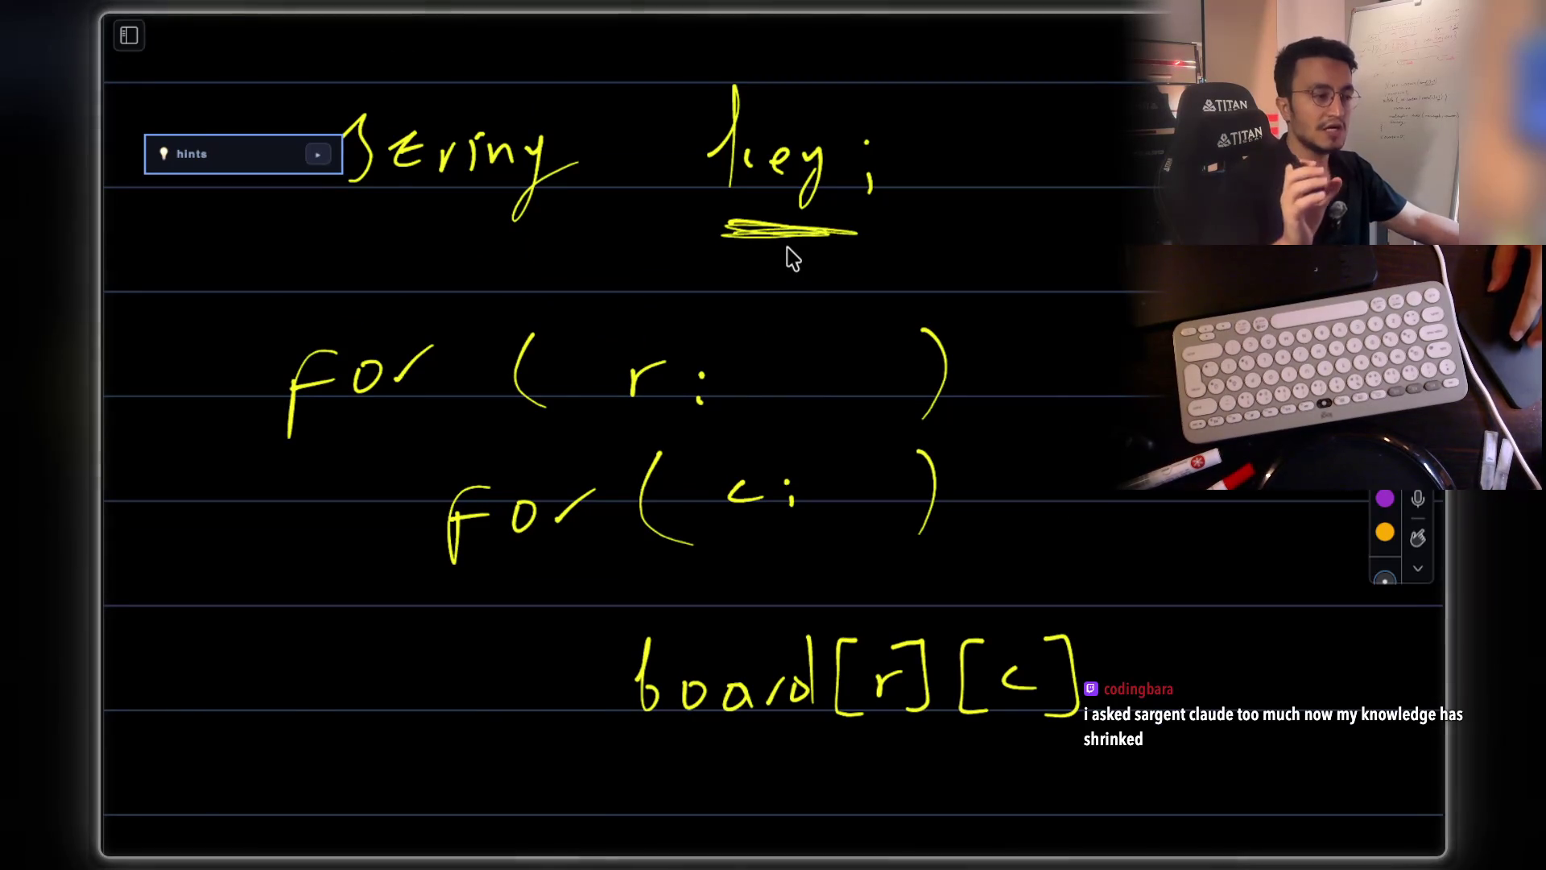
scroll(788, 254, "down", 4)
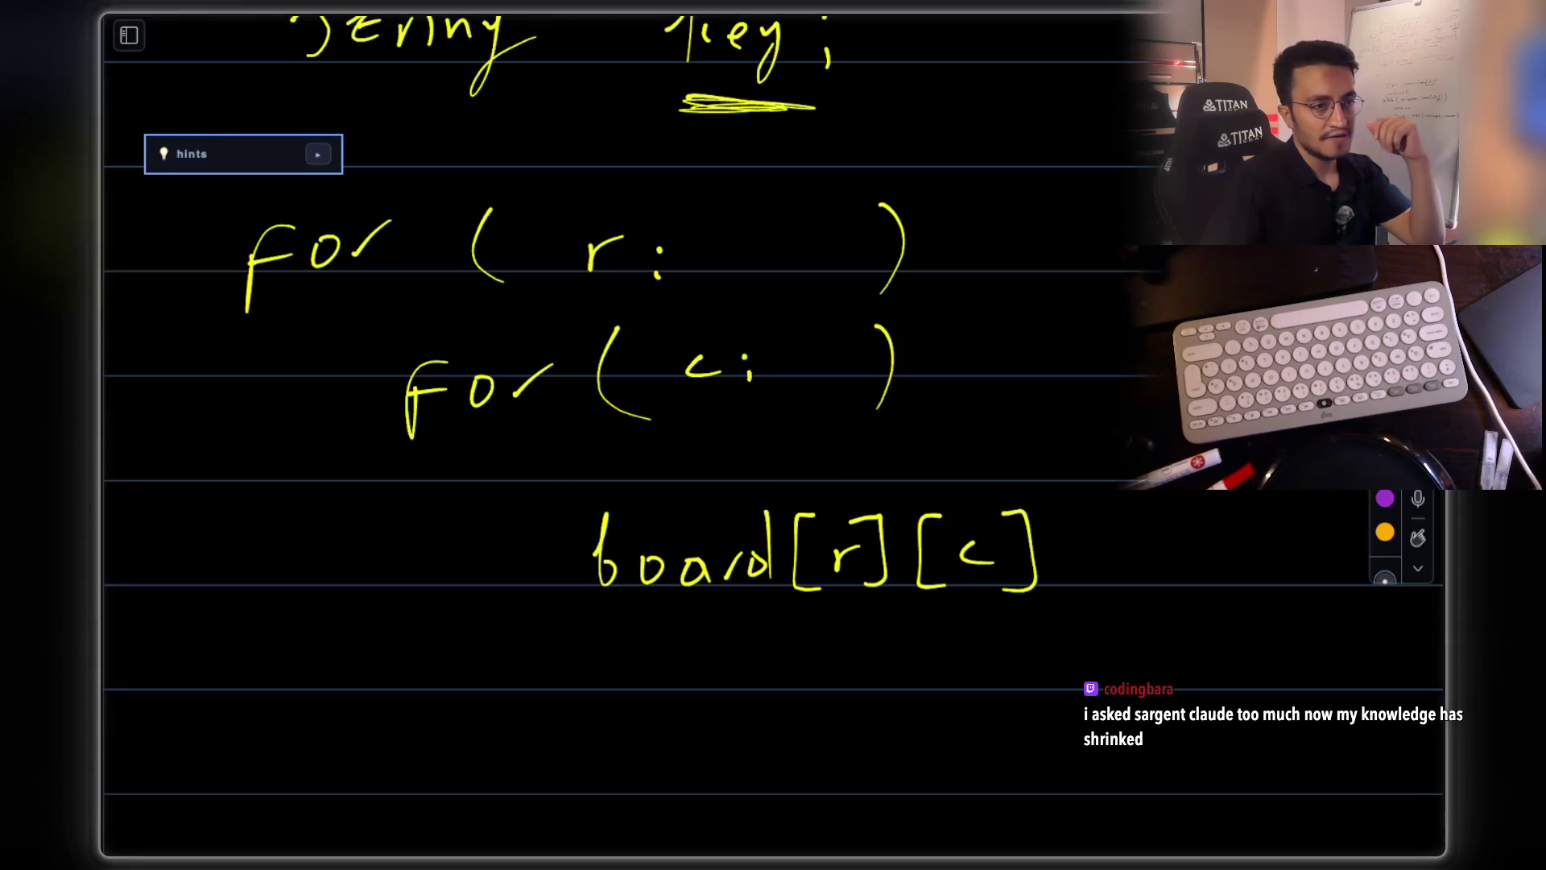
left_click_drag(570, 484, 1165, 653)
left_click_drag(965, 563, 1308, 579)
scroll(1106, 466, "down", 5)
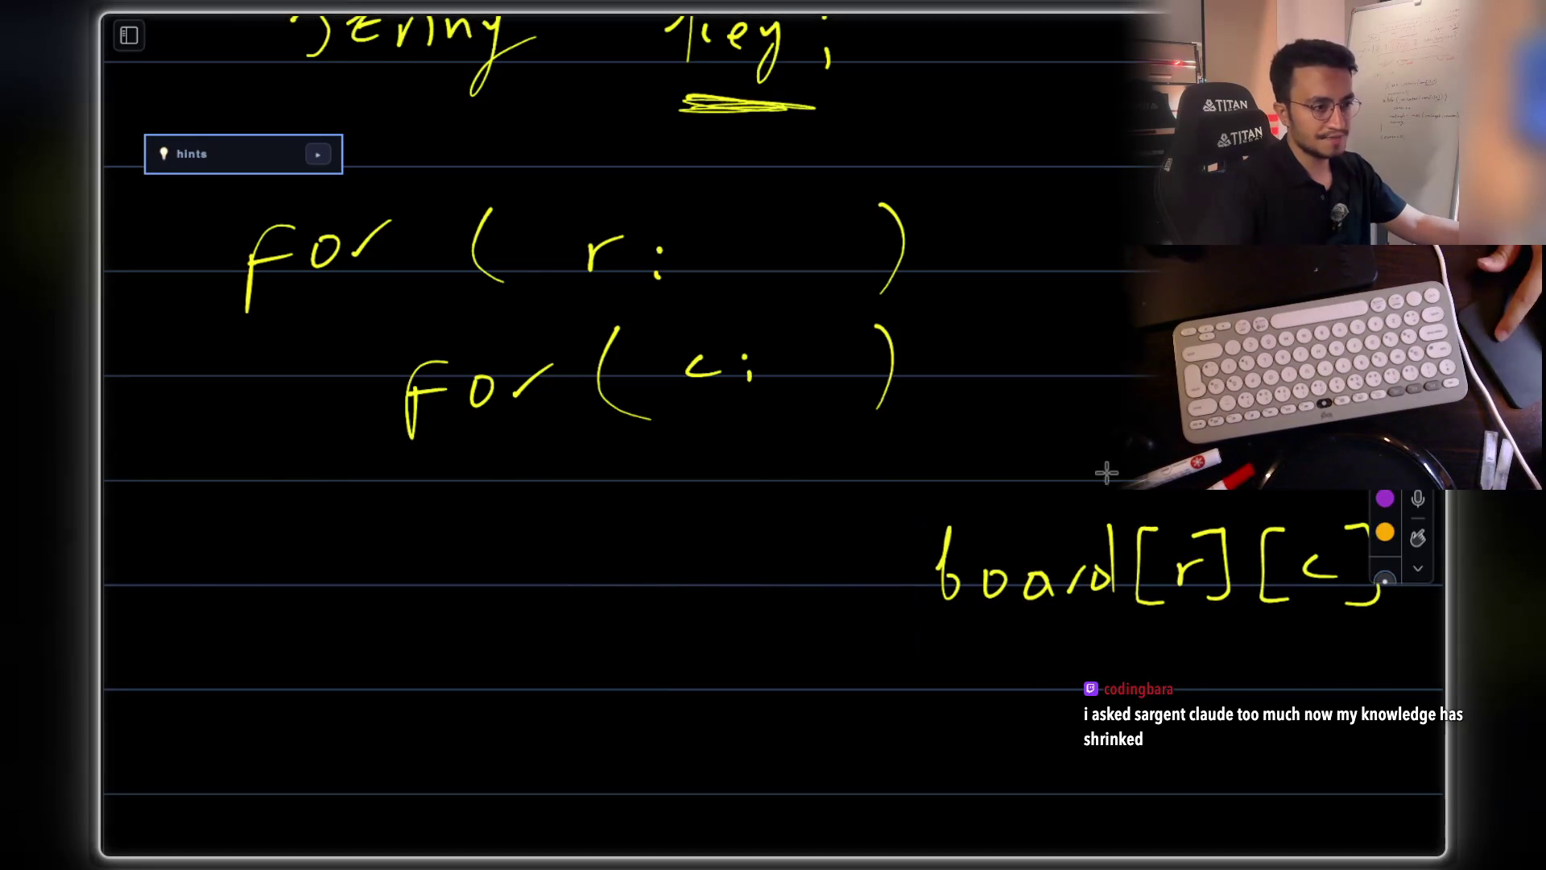
scroll(905, 501, "up", 5)
scroll(863, 541, "down", 1)
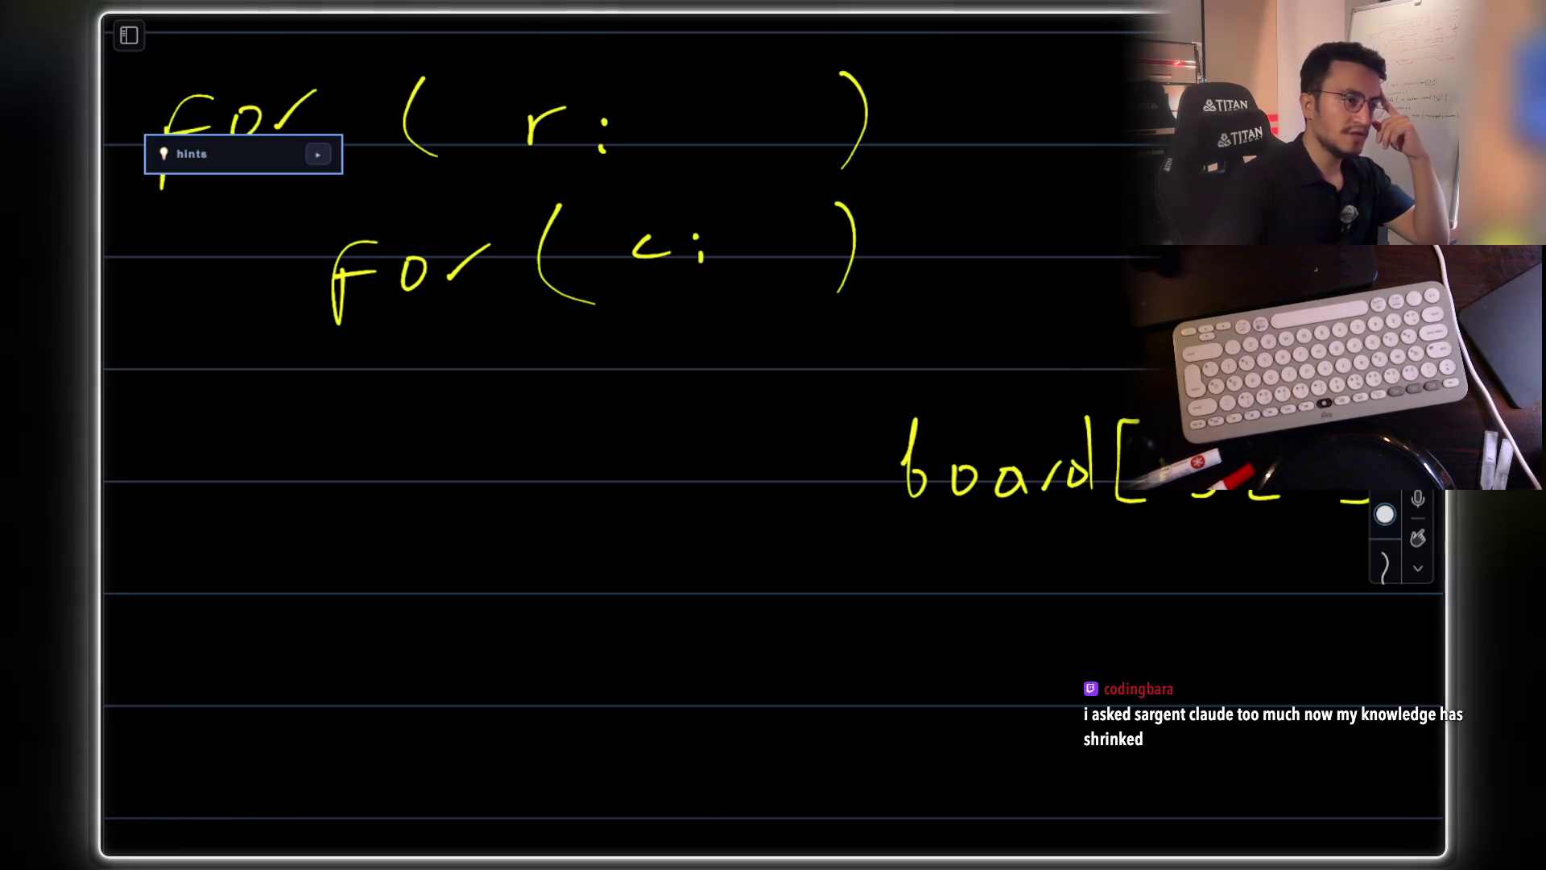
scroll(983, 371, "up", 3)
scroll(984, 371, "left", 2)
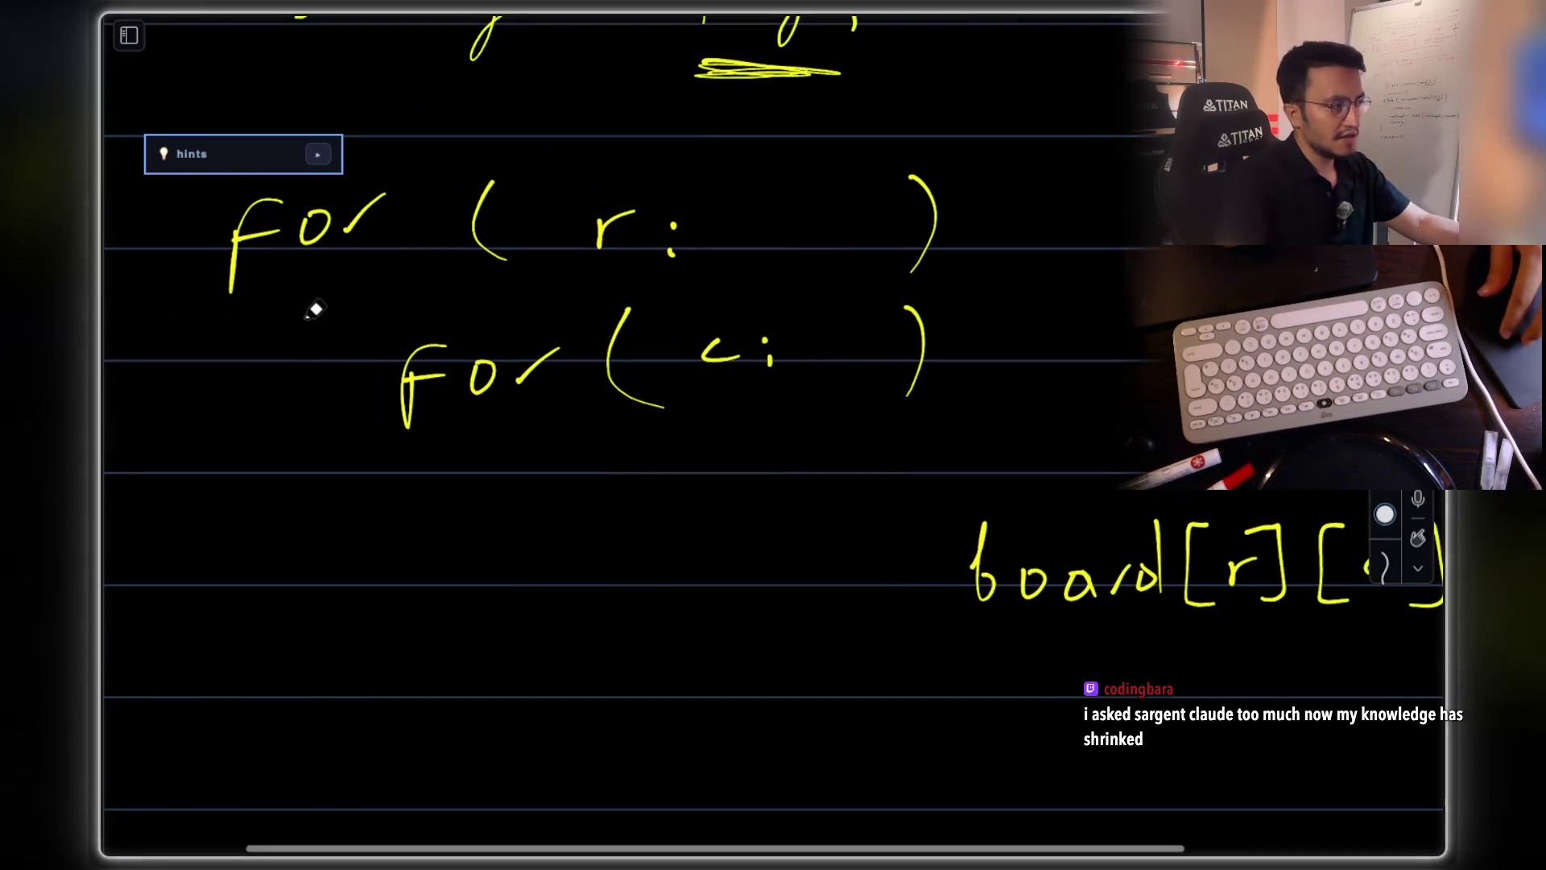
- Draw yellow arrows pointing at the inner loop and below at left
left_click_drag(297, 318, 387, 312)
left_click(1385, 514)
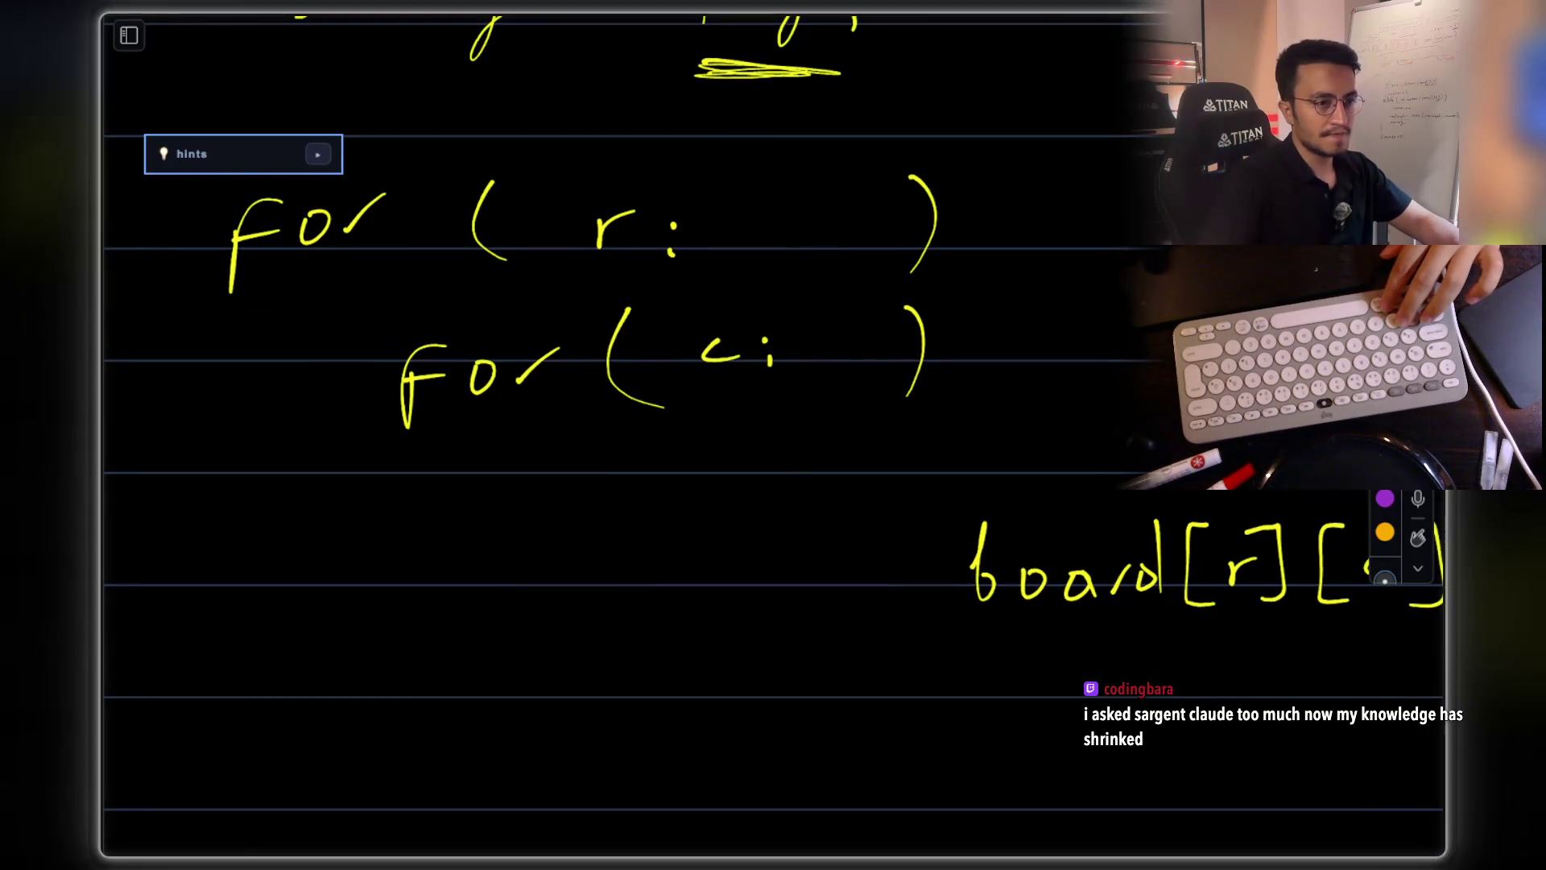
left_click_drag(338, 328, 440, 319)
left_click_drag(426, 306, 428, 332)
left_click_drag(253, 530, 371, 541)
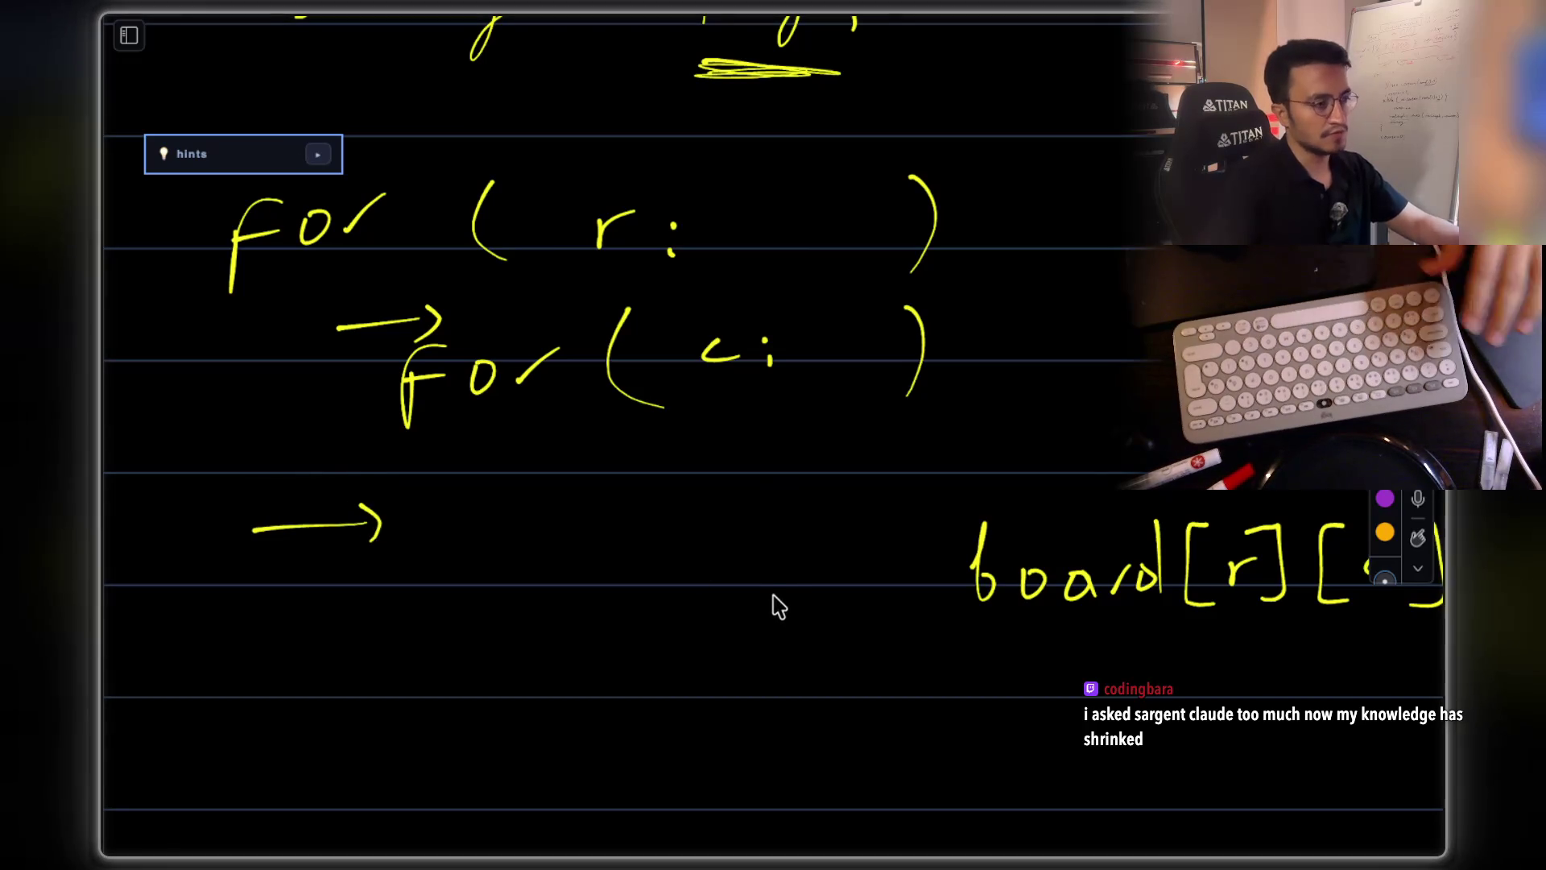
scroll(772, 588, "down", 5)
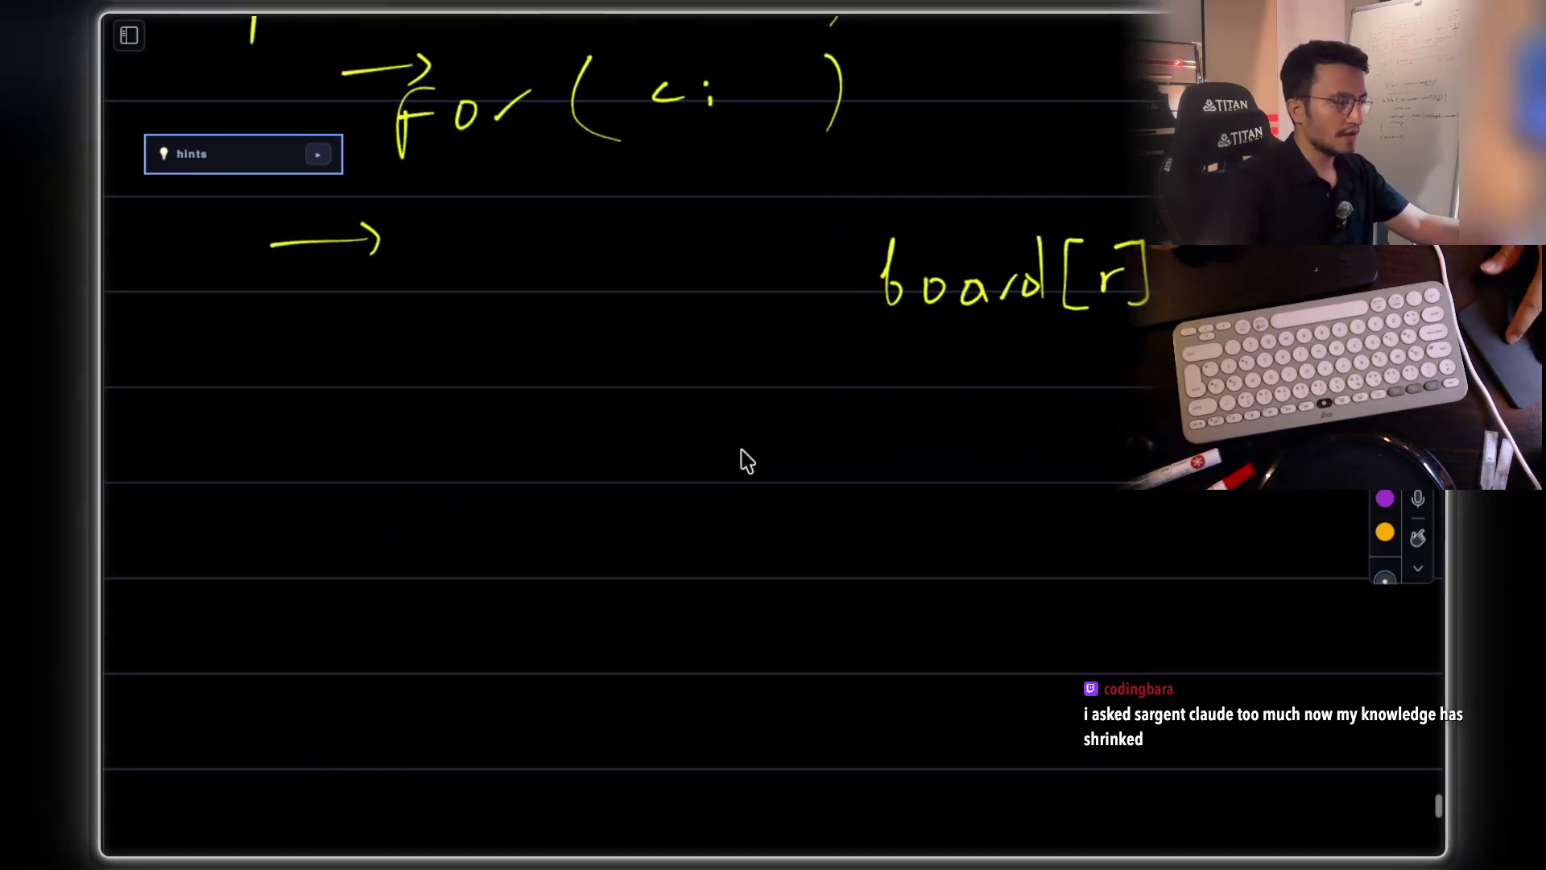
scroll(699, 469, "down", 1)
scroll(699, 469, "left", 1)
- Begin writing another for statement
left_click_drag(365, 469, 407, 379)
left_click_drag(348, 429, 399, 419)
left_click_drag(449, 407, 452, 419)
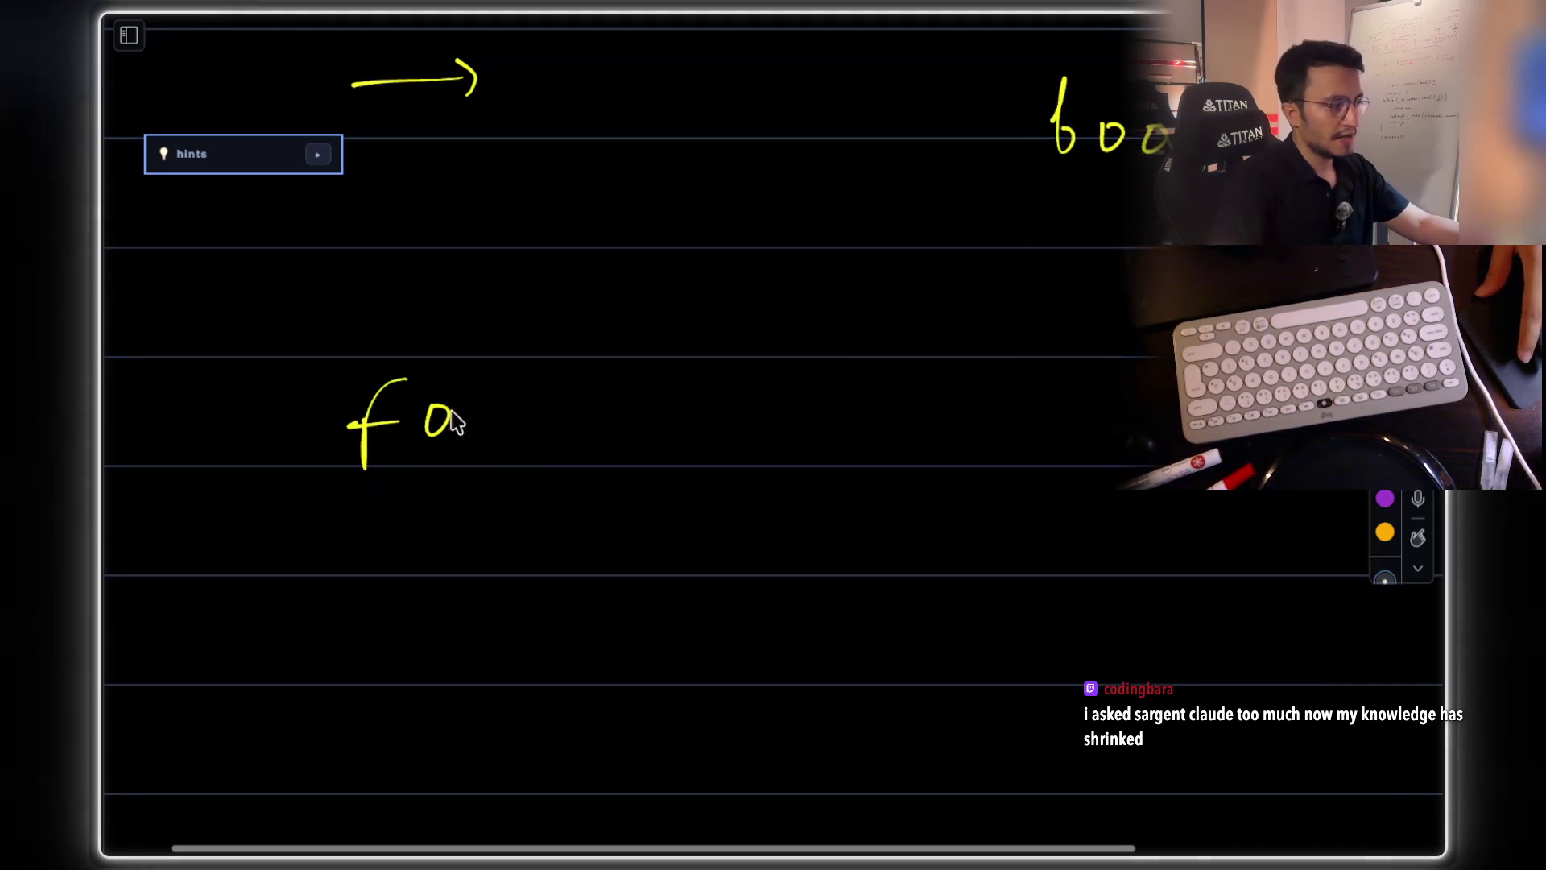
- Handwrite 'key = r;' on the whiteboard below the first for loop
left_click_drag(517, 359, 550, 460)
mouse_move(1049, 348)
left_mouse_down()
mouse_move(1090, 373)
mouse_move(1051, 457)
left_mouse_up()
scroll(849, 562, "down", 3)
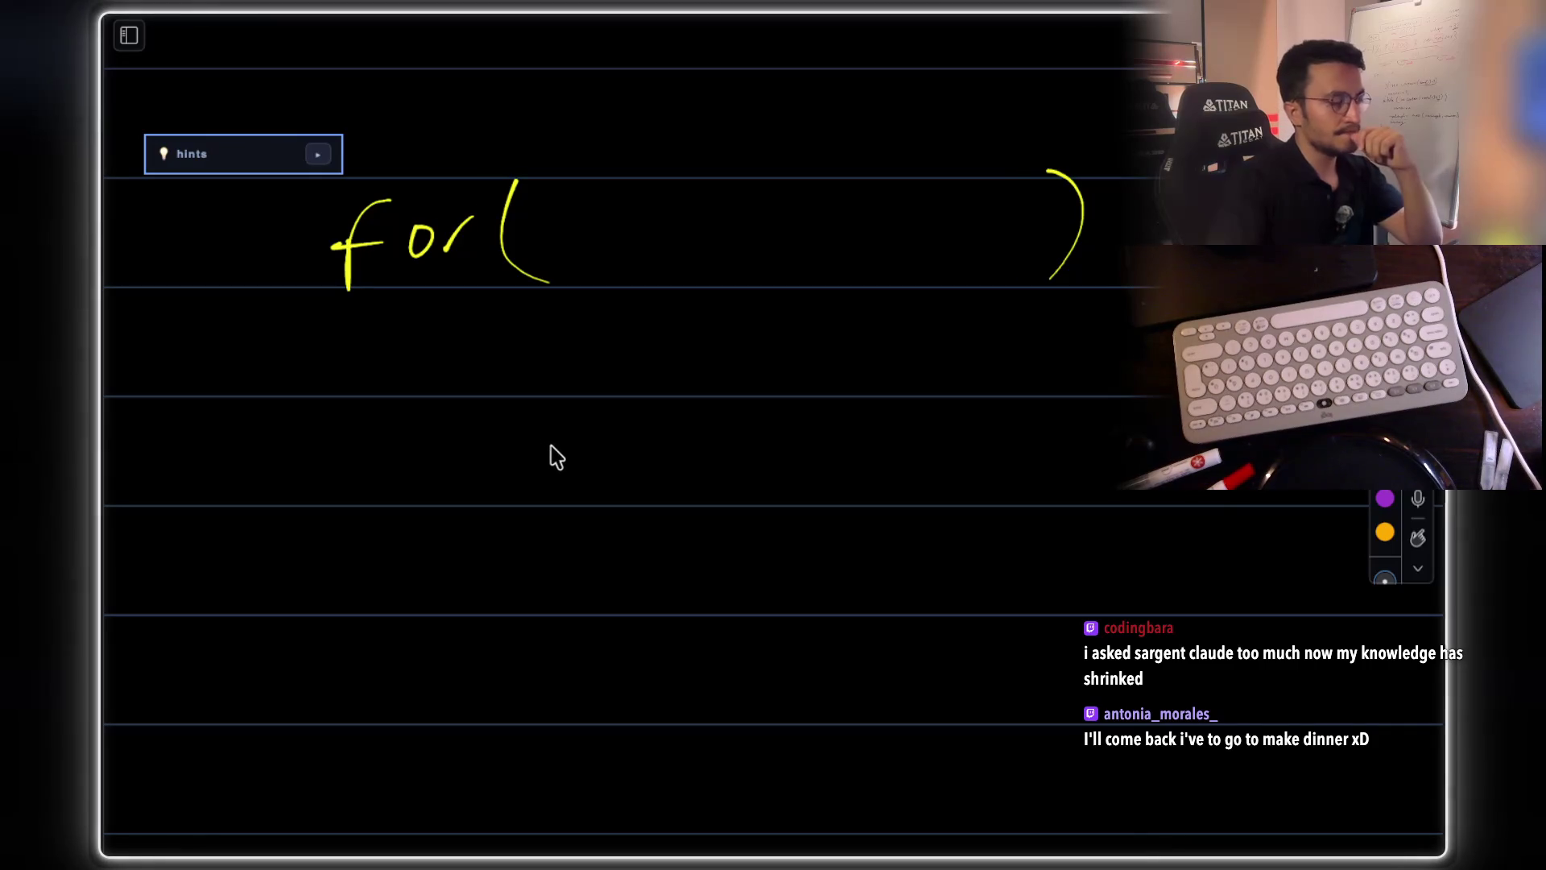
mouse_move(524, 394)
left_mouse_down()
mouse_move(538, 425)
mouse_move(564, 418)
left_mouse_up()
mouse_move(585, 397)
left_mouse_down()
mouse_move(636, 415)
mouse_move(673, 397)
left_mouse_up()
left_click_drag(654, 409, 675, 407)
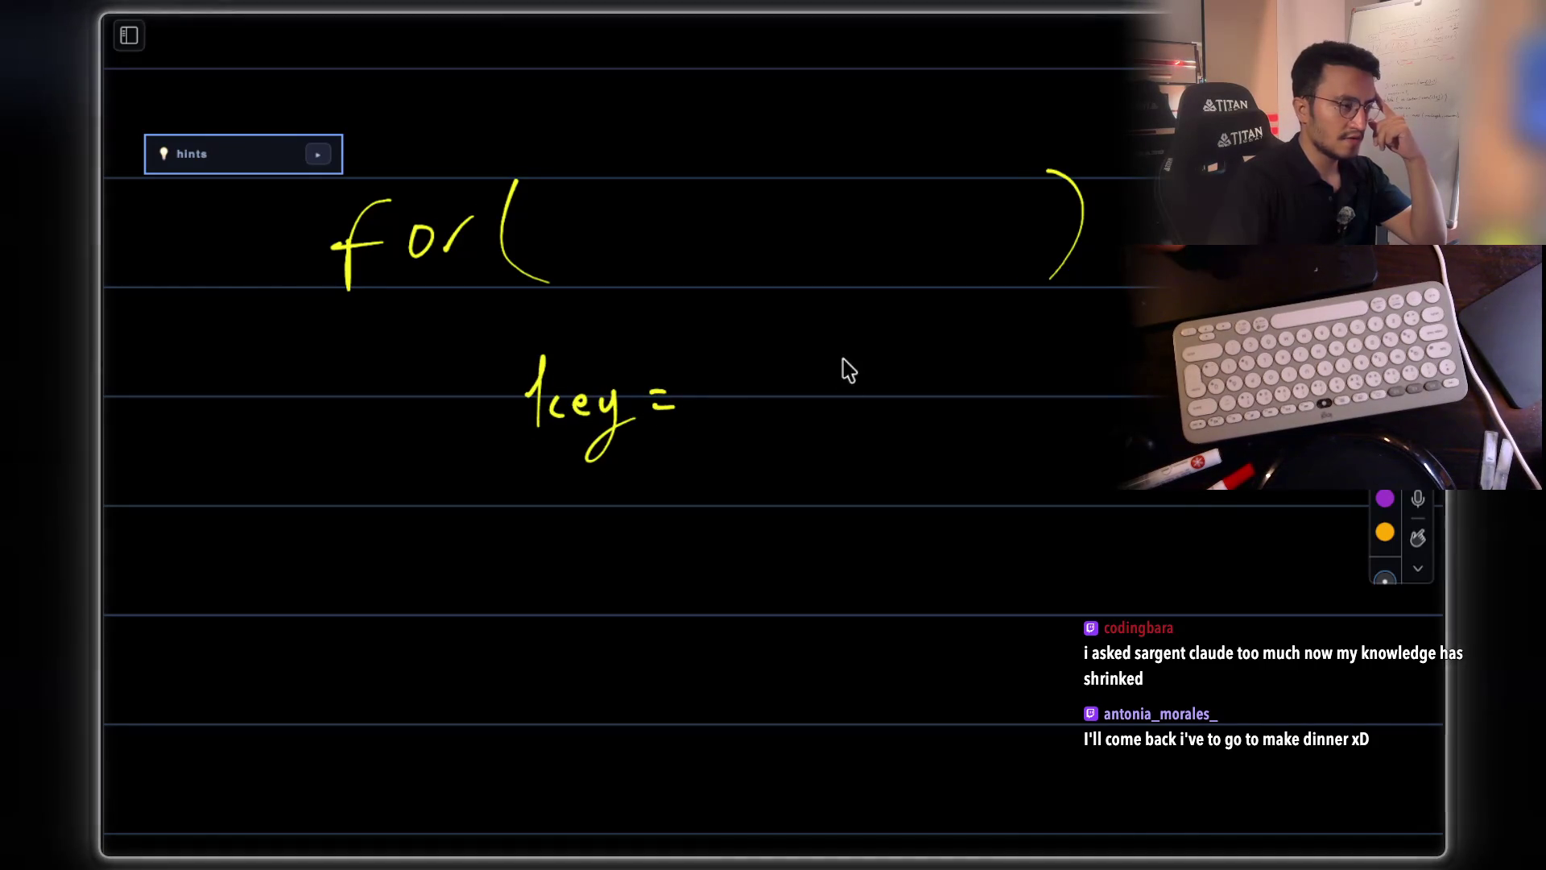
mouse_move(773, 375)
left_mouse_down()
mouse_move(807, 367)
mouse_move(856, 417)
left_mouse_up()
left_click(848, 368)
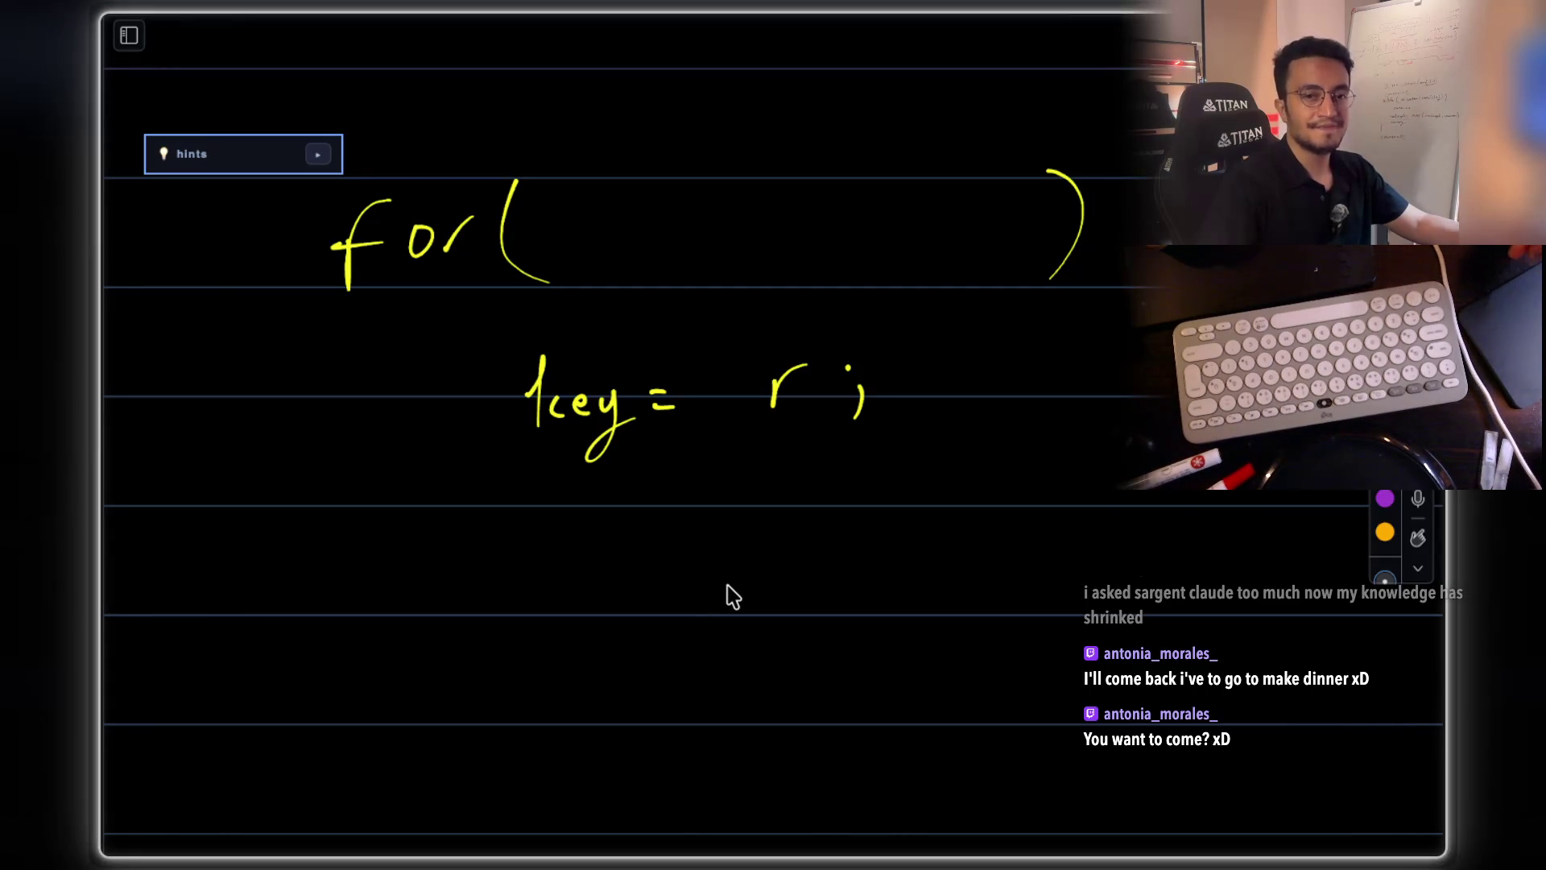
- Start a second 'for (' beneath the 'key = r;' line
scroll(787, 469, "down", 2)
scroll(814, 404, "down", 1)
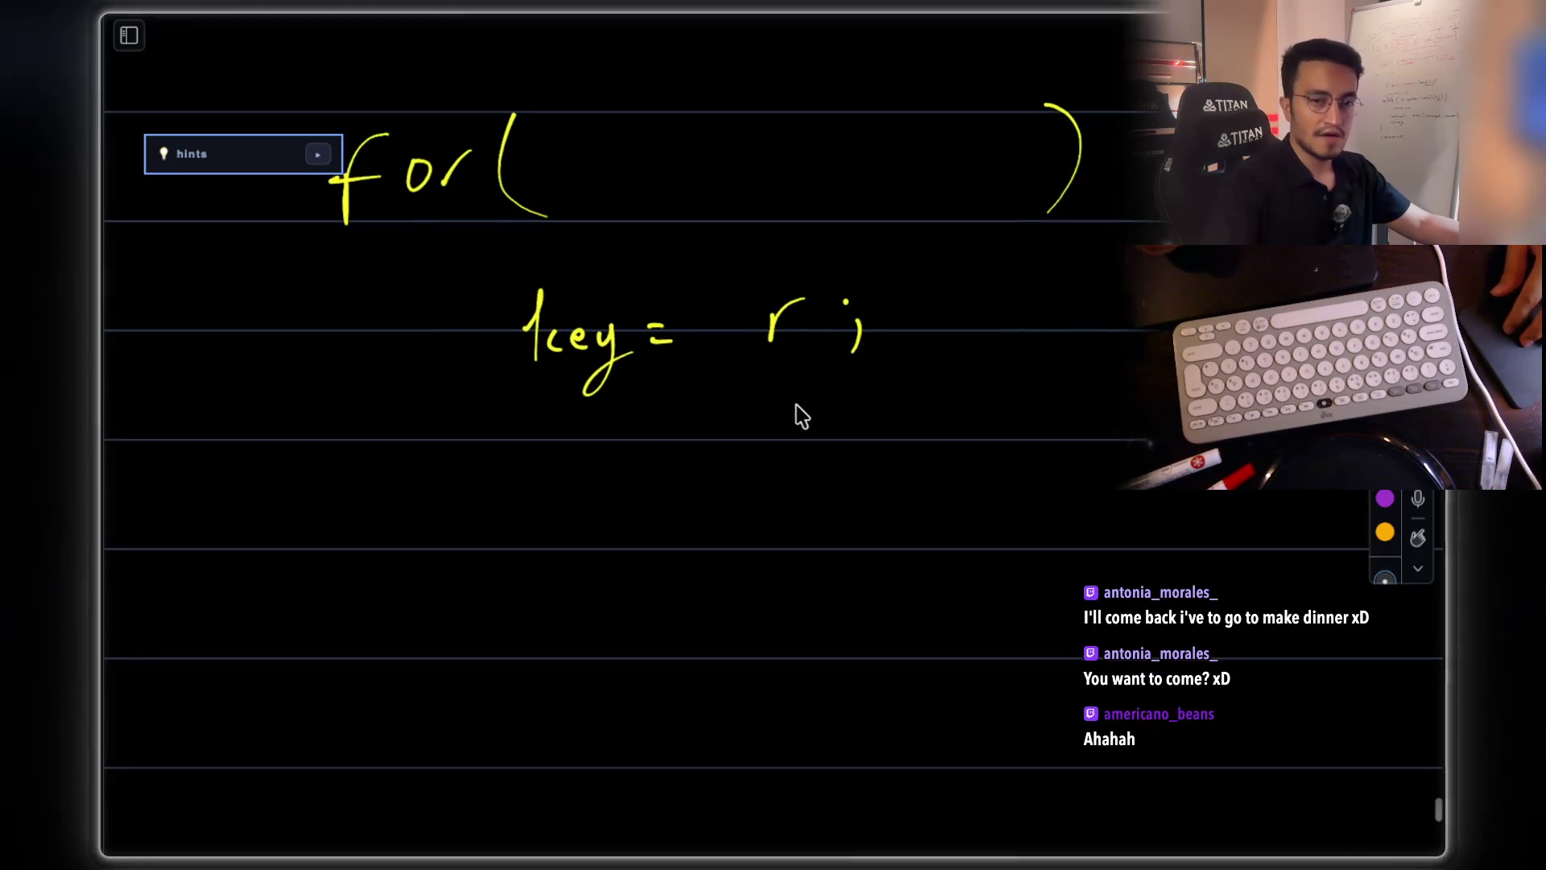
scroll(816, 390, "down", 2)
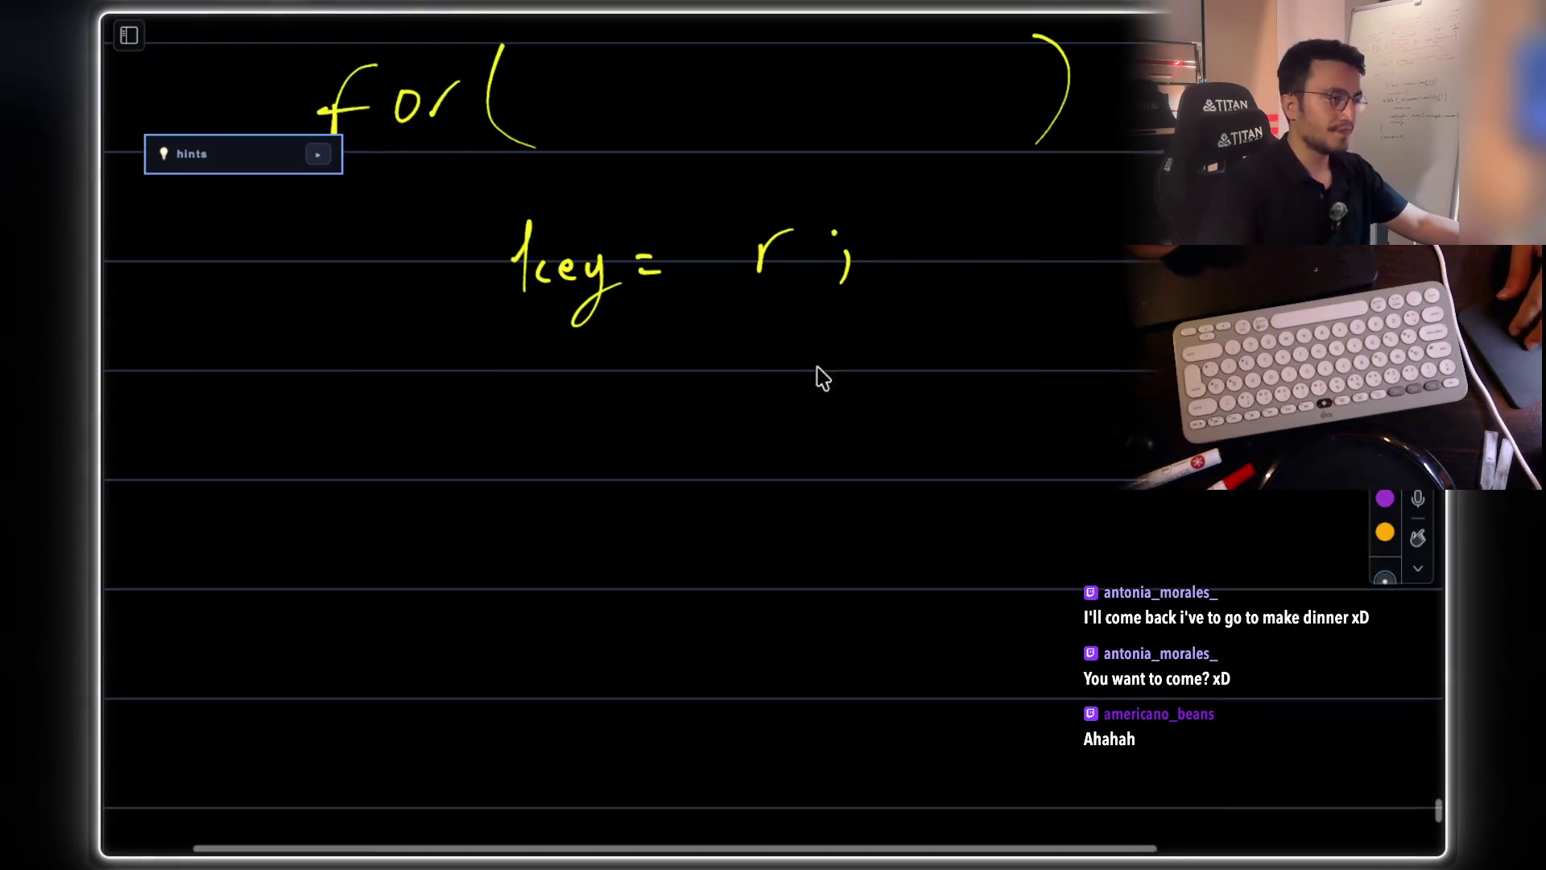
scroll(637, 406, "up", 1)
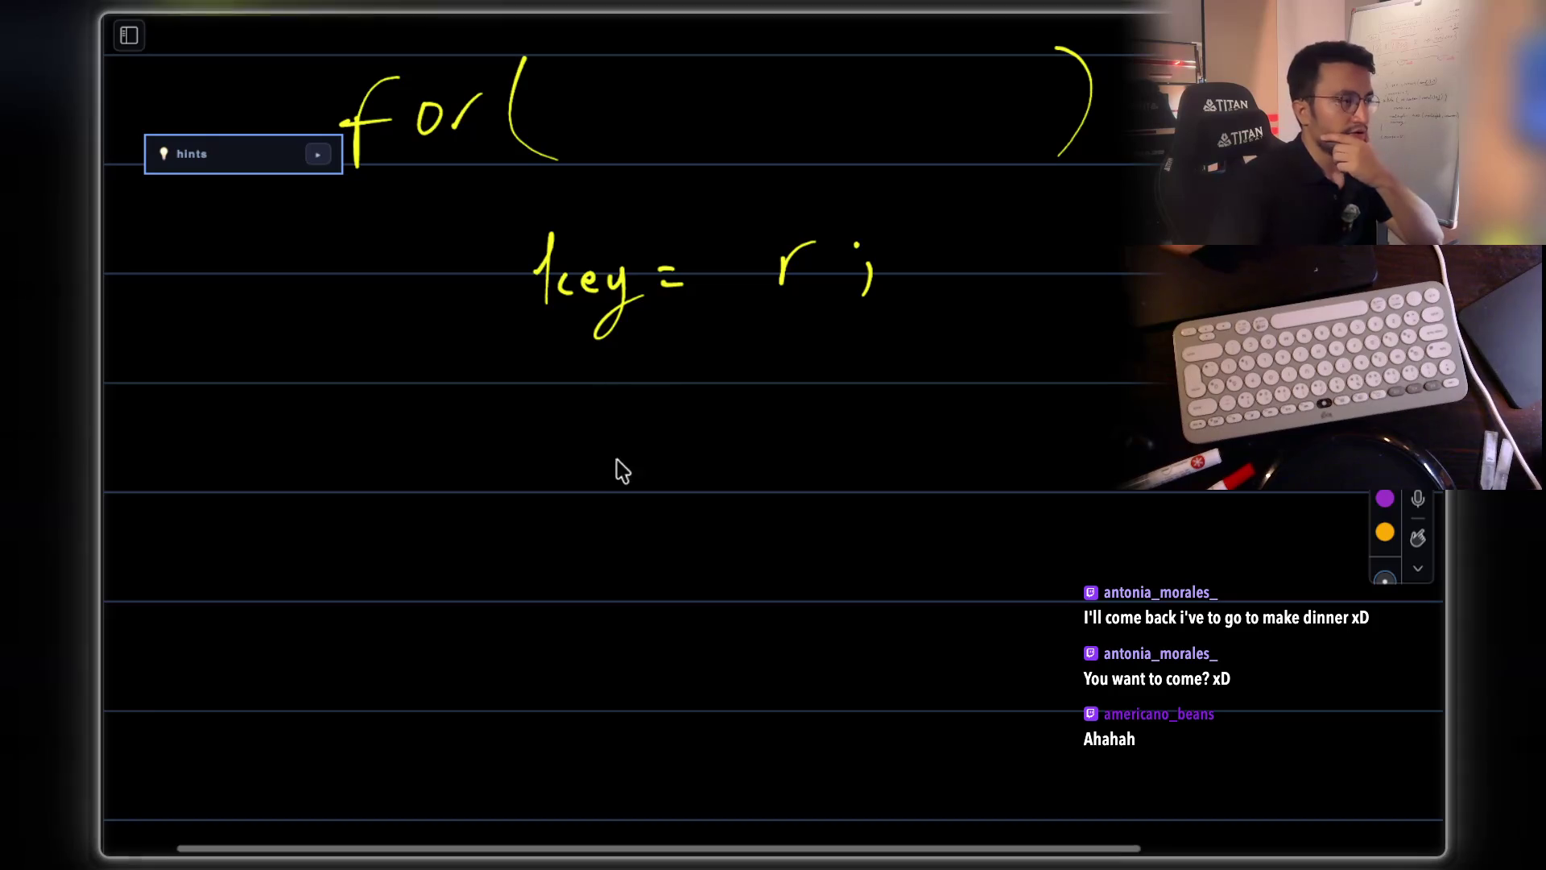
left_click_drag(561, 554, 596, 470)
left_click_drag(553, 510, 678, 480)
left_click_drag(763, 416, 770, 531)
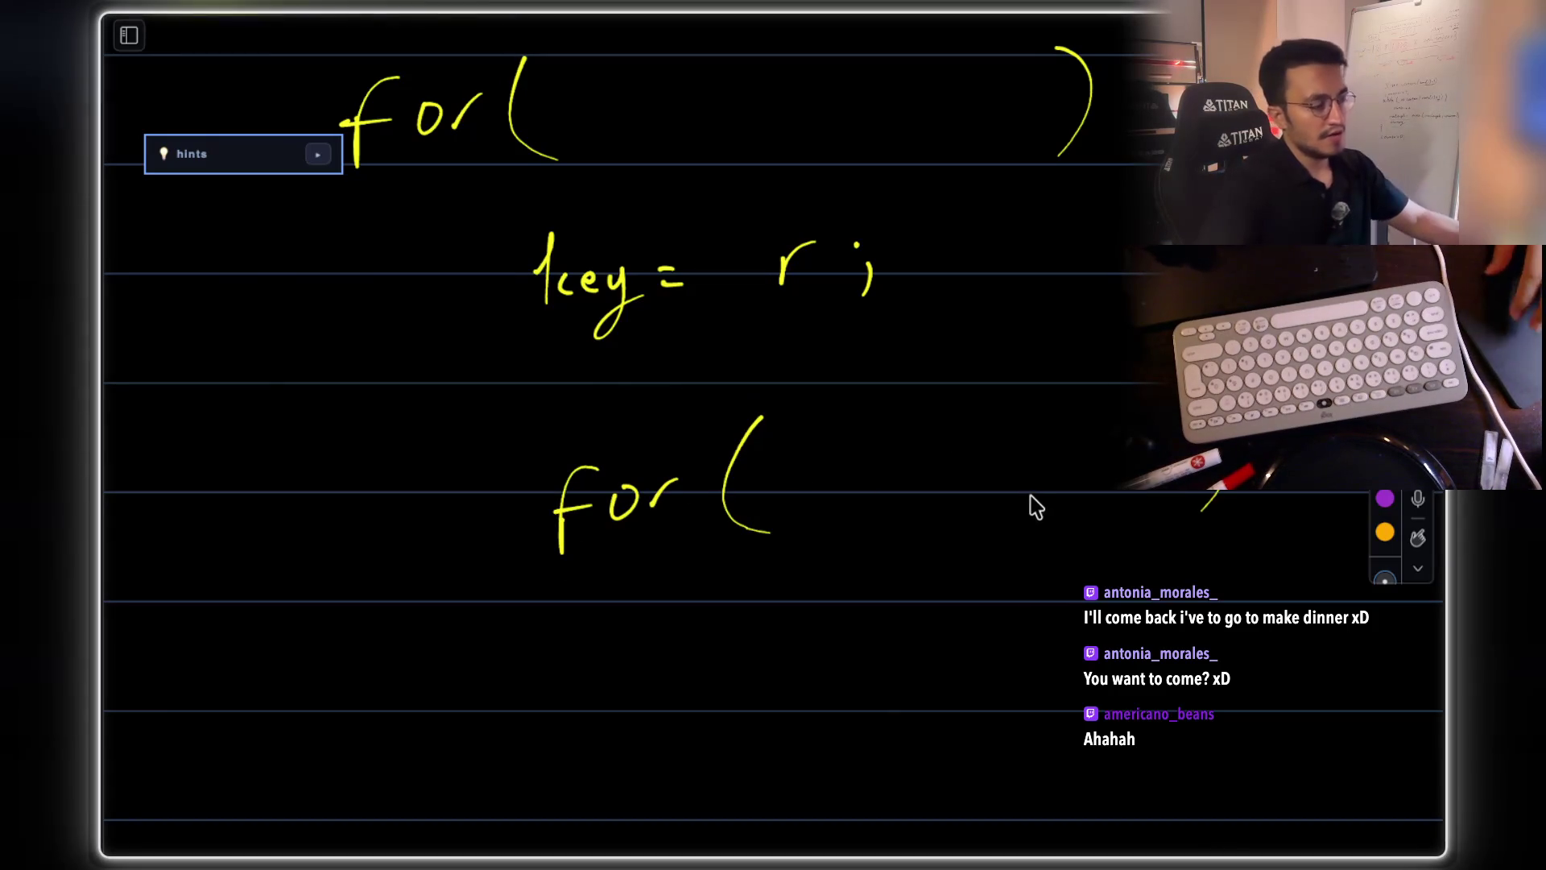
- Handwrite 'key =' under the inner loop and start the expression after it
scroll(1025, 510, "up", 2)
scroll(1025, 511, "left", 2)
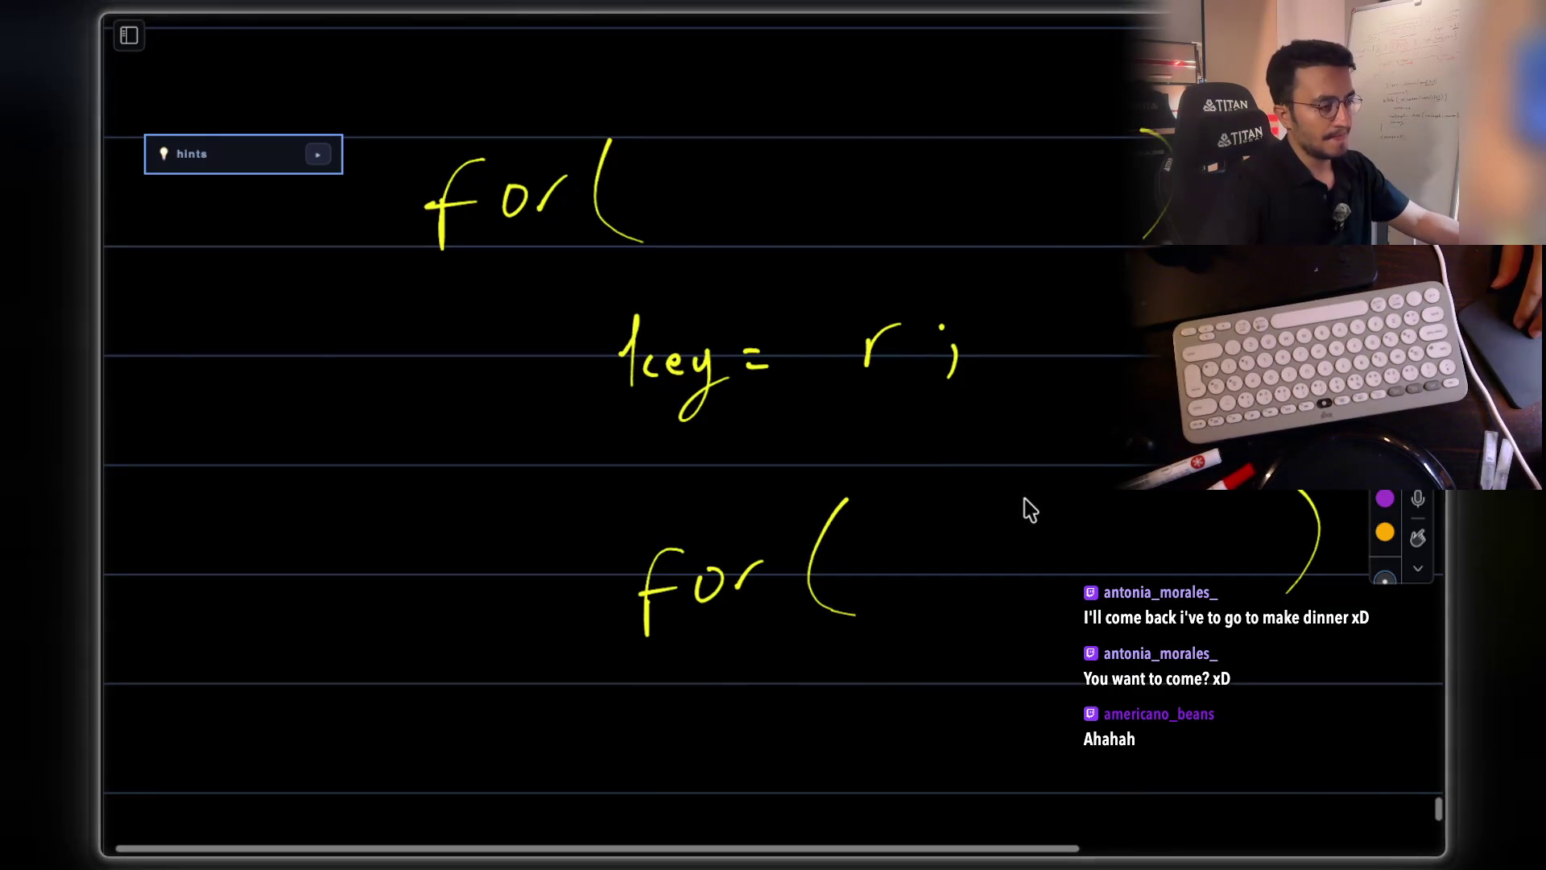
scroll(1014, 495, "down", 3)
scroll(1015, 496, "right", 1)
left_click_drag(862, 533, 877, 575)
mouse_move(886, 553)
left_mouse_down()
mouse_move(894, 573)
mouse_move(934, 569)
mouse_move(936, 602)
left_mouse_up()
left_click_drag(999, 541, 1019, 539)
left_click_drag(1003, 553, 1029, 550)
left_click_drag(1141, 523, 1165, 556)
left_click(1133, 522)
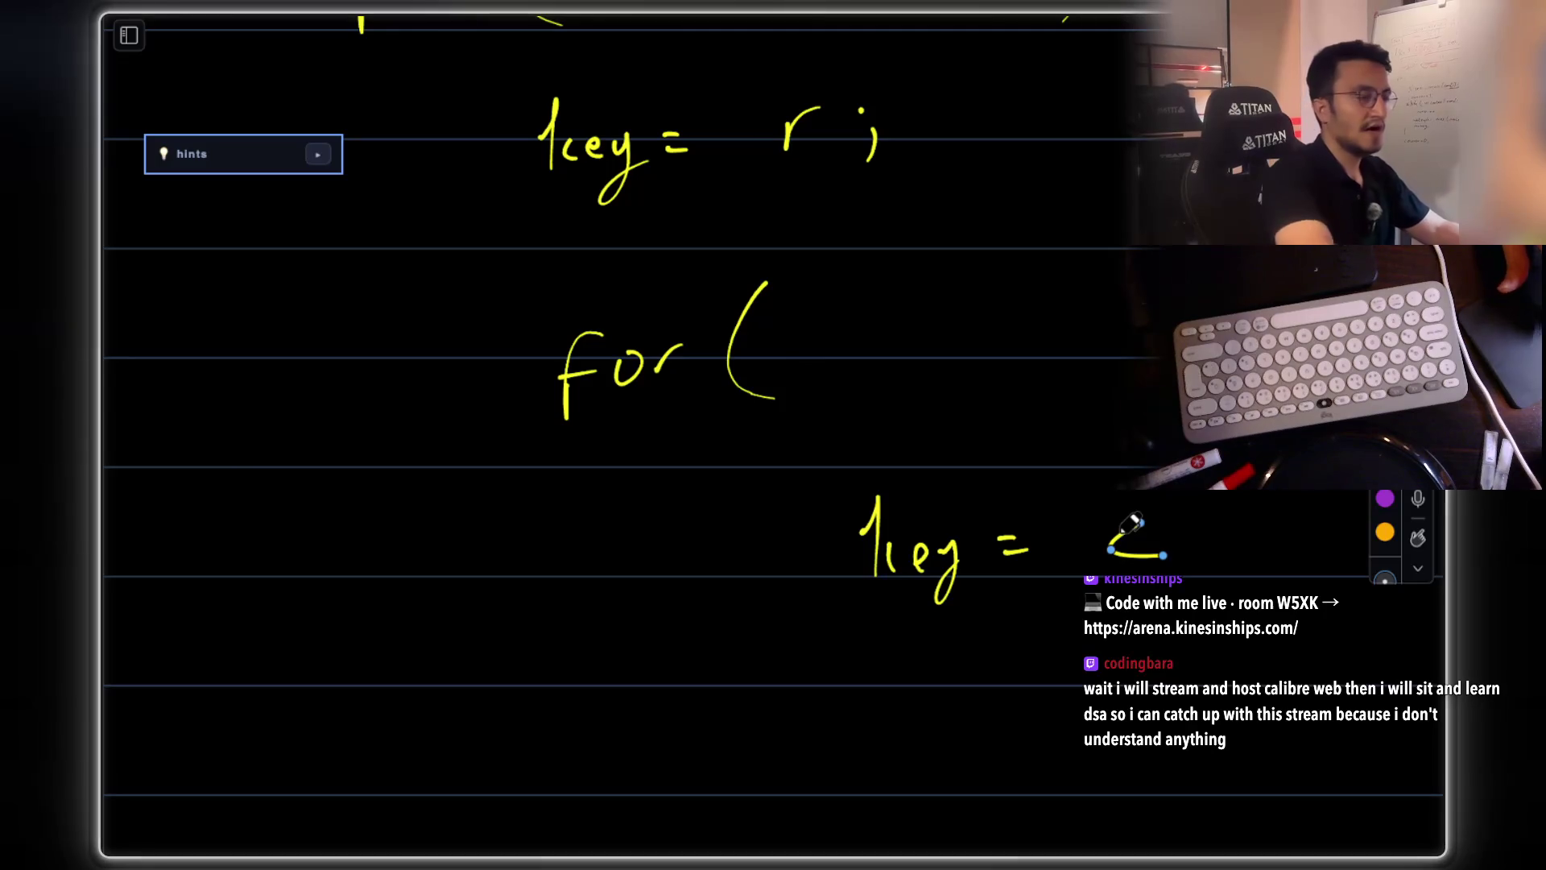
- In Chrome, search Google for 'neetcode 150' in a new tab and open the result
key("super+Tab")
left_click(177, 298)
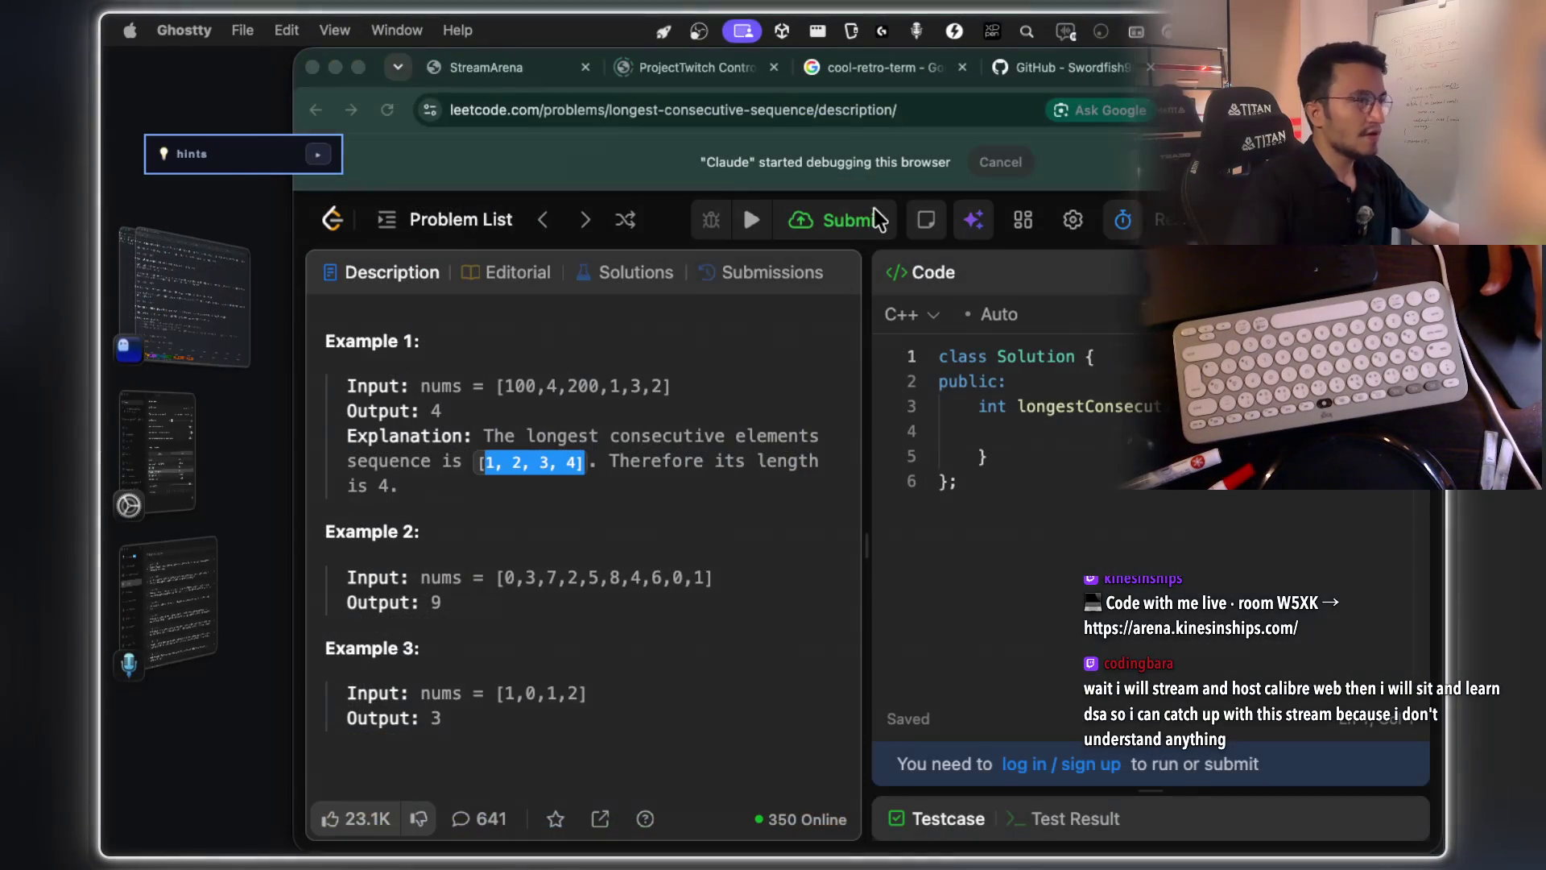
key("super+t")
type("neetcode")
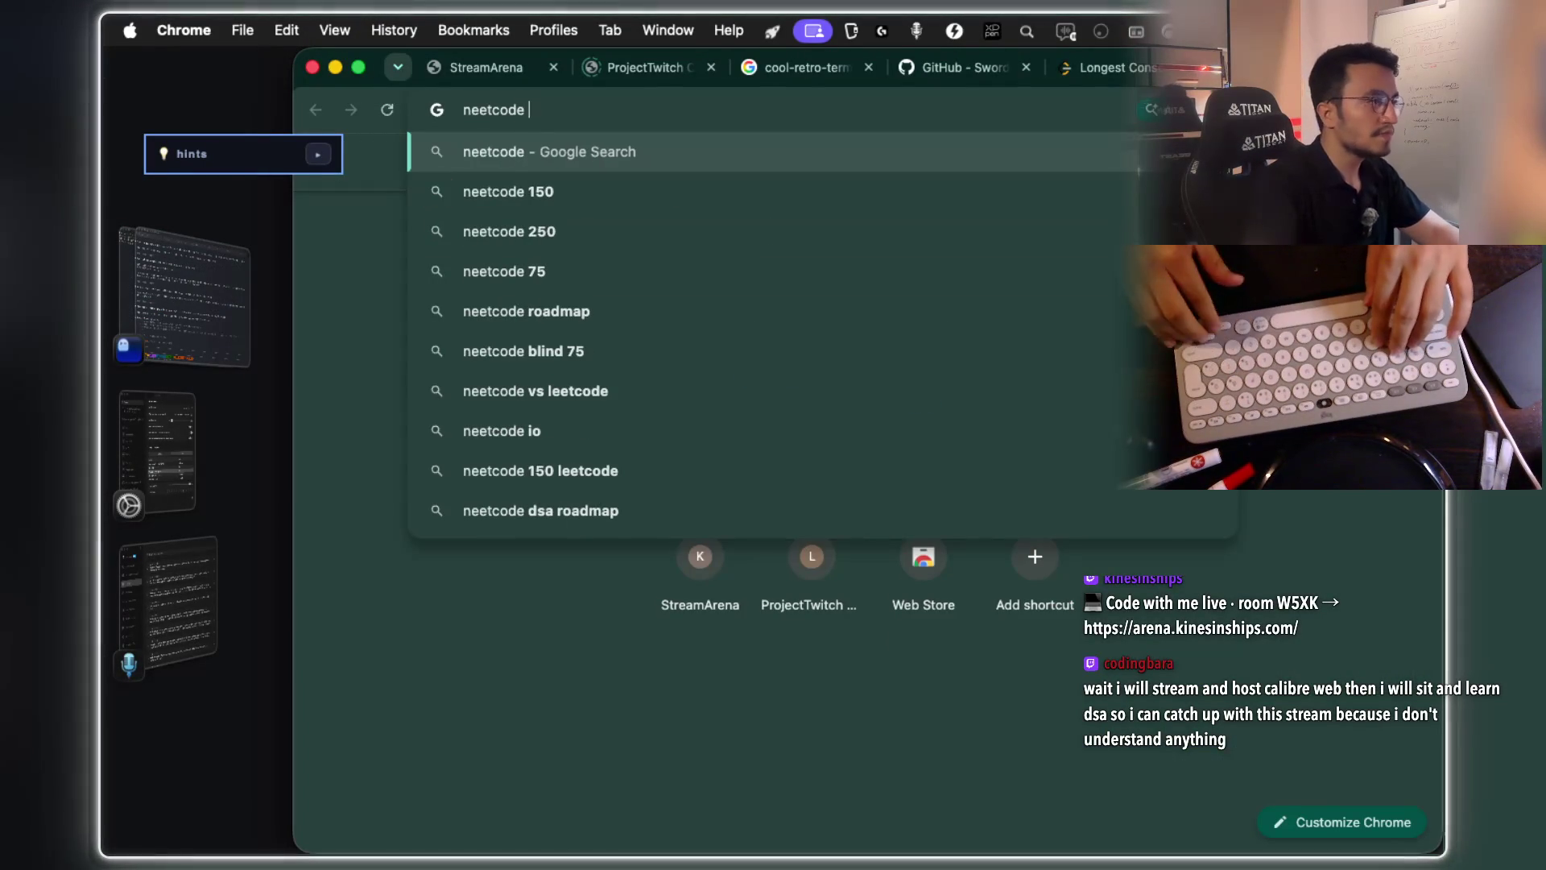
key("Down")
key("Return")
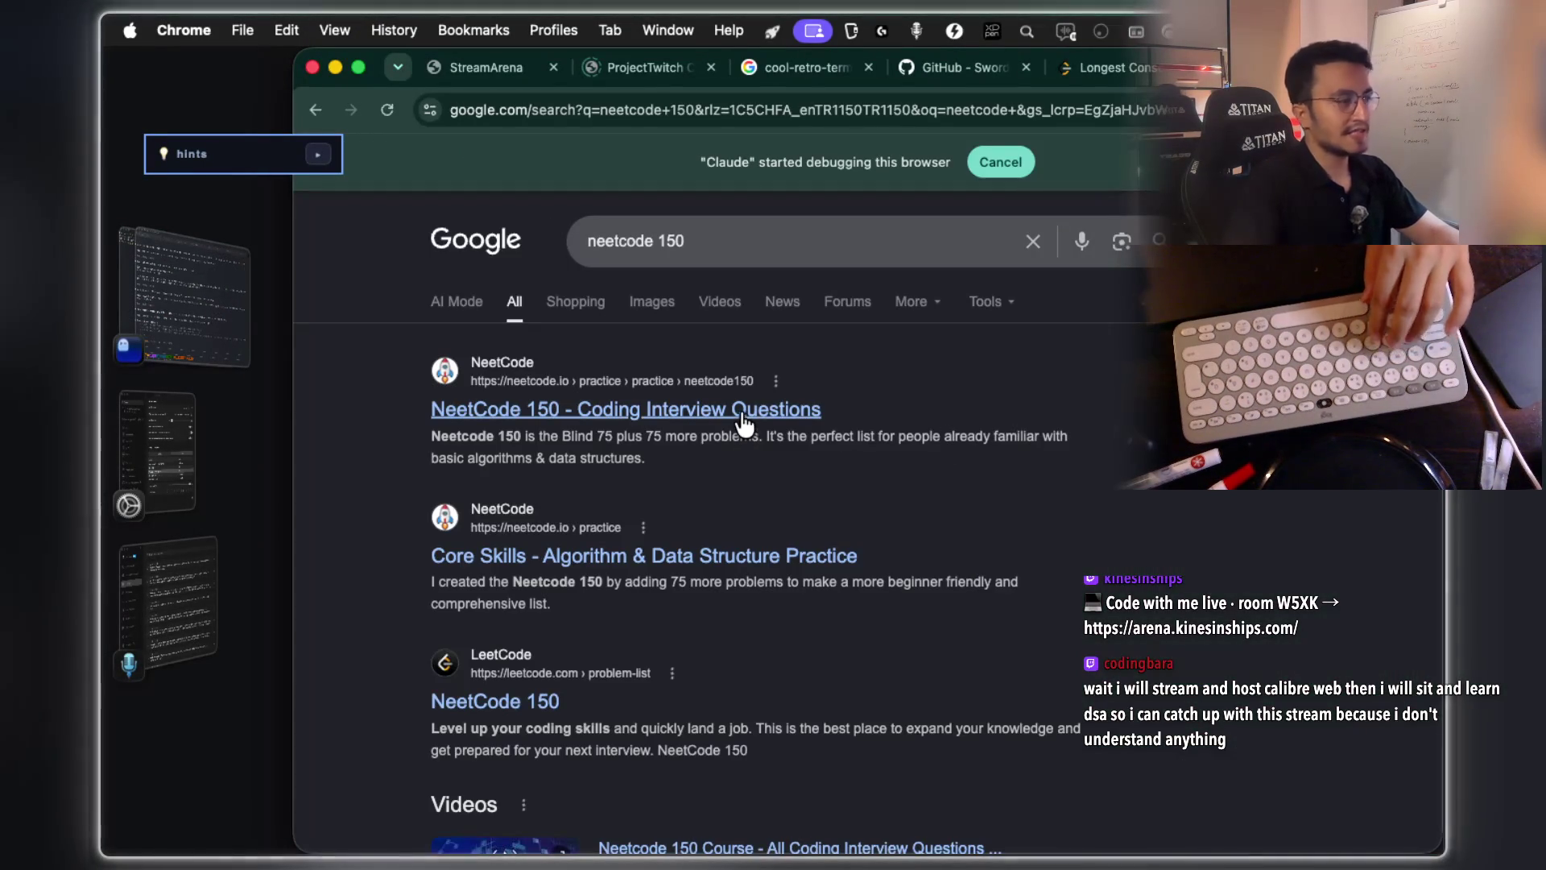
left_click(740, 411)
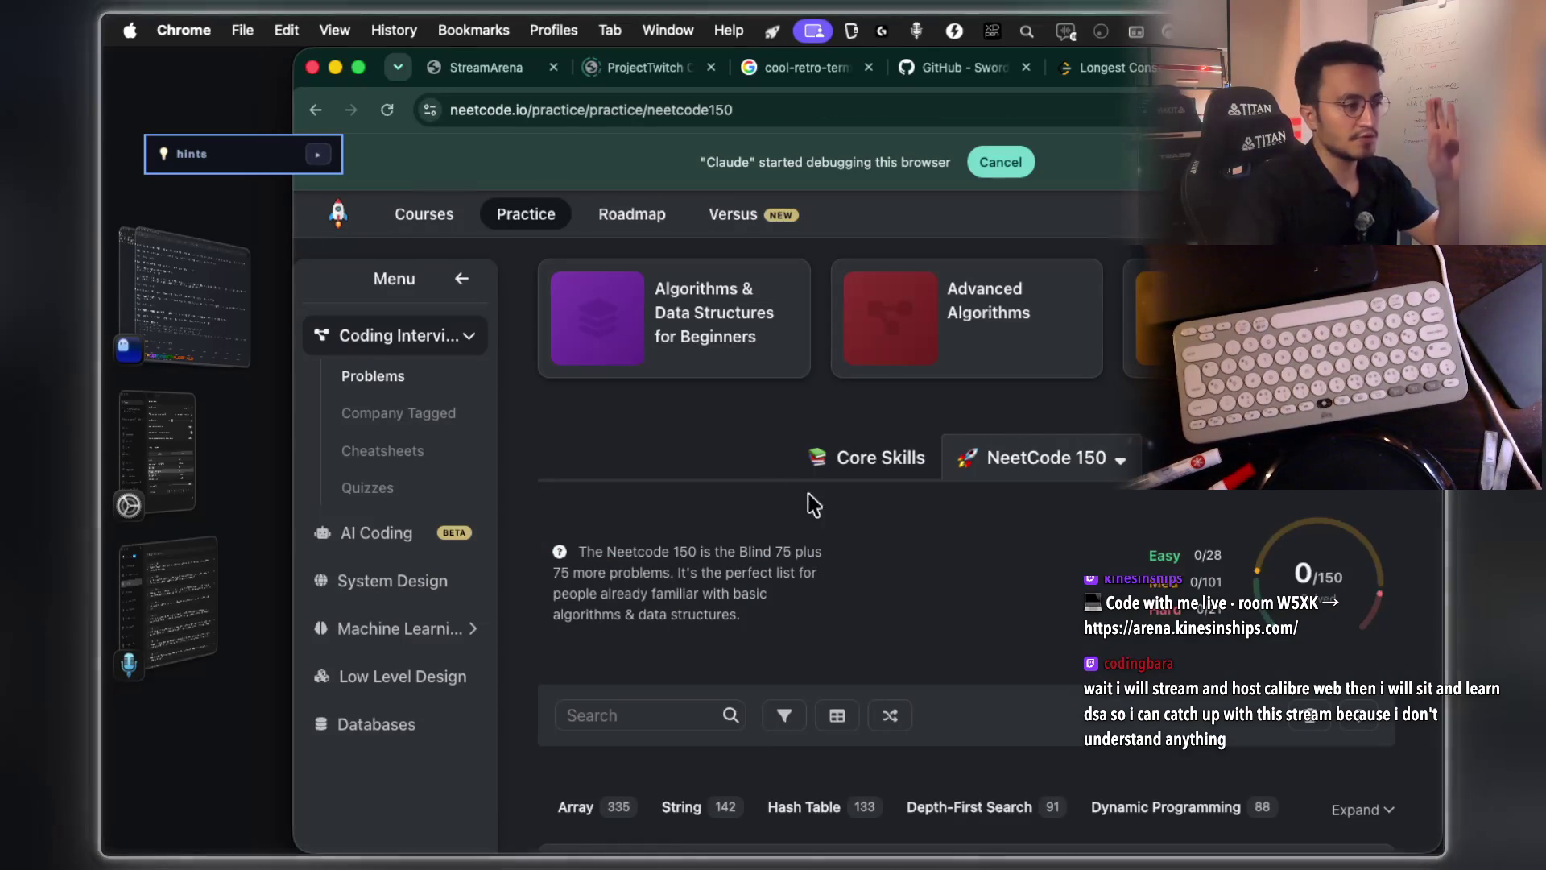
- Expand Arrays & Hashing in the NeetCode 150 list to locate Valid Sudoku, then go back to the whiteboard
scroll(874, 552, "down", 10)
scroll(866, 533, "up", 5)
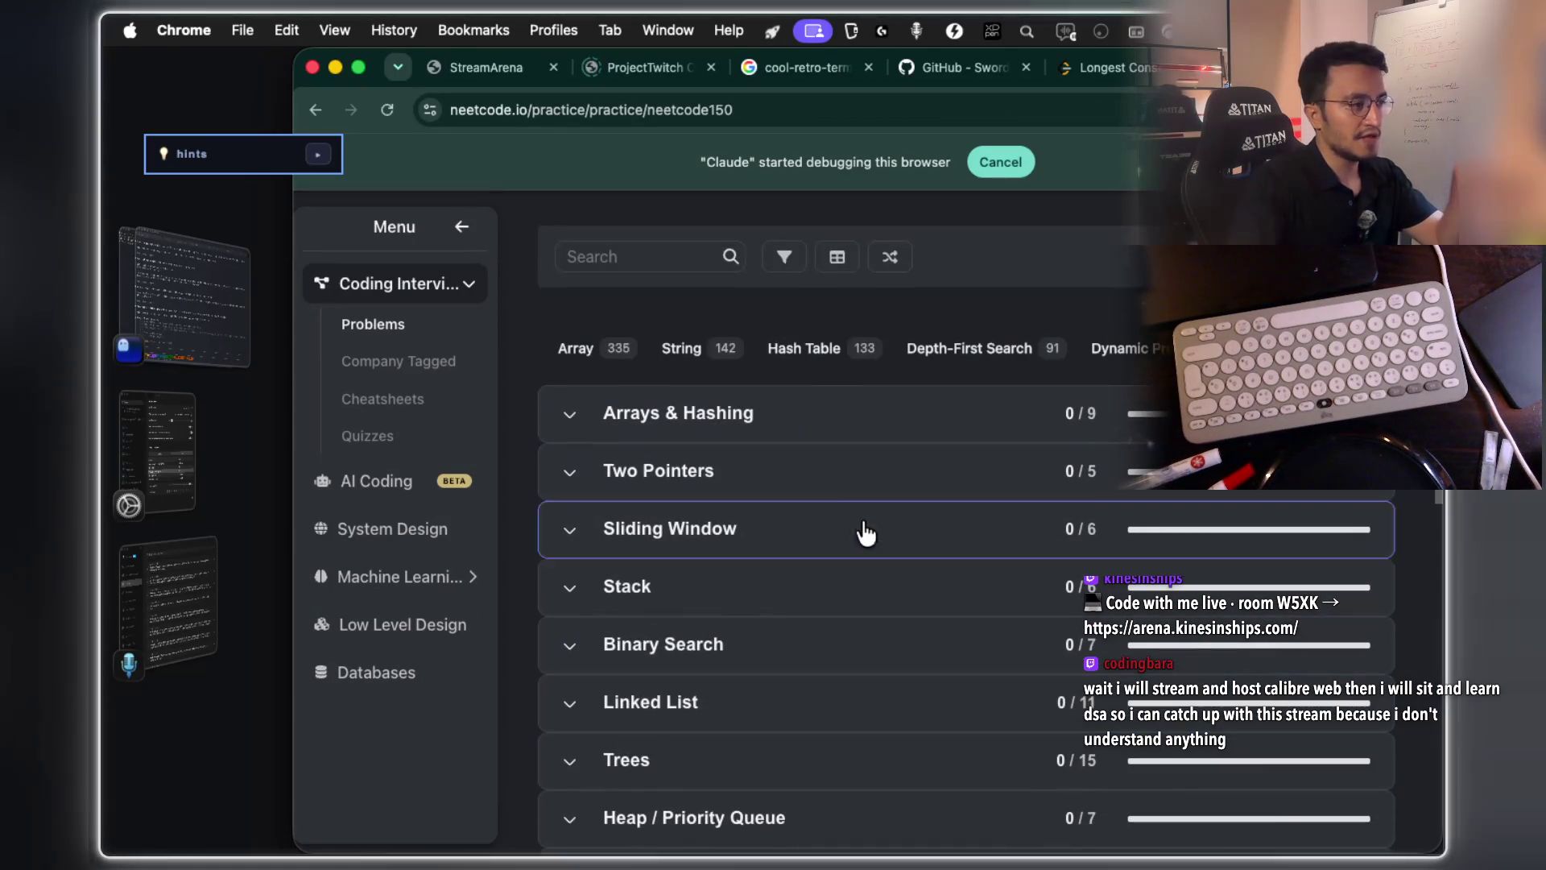
left_click(838, 427)
scroll(926, 543, "down", 3)
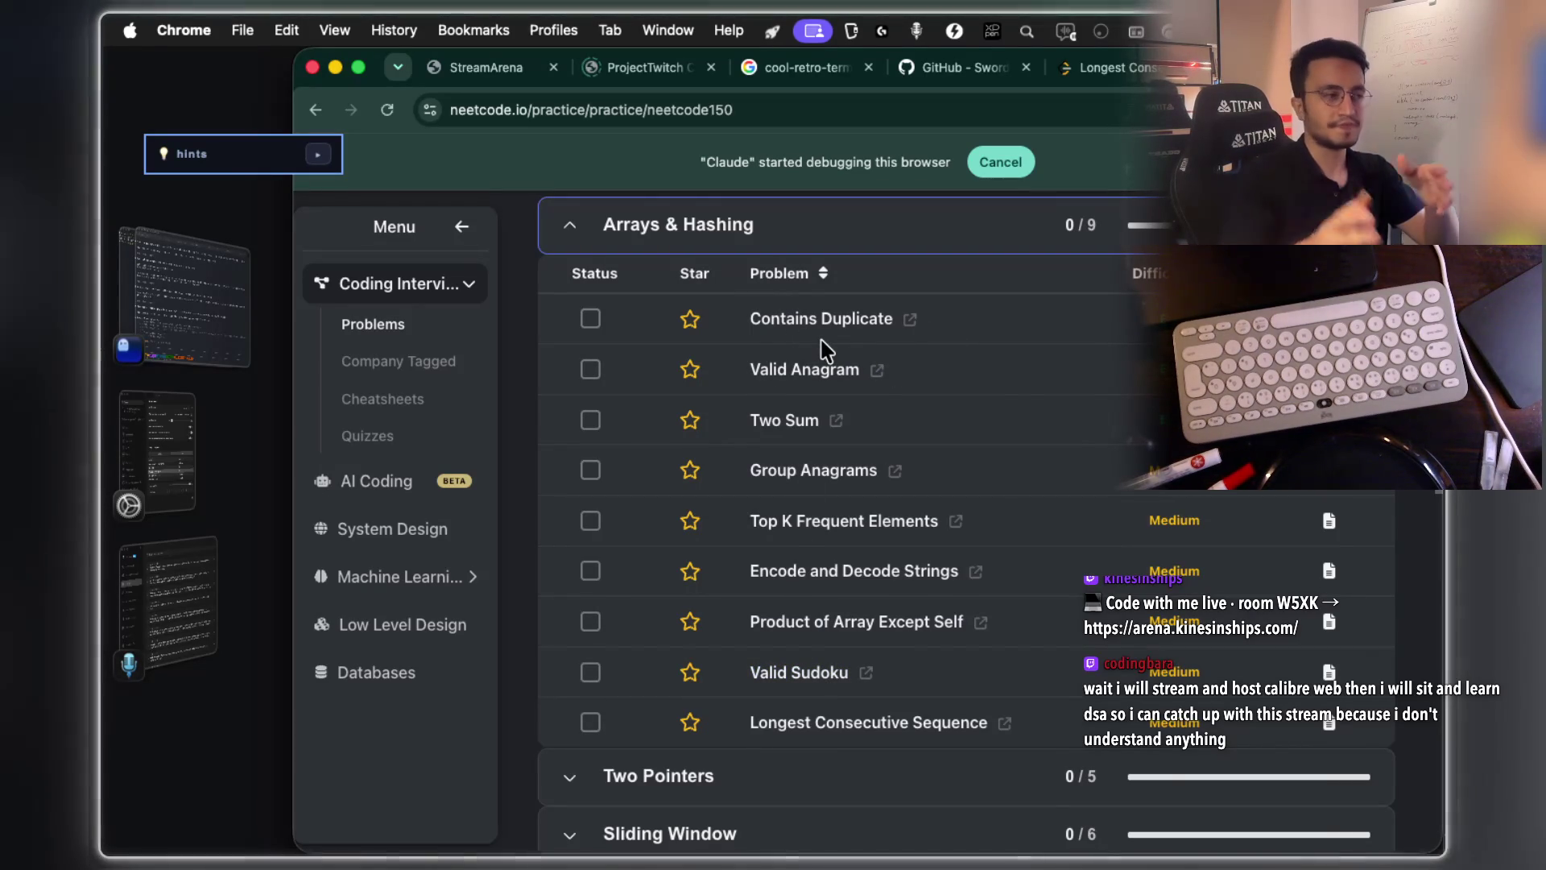
left_click(698, 109)
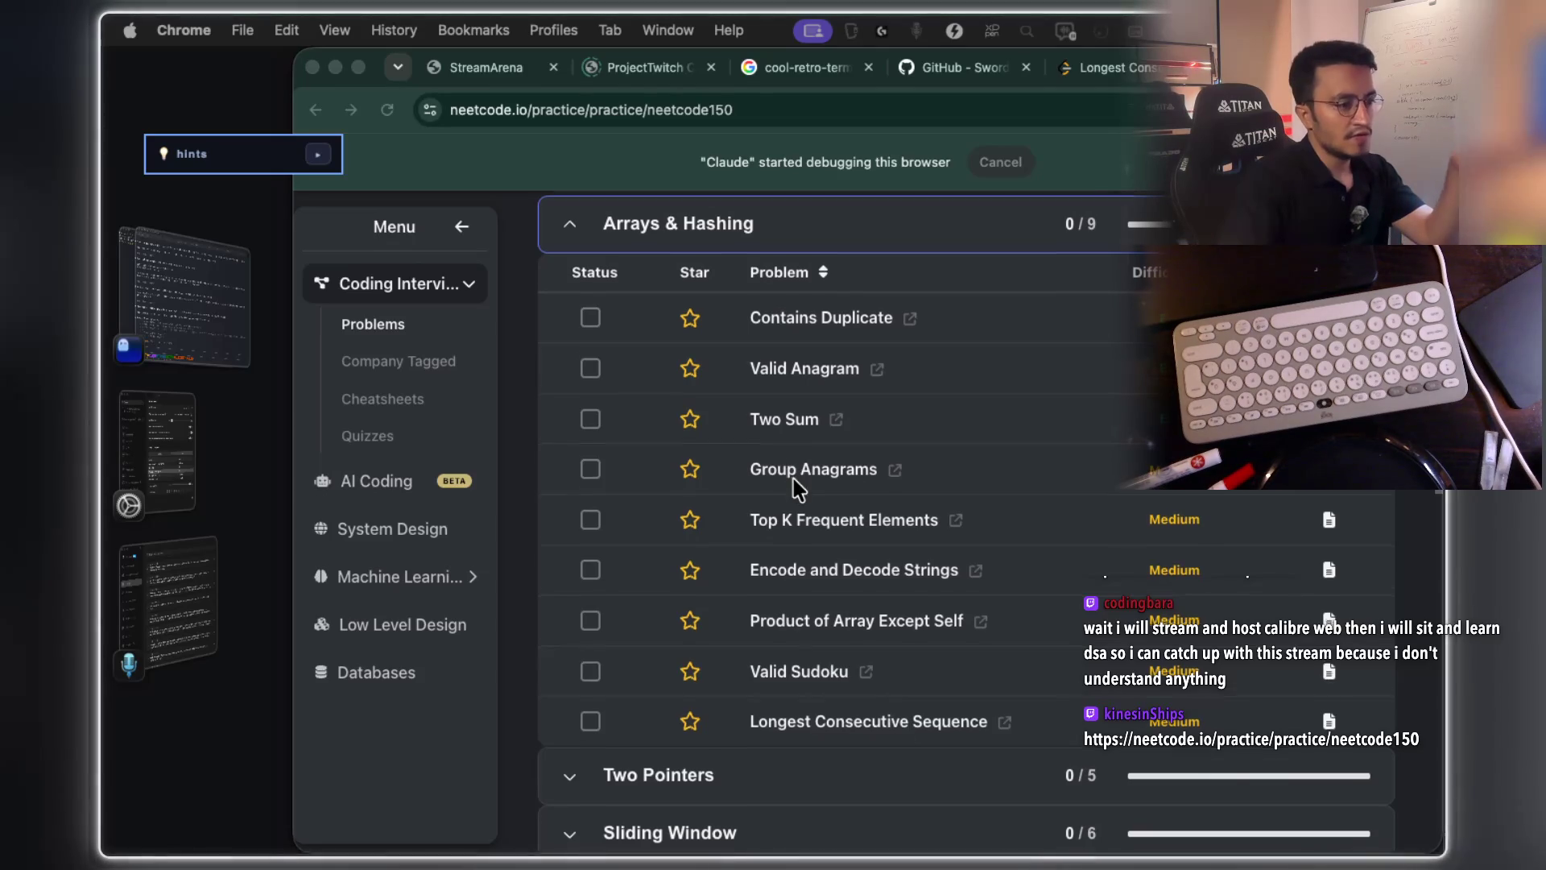
scroll(809, 503, "down", 5)
scroll(810, 504, "down", 10)
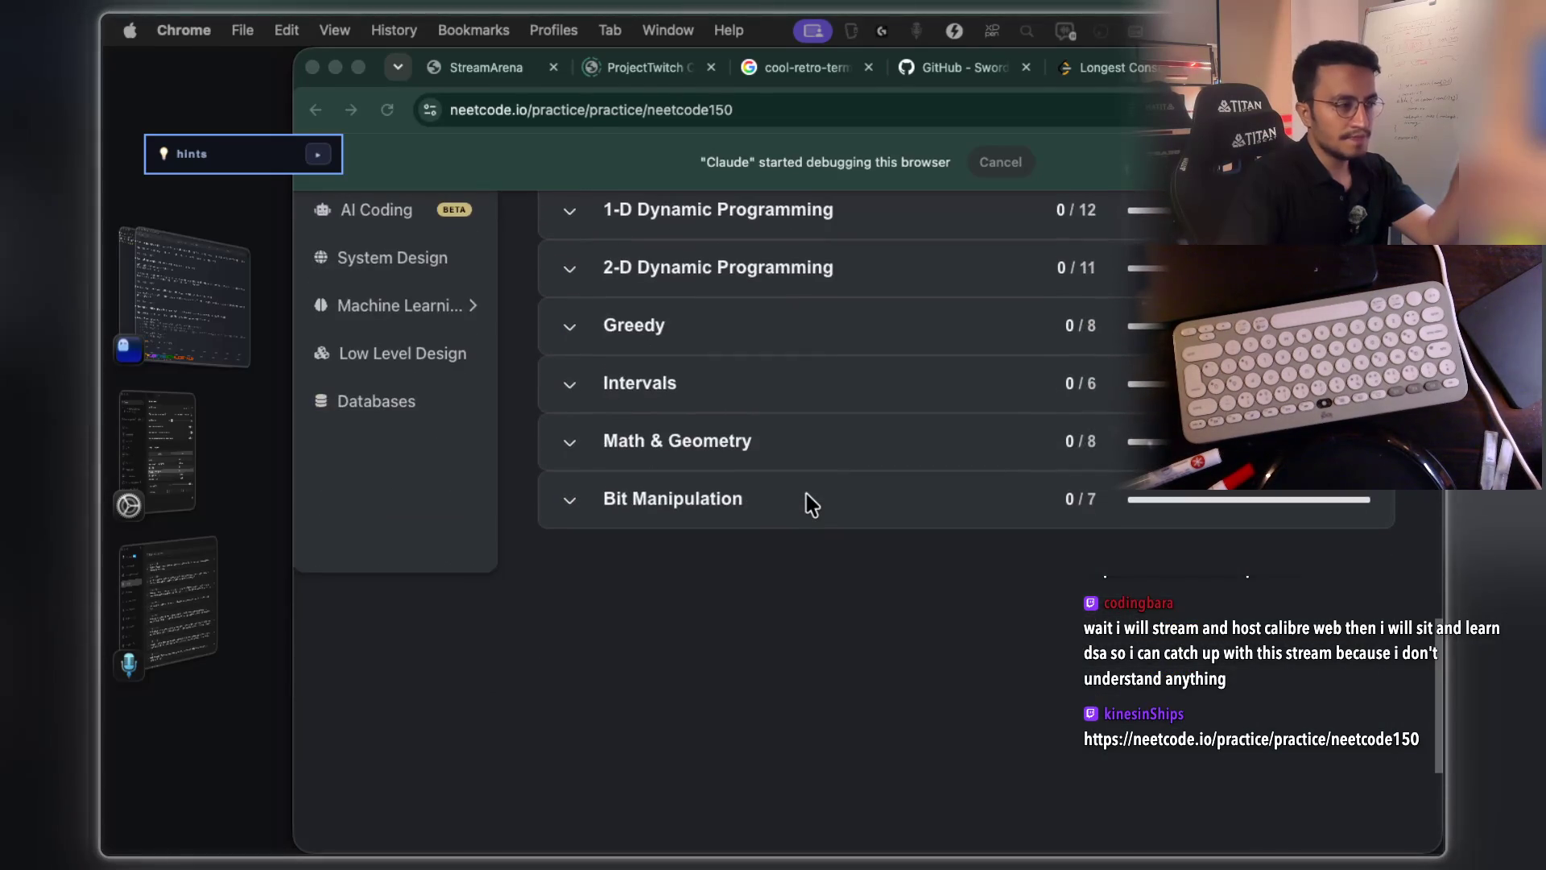
scroll(810, 503, "up", 5)
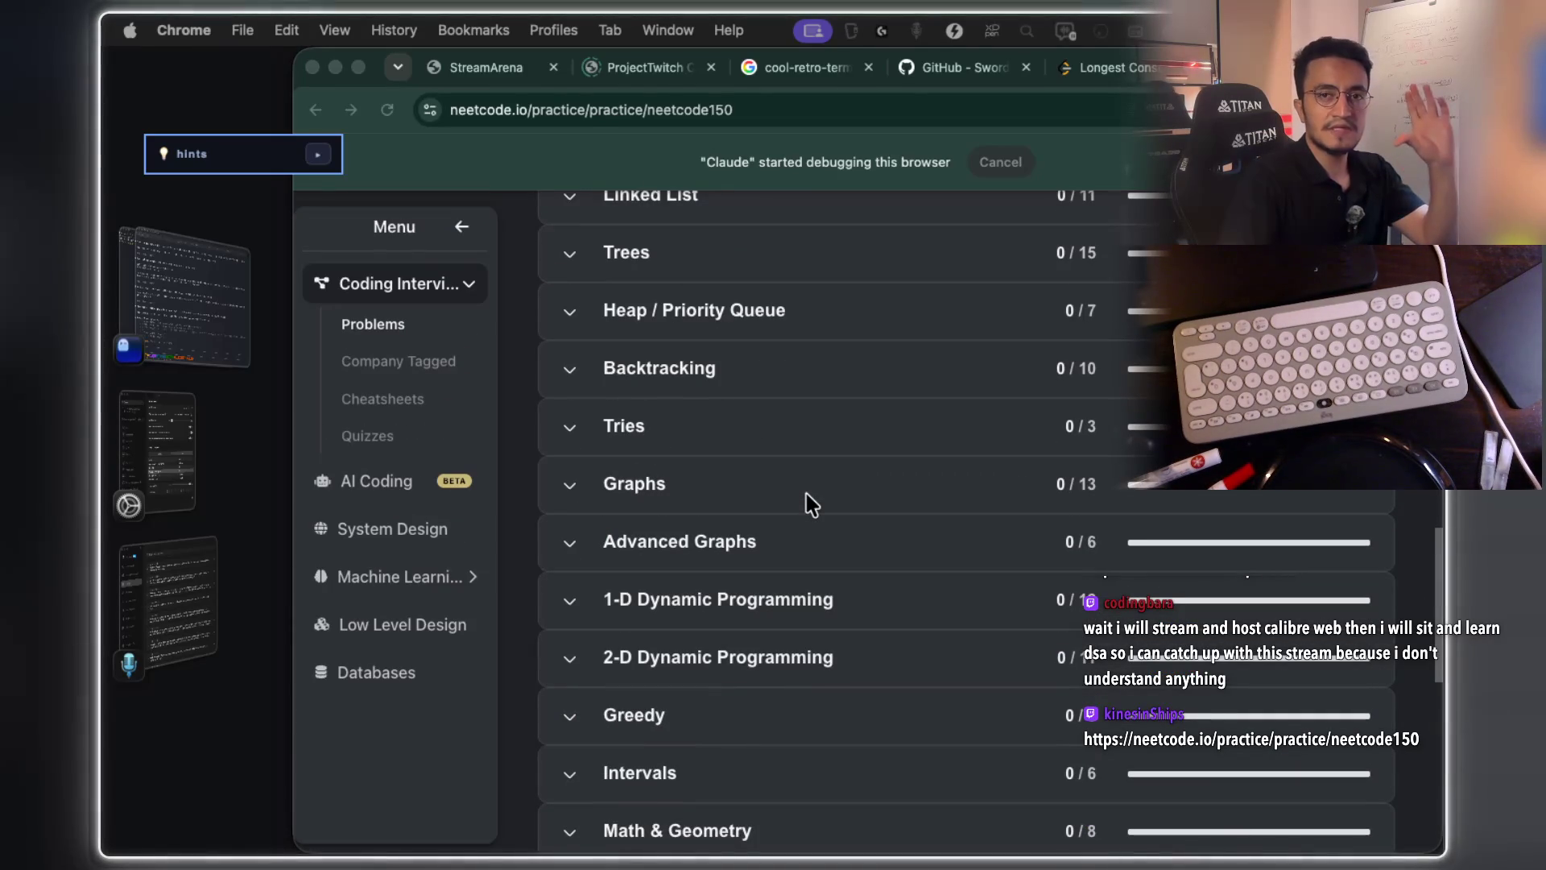
scroll(810, 503, "up", 10)
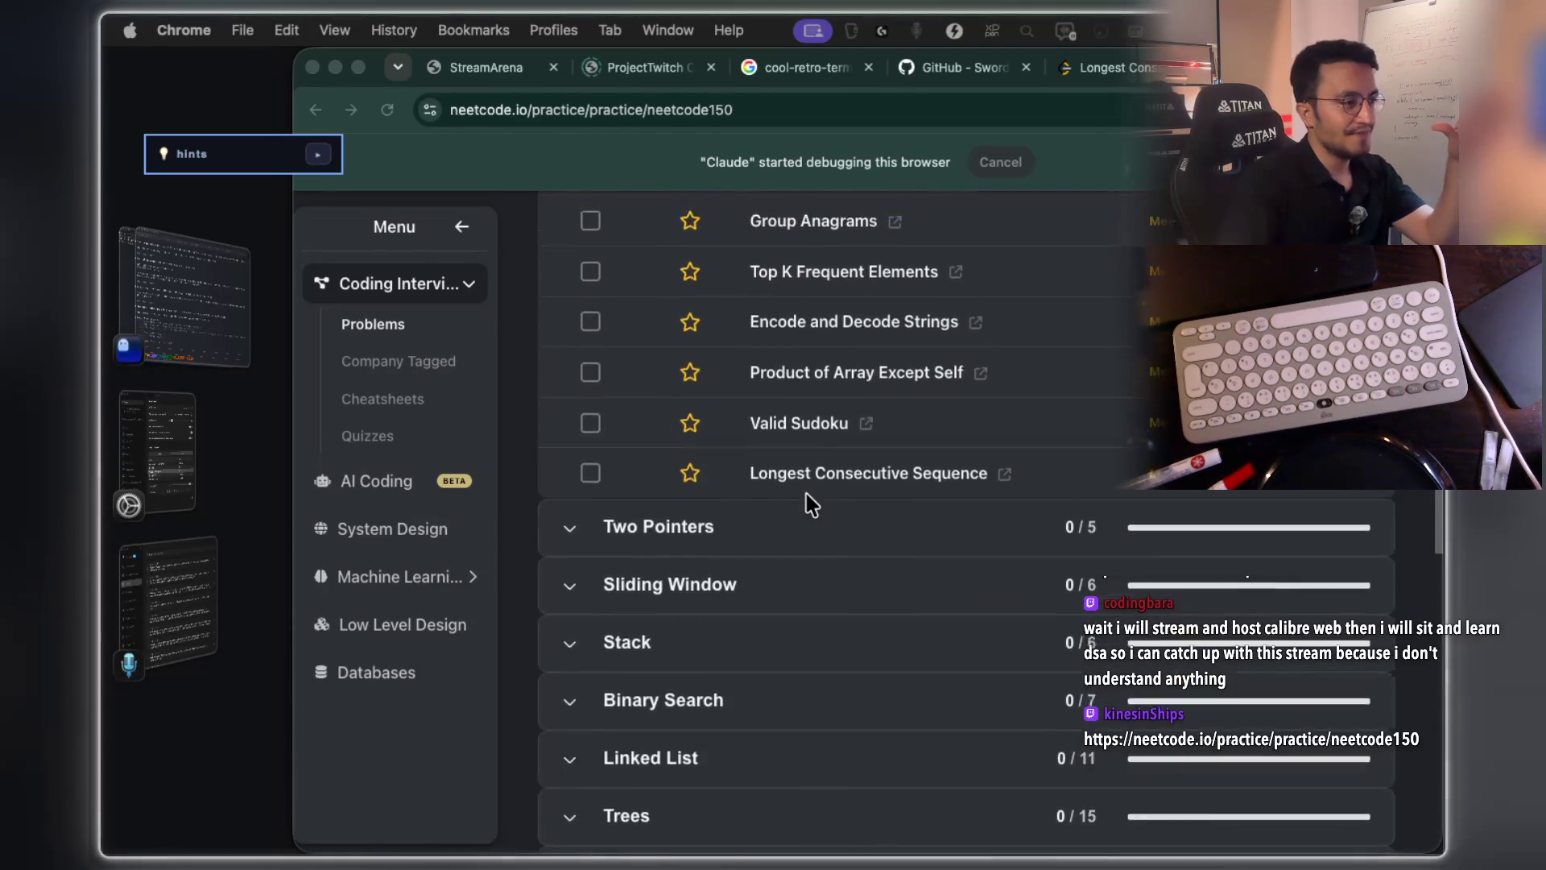
scroll(830, 753, "down", 1)
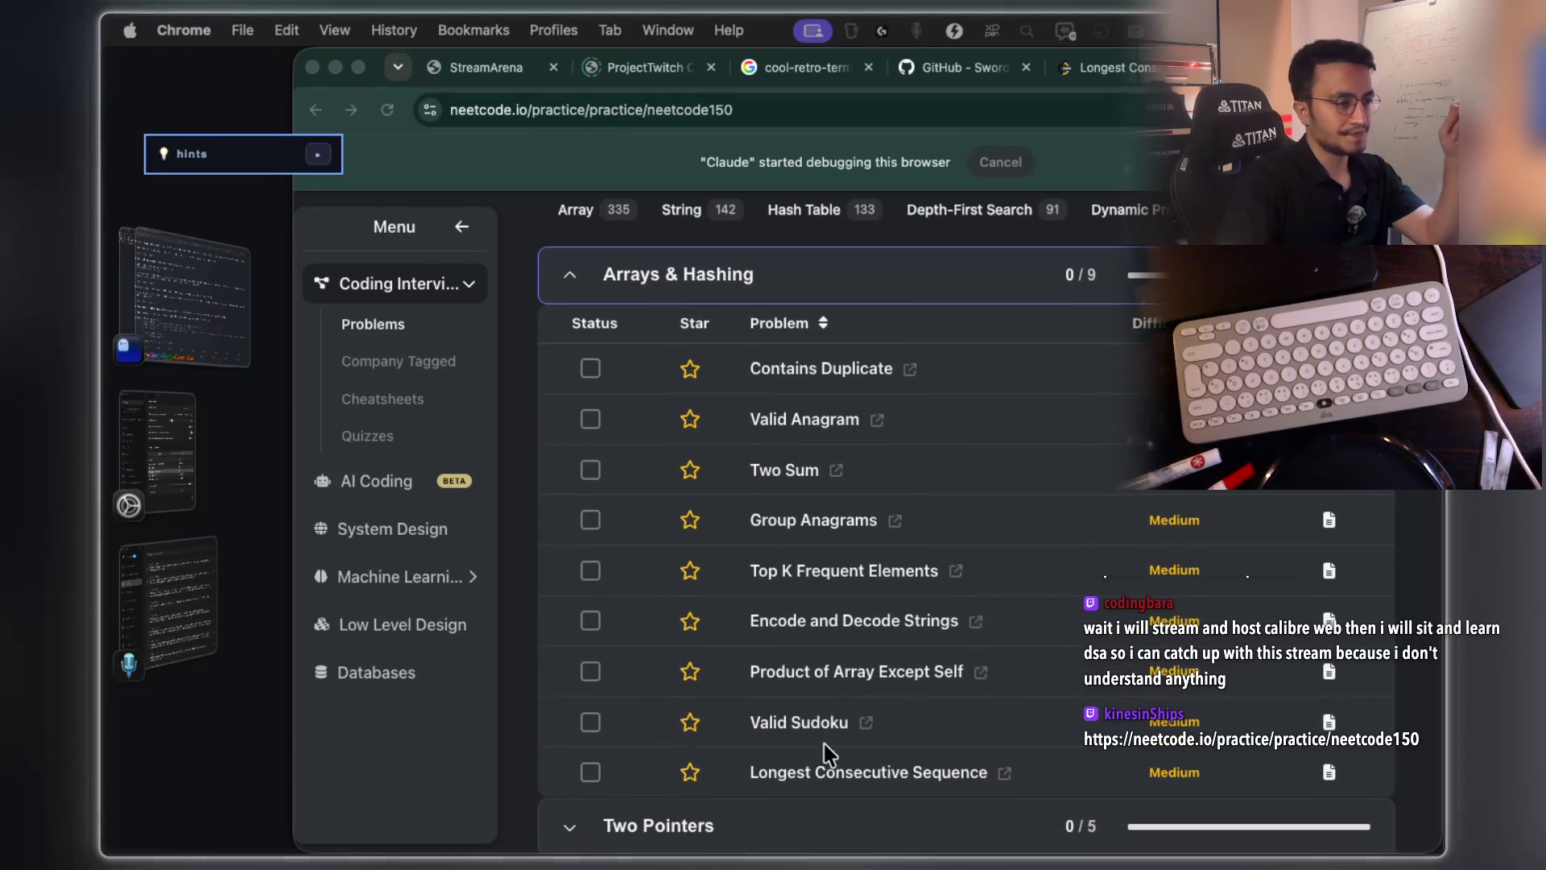
key("super+Tab")
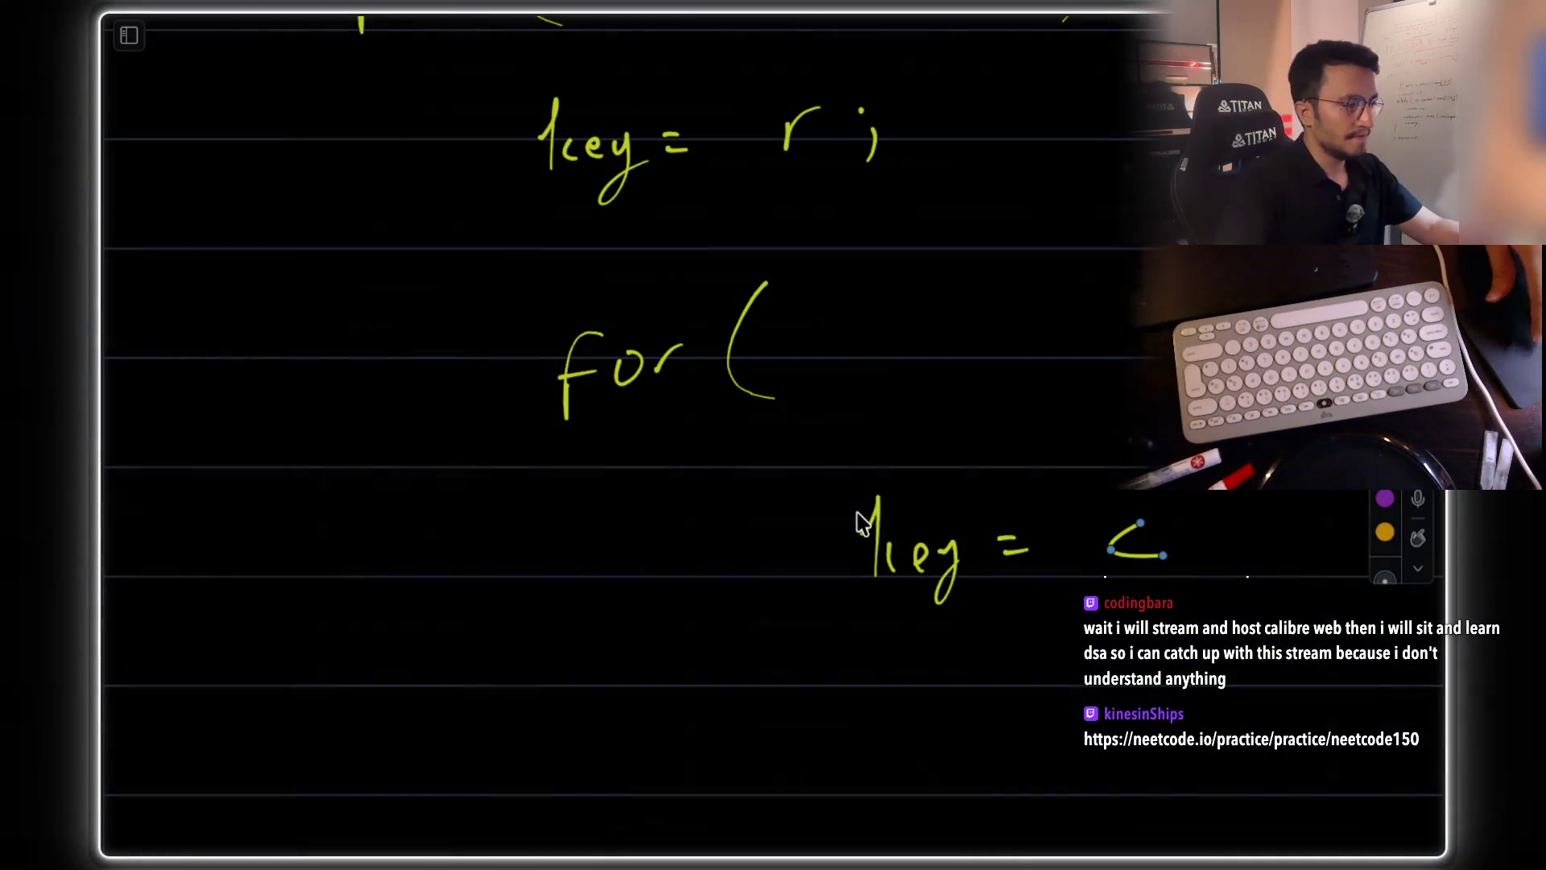
scroll(911, 506, "down", 5)
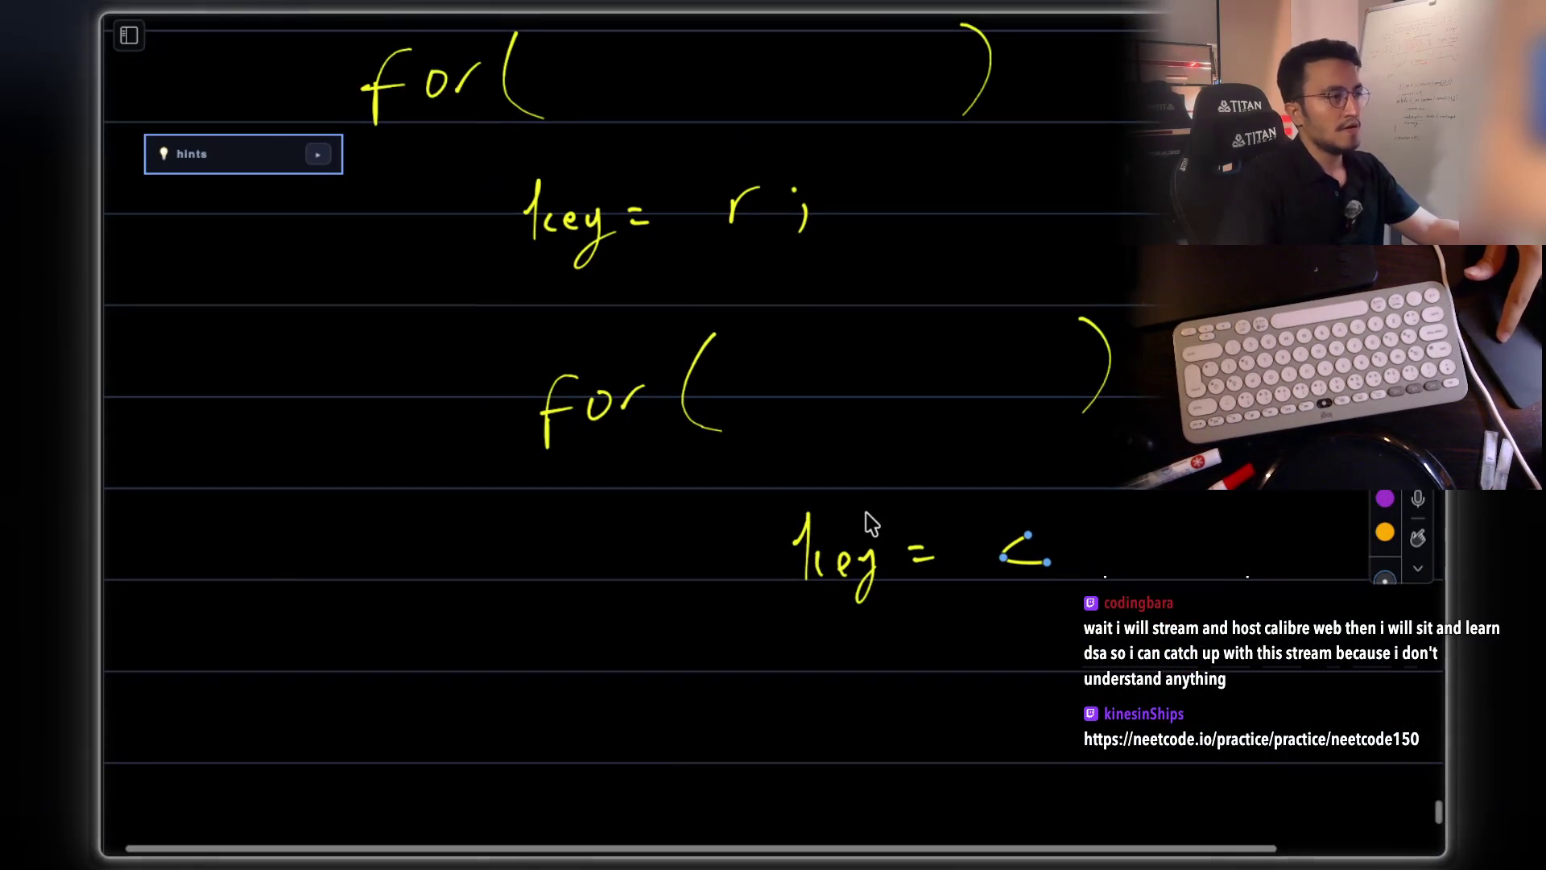
scroll(871, 523, "up", 10)
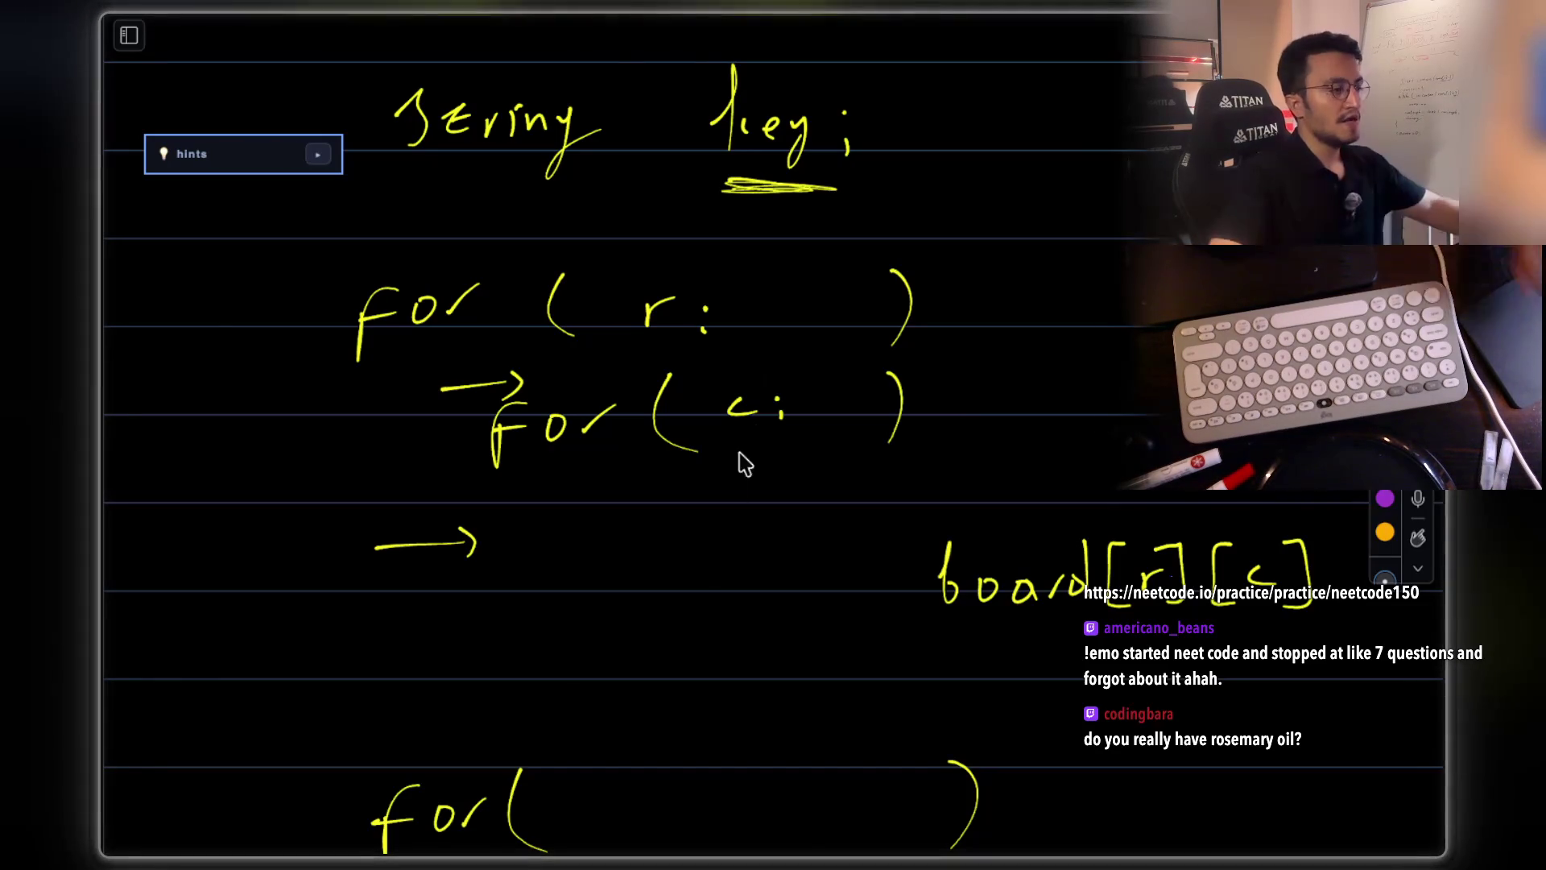
scroll(742, 459, "down", 8)
scroll(780, 415, "up", 8)
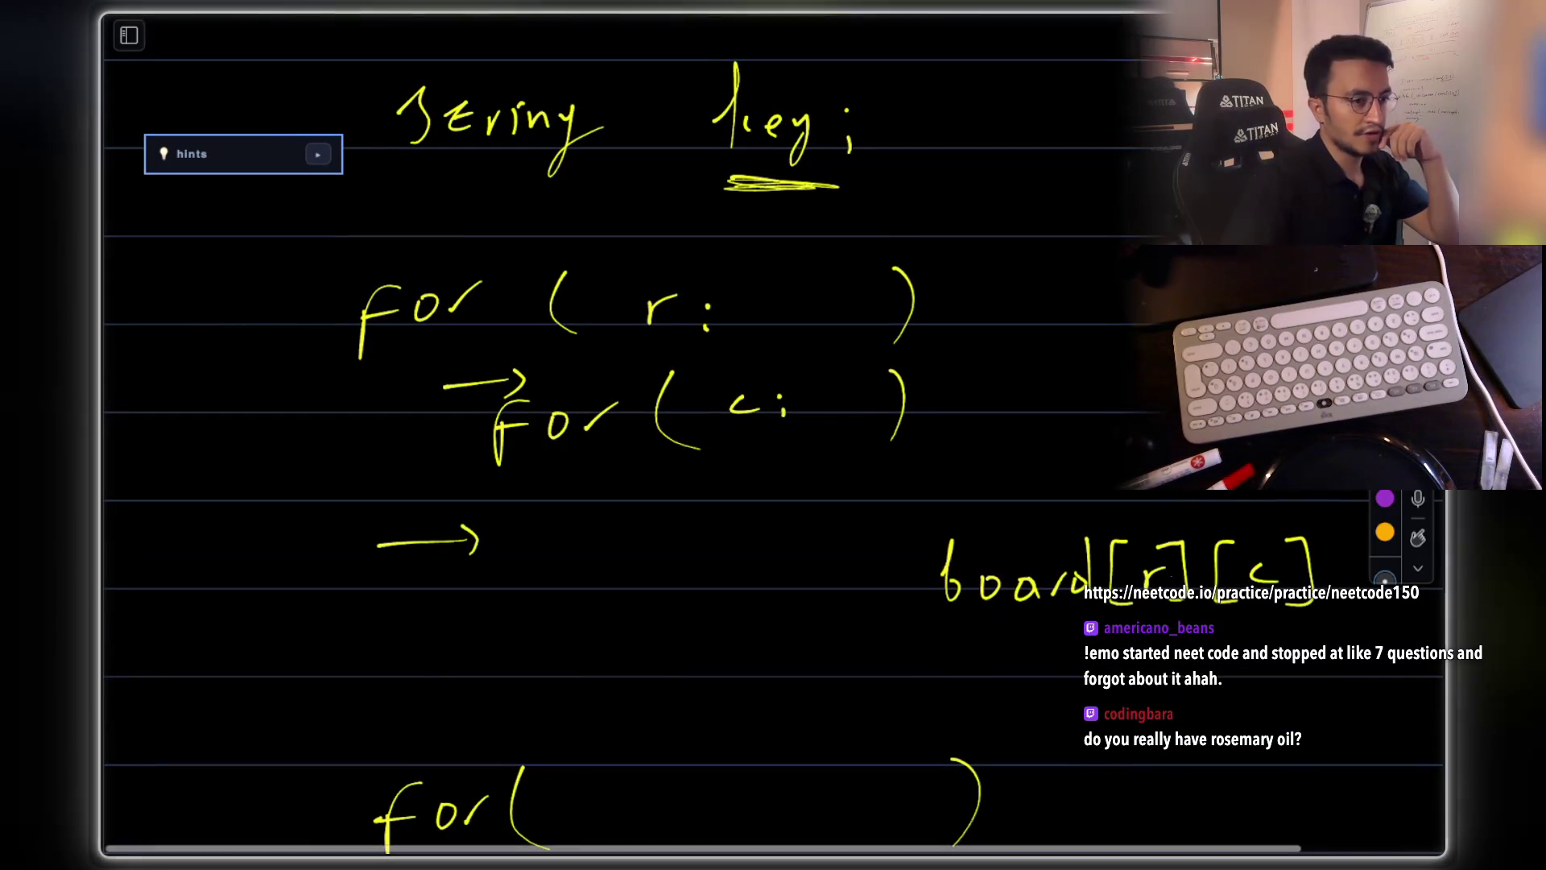
- Erase the arrow before for(c: and handwrite key1 = r, key2 = c, key3 = r/3 + c/3
left_click_drag(478, 389, 553, 379)
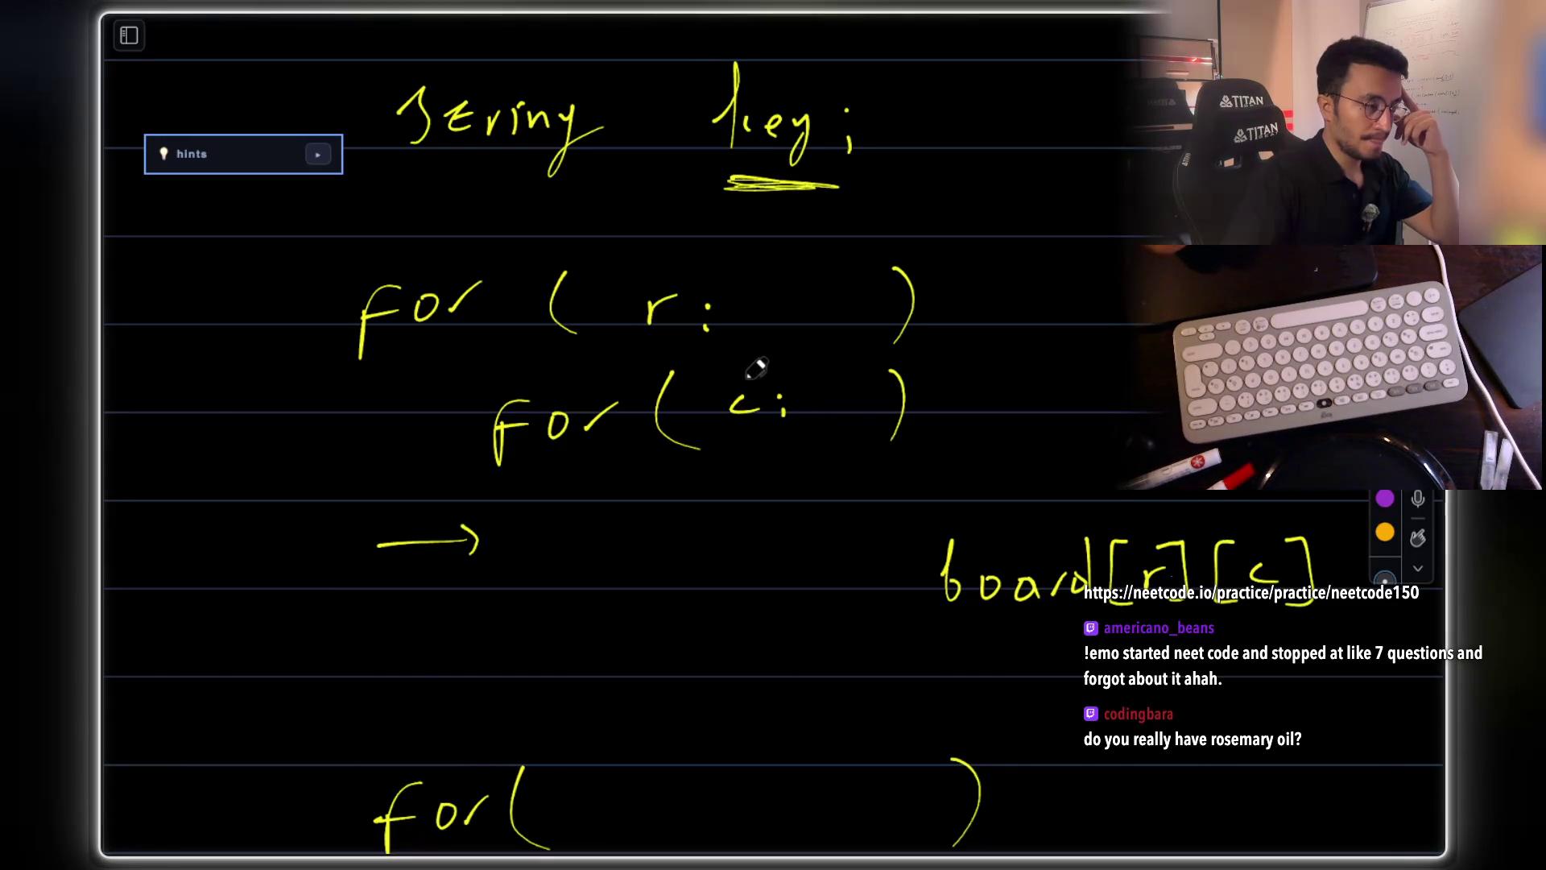
mouse_move(567, 503)
left_mouse_down()
mouse_move(629, 541)
mouse_move(651, 528)
left_mouse_up()
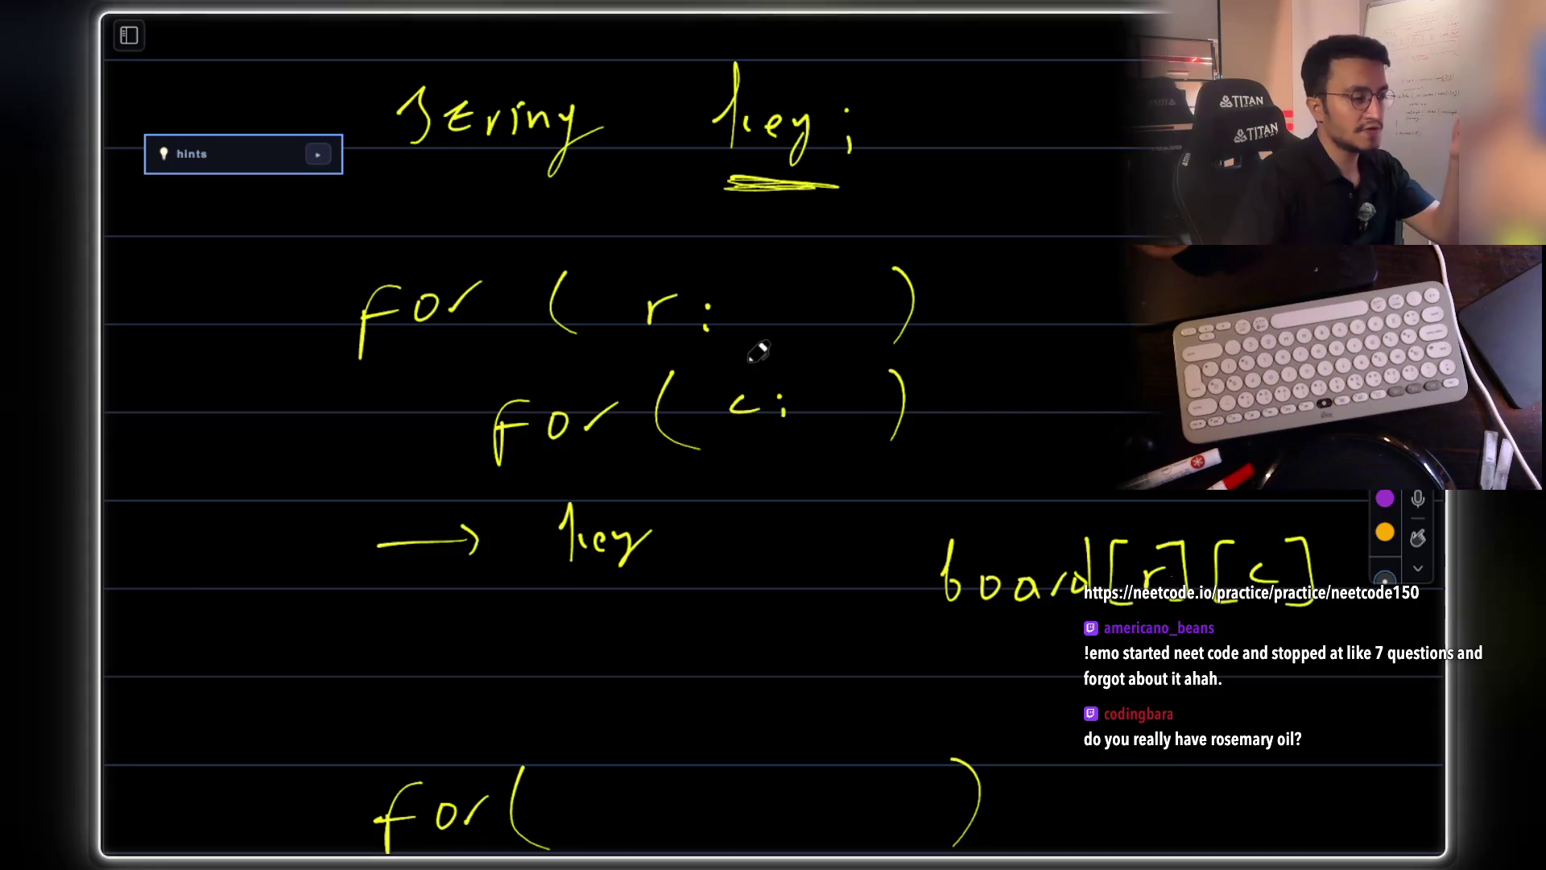
mouse_move(573, 587)
left_mouse_down()
mouse_move(644, 636)
mouse_move(668, 596)
mouse_move(708, 620)
mouse_move(600, 683)
mouse_move(649, 674)
mouse_move(693, 697)
left_mouse_up()
left_click_drag(708, 532, 729, 530)
left_click_drag(709, 544, 802, 515)
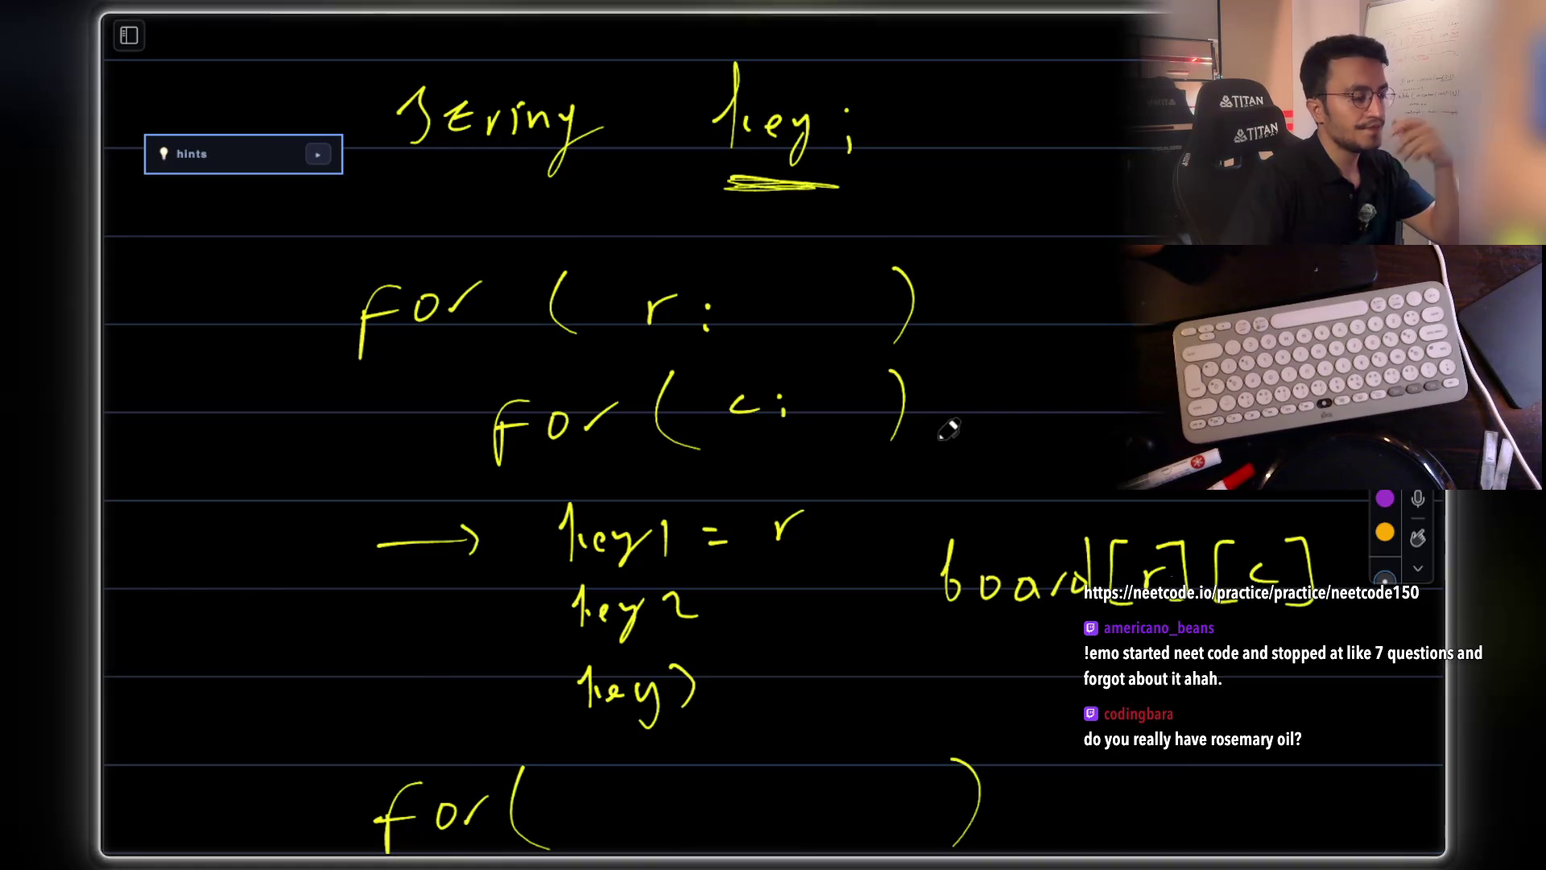
left_click_drag(719, 594, 739, 592)
left_click_drag(720, 607, 825, 599)
left_click_drag(726, 676, 746, 674)
mouse_move(727, 687)
left_mouse_down()
mouse_move(832, 656)
mouse_move(840, 703)
mouse_move(886, 684)
mouse_move(1048, 692)
left_mouse_up()
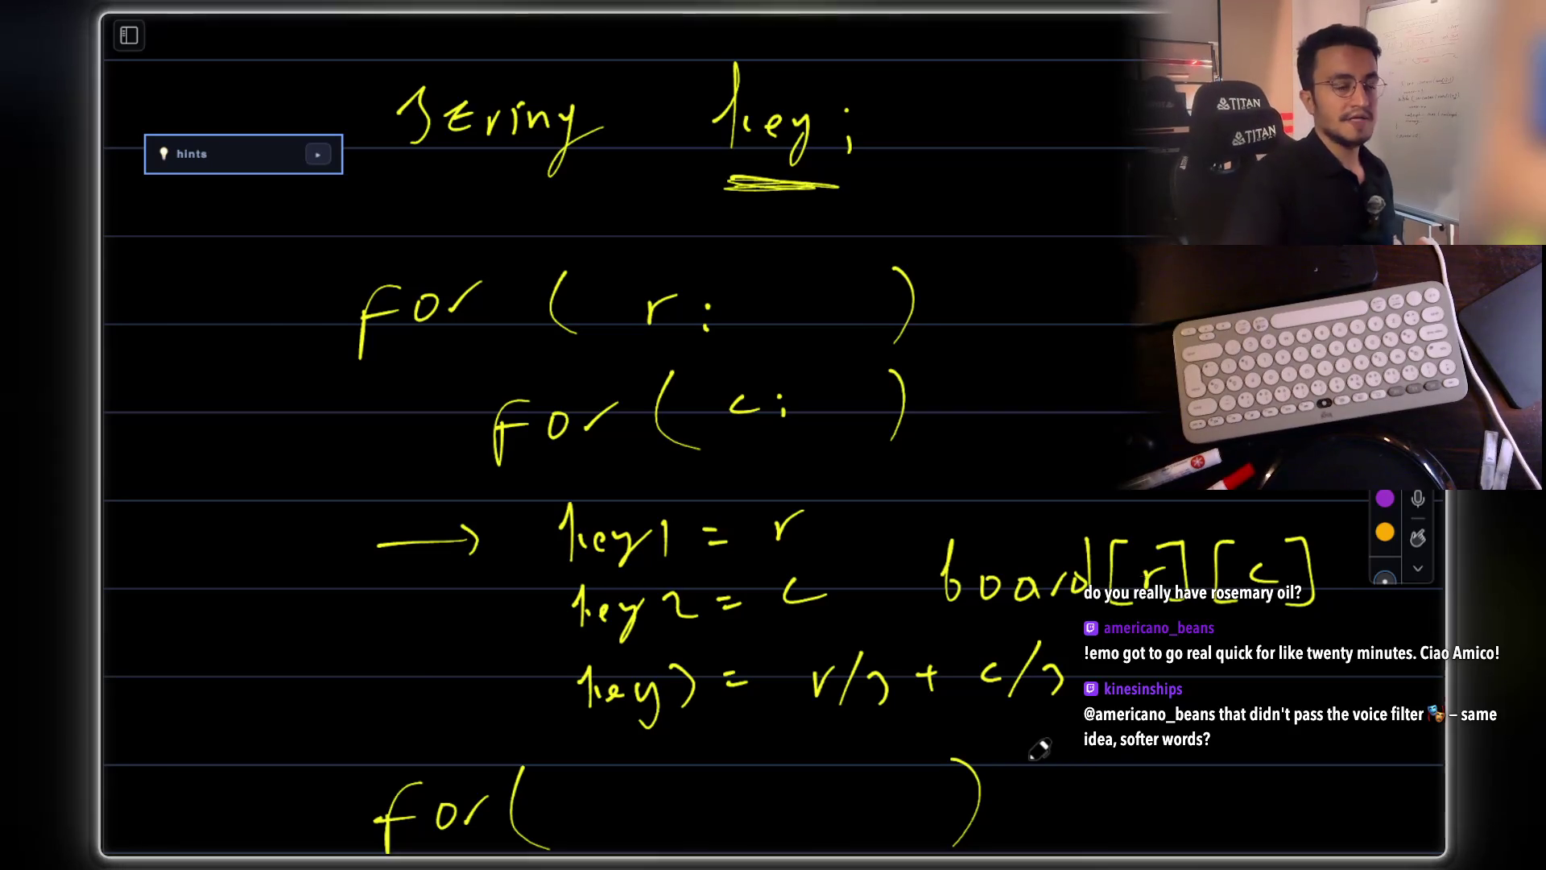
key("super+Tab")
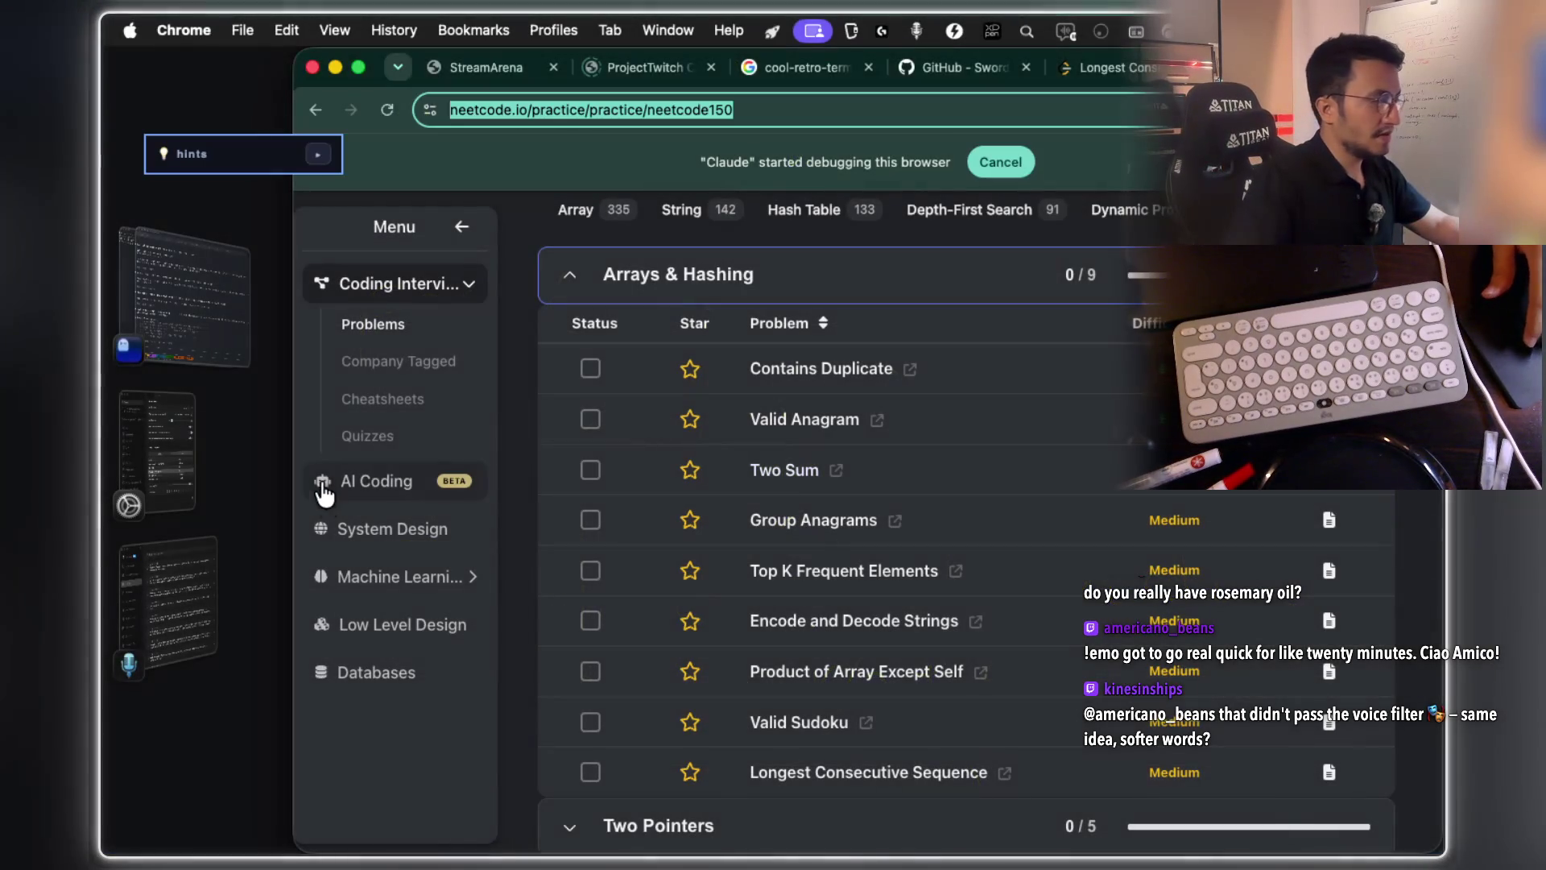
- In Ghostty, copy the 'already wired in the renderer', language-map and no-restart phrases from Claude's reply
left_click(208, 334)
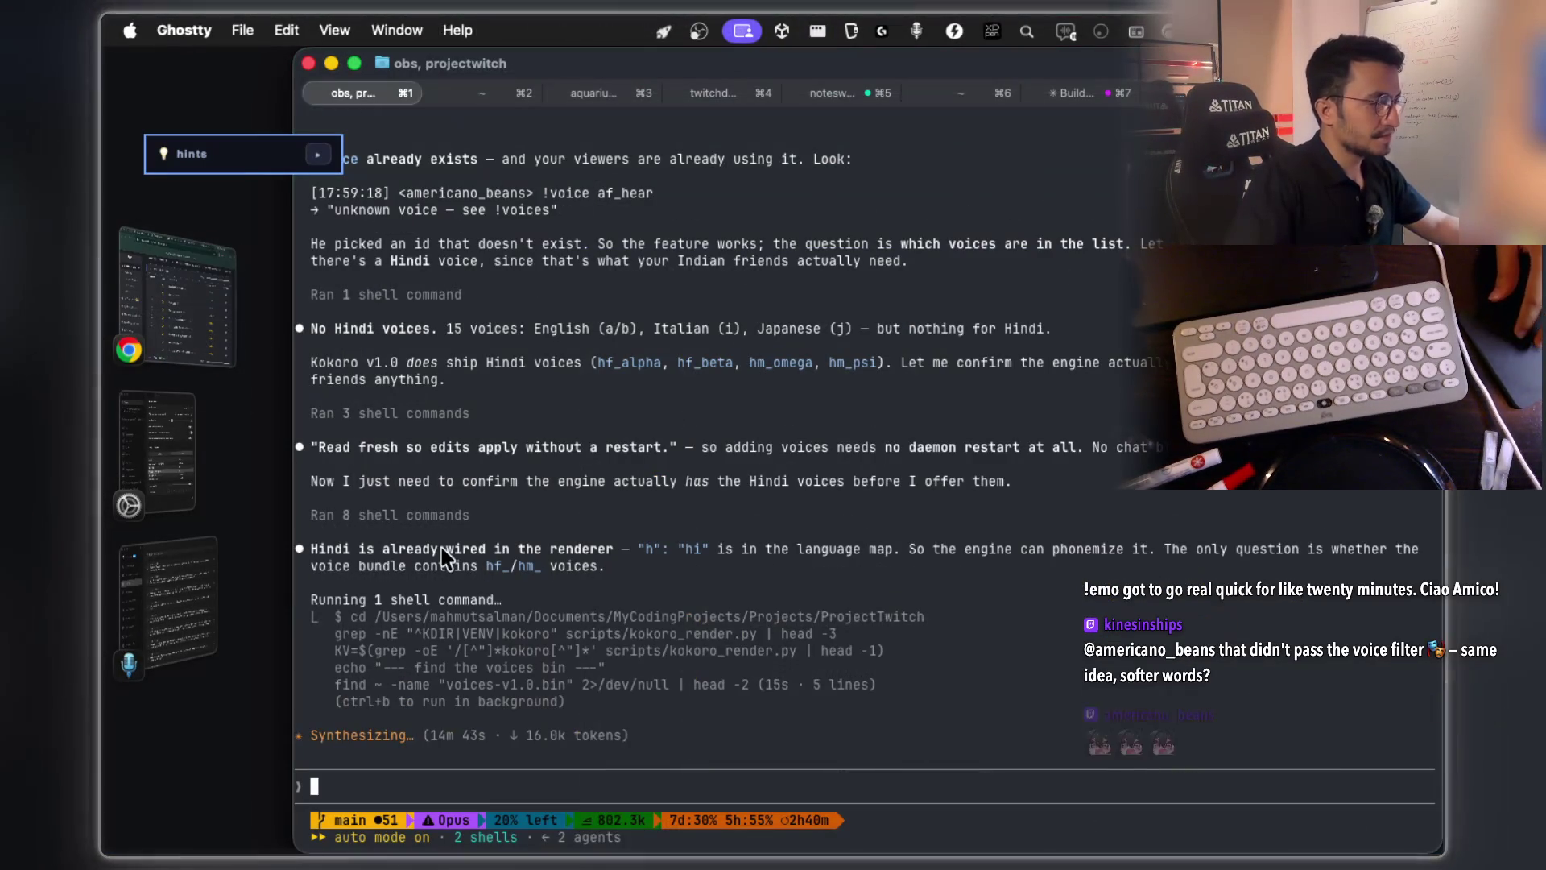
mouse_move(384, 552)
left_mouse_down()
mouse_move(509, 567)
mouse_move(612, 551)
left_mouse_up()
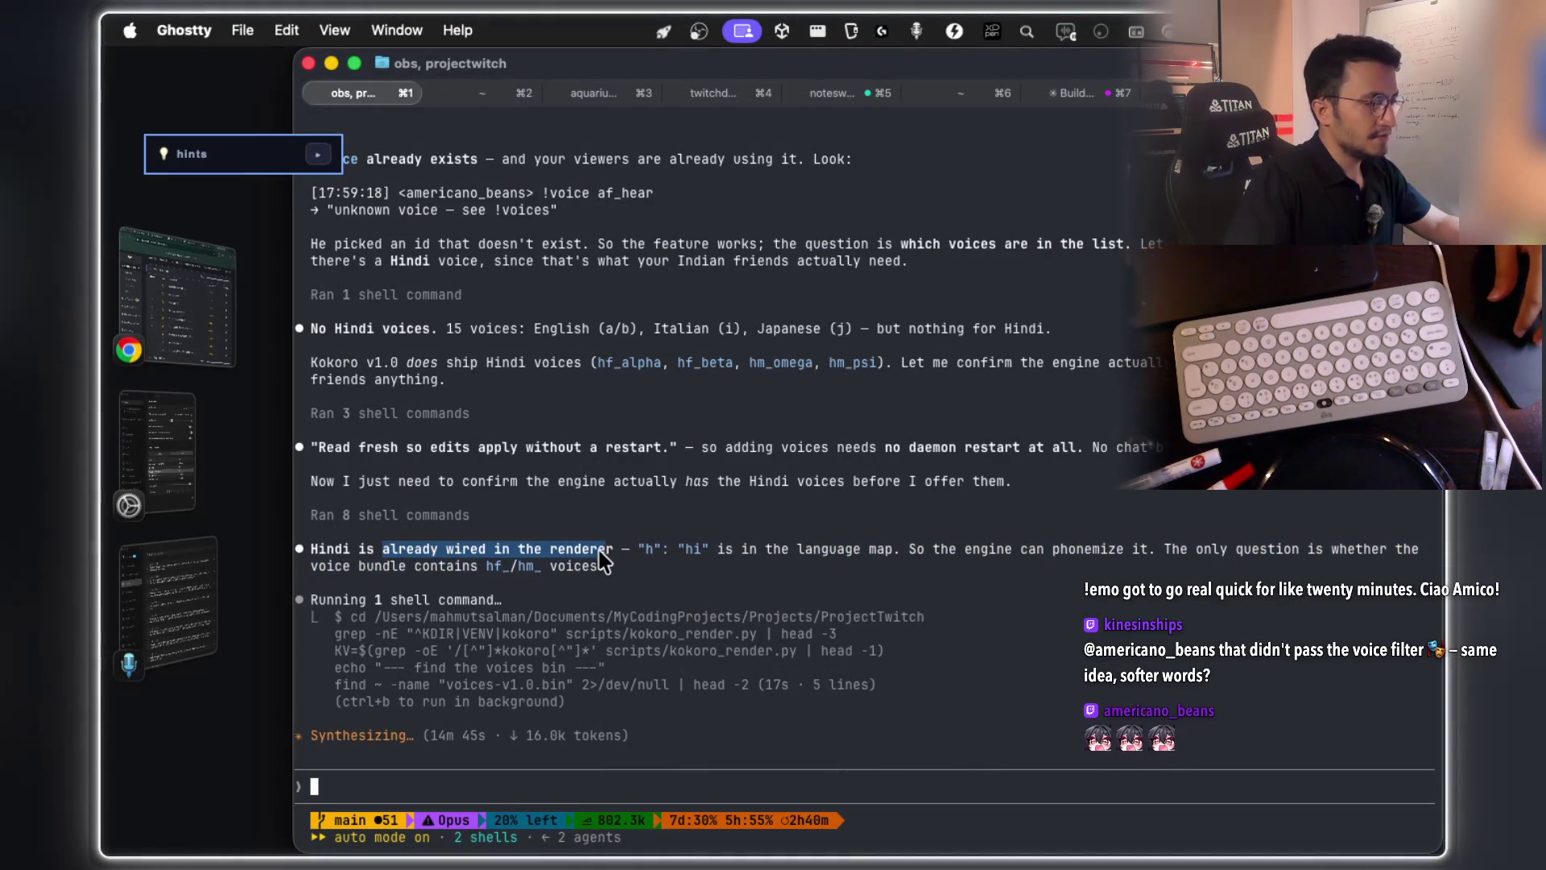
left_click_drag(855, 552, 990, 552)
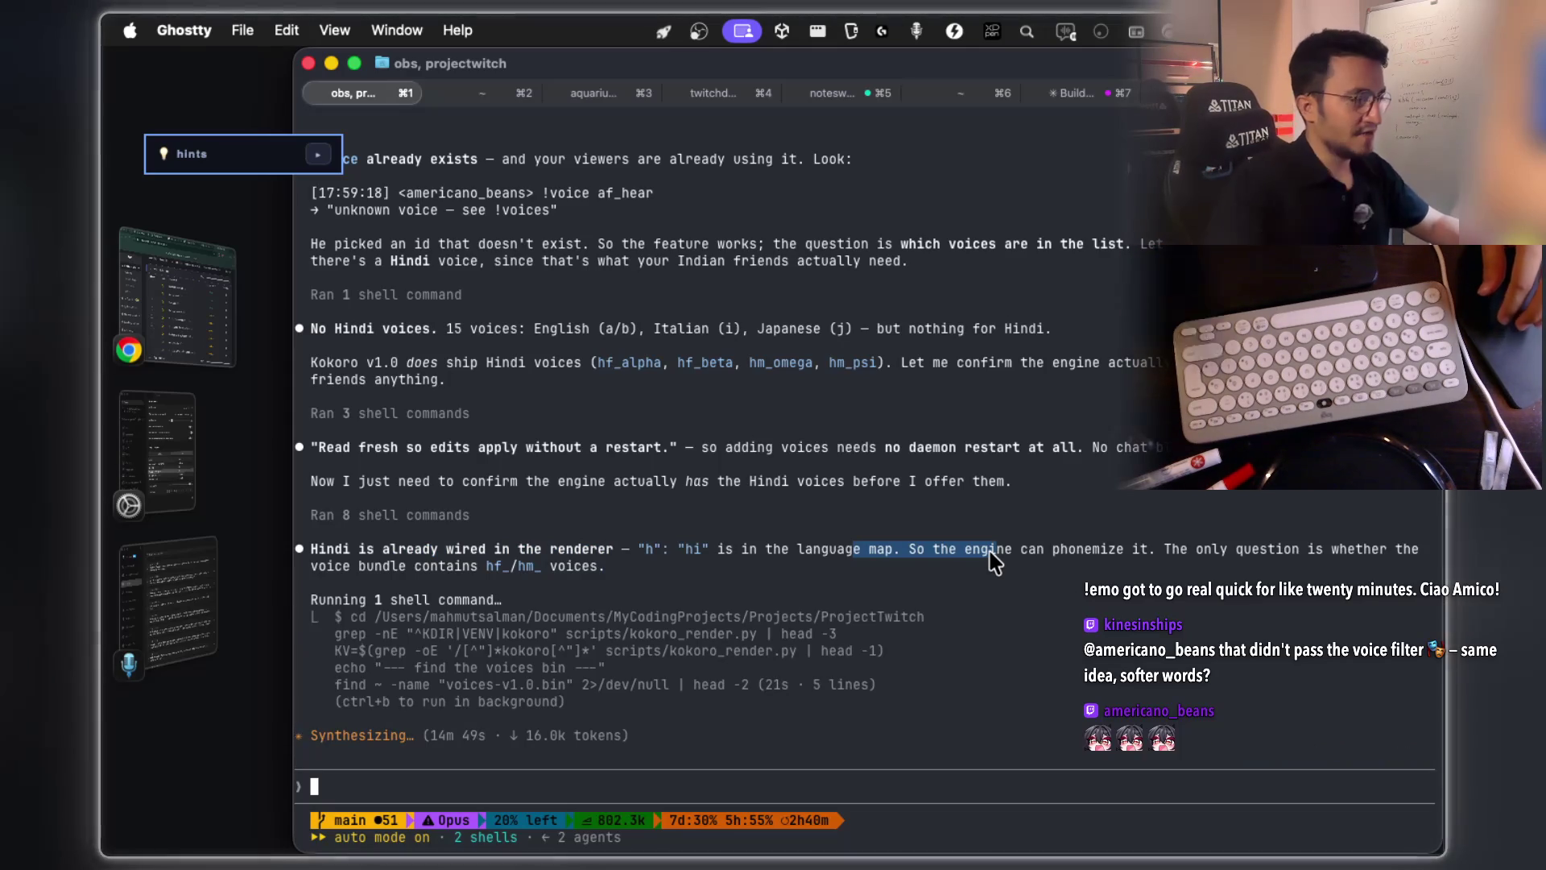
left_click_drag(384, 449, 578, 448)
mouse_move(439, 330)
left_mouse_down()
mouse_move(600, 348)
mouse_move(994, 330)
left_mouse_up()
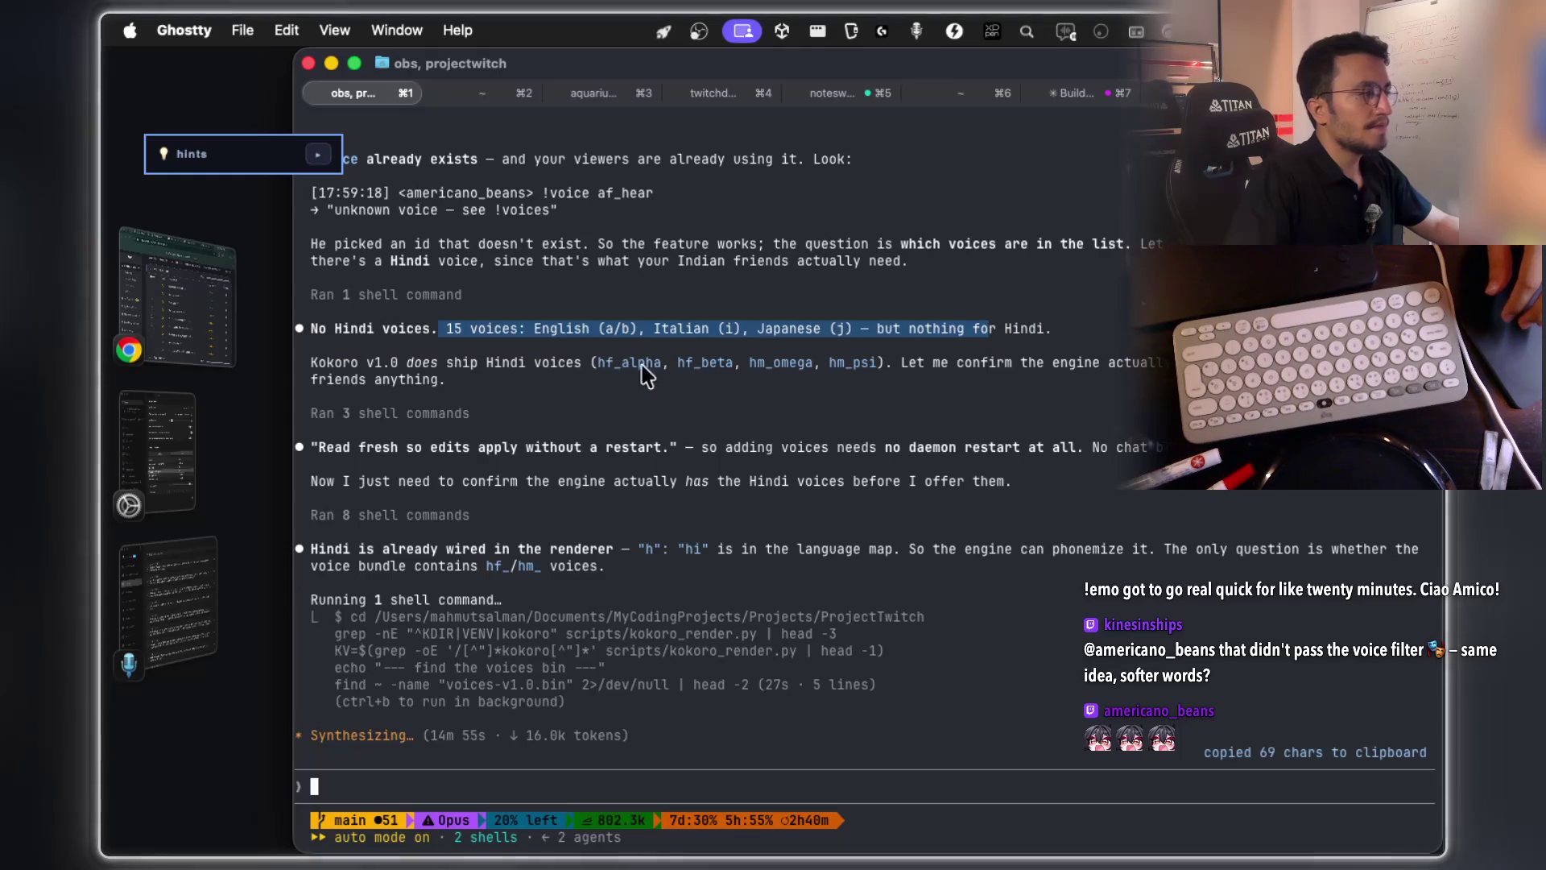
- Copy the sentences about Kokoro's shipped Hindi voices and a few words from the renderer line
left_click_drag(446, 364, 1159, 366)
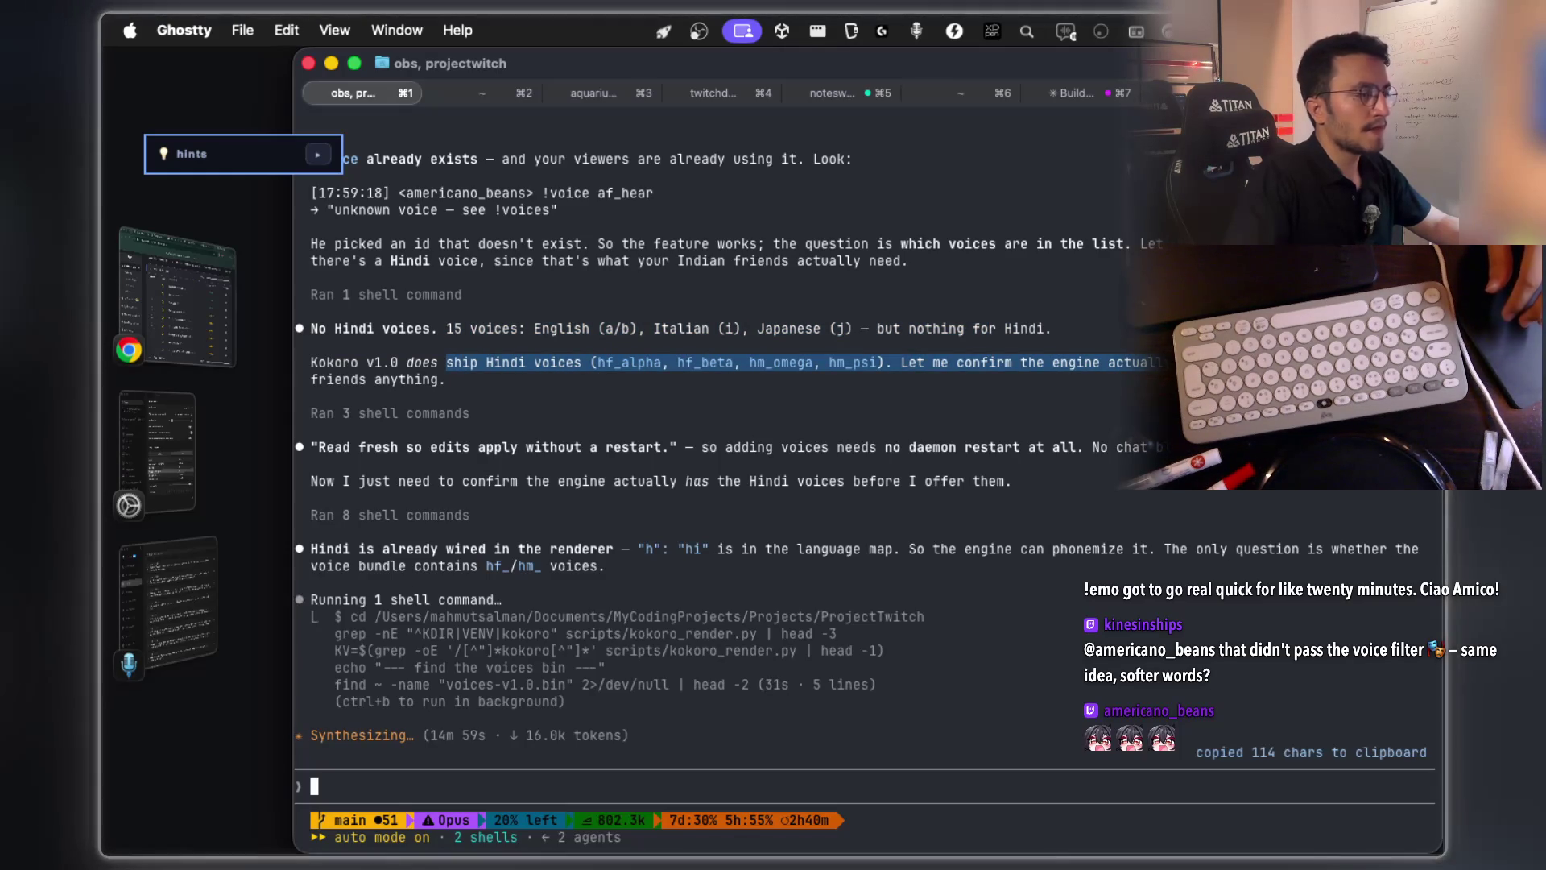
left_click(493, 463)
left_click_drag(463, 550, 535, 558)
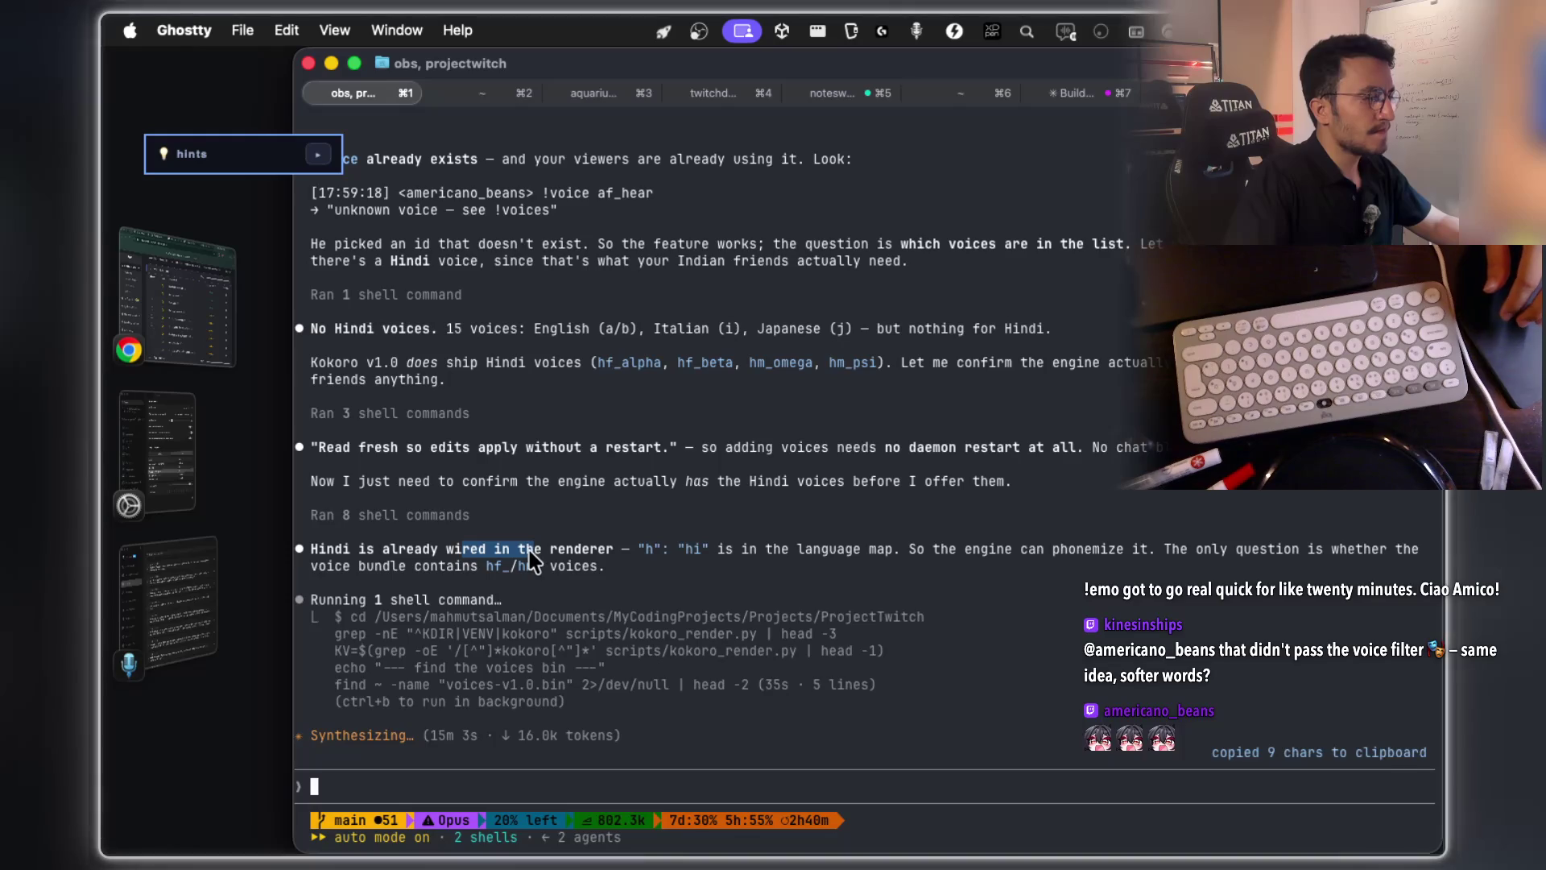
left_click(554, 558)
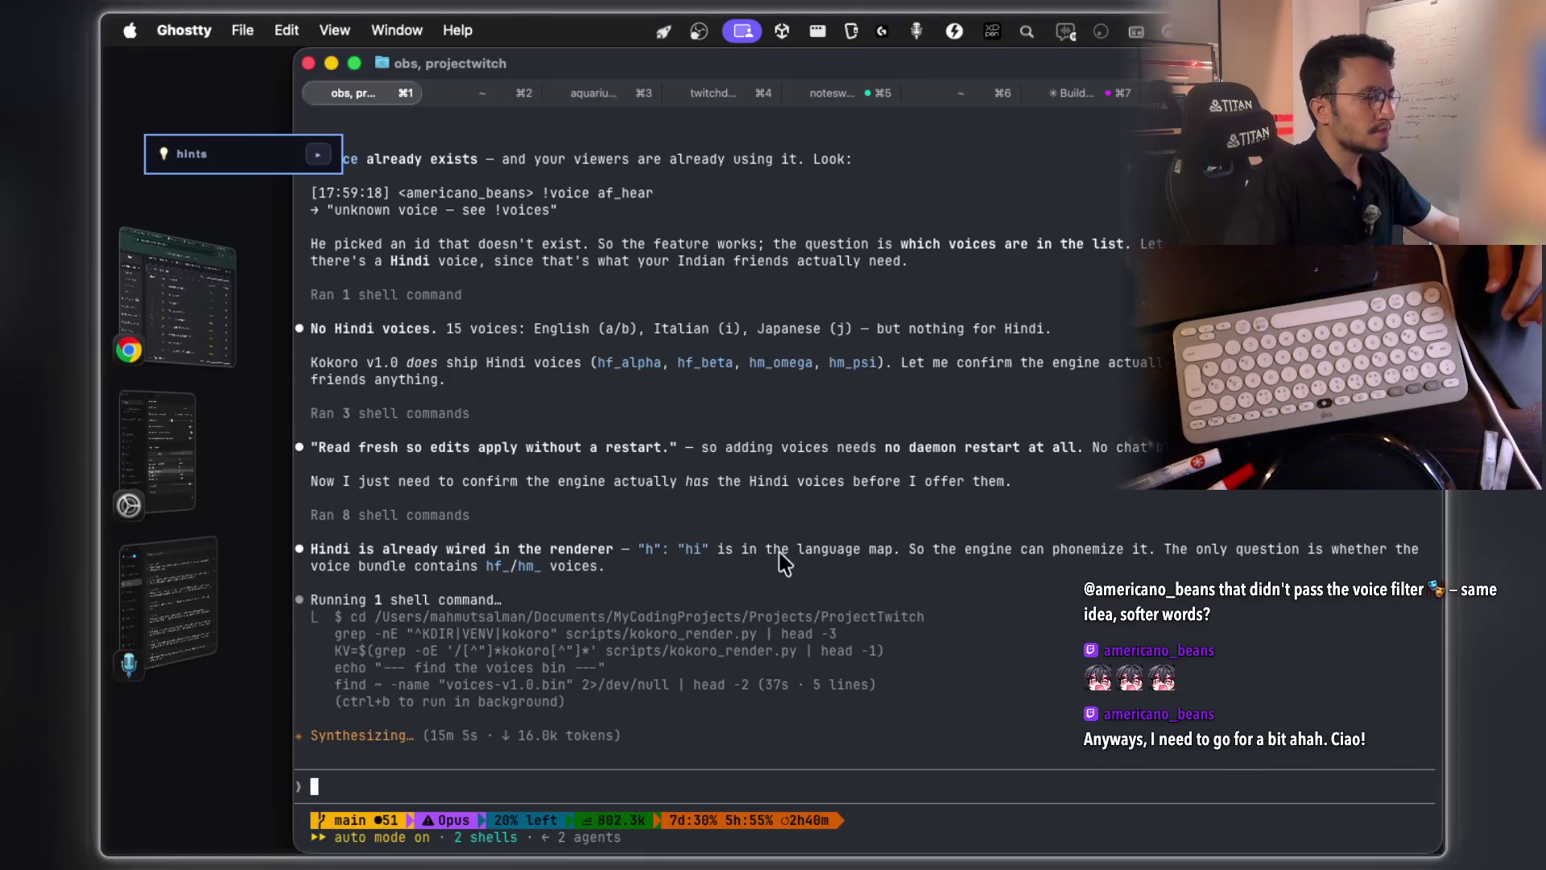
left_click_drag(1259, 550, 1237, 550)
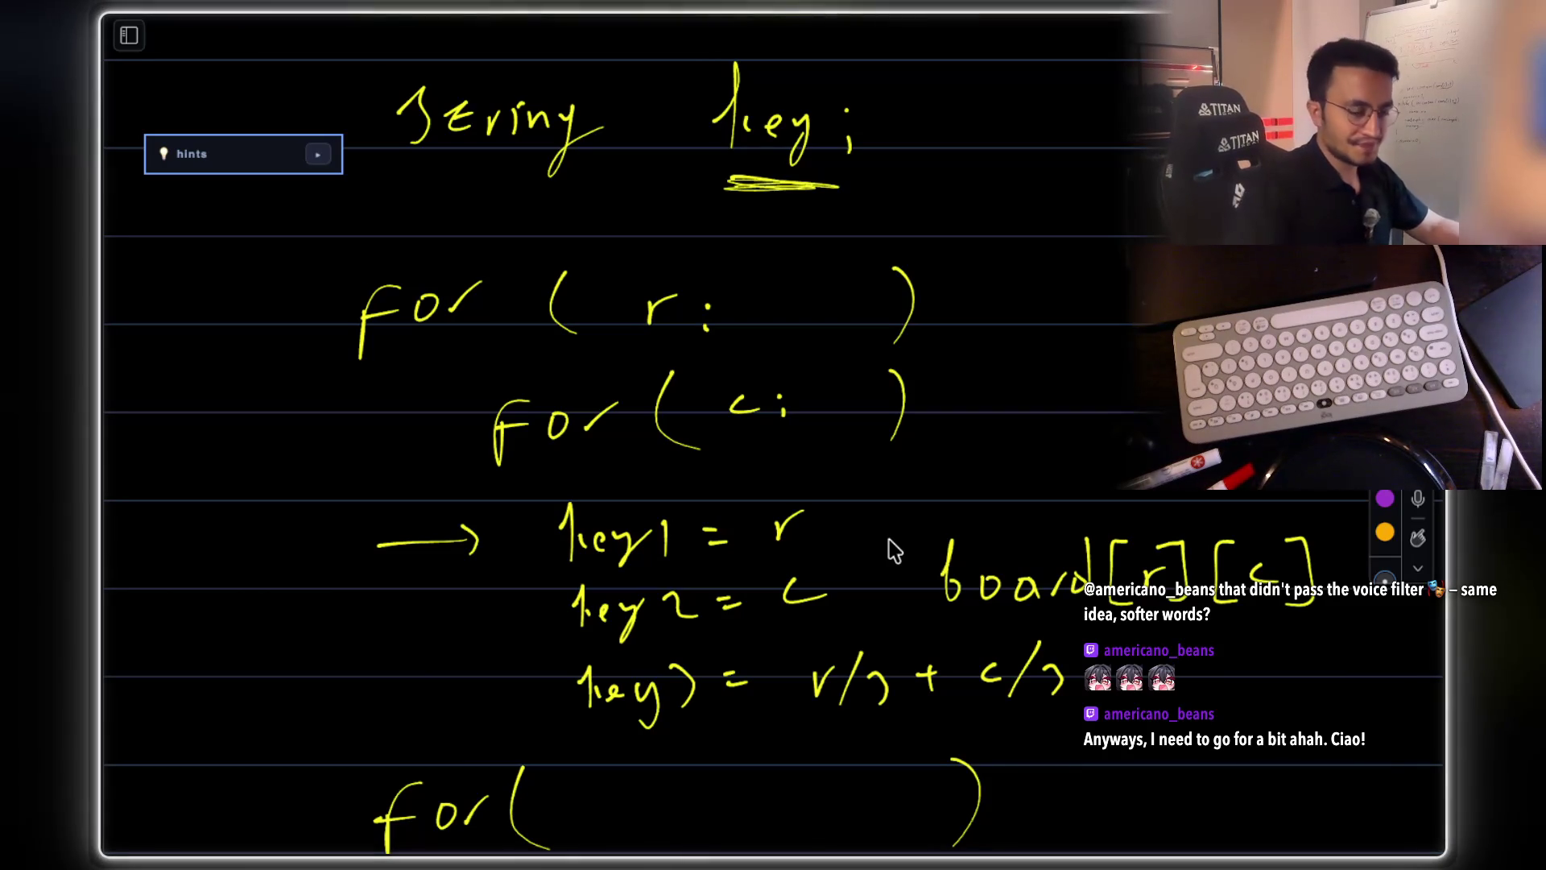
scroll(778, 578, "down", 3)
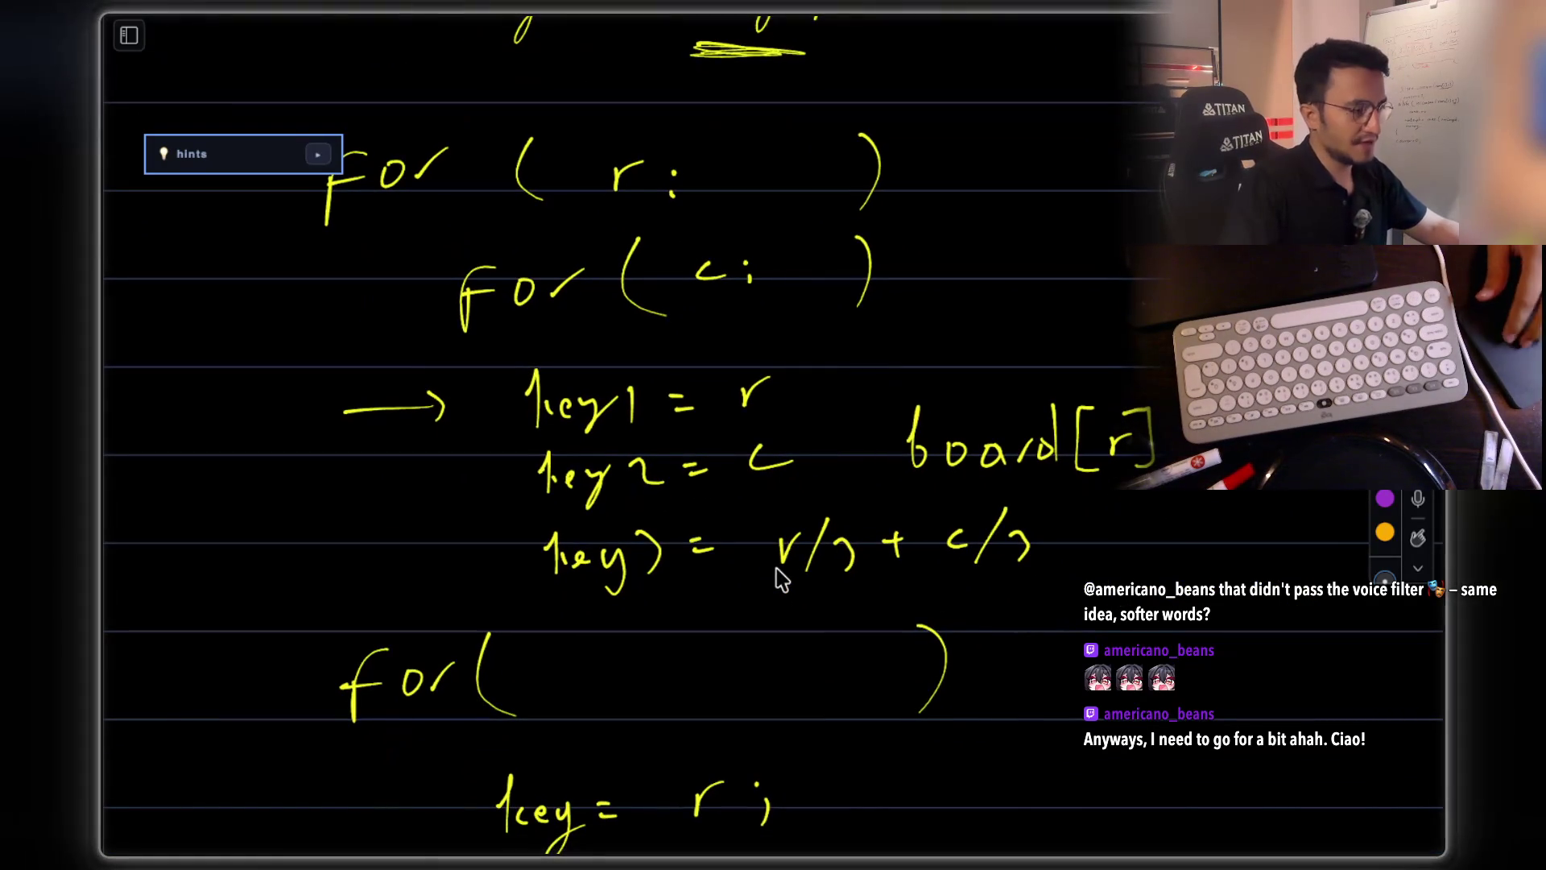
scroll(778, 579, "down", 2)
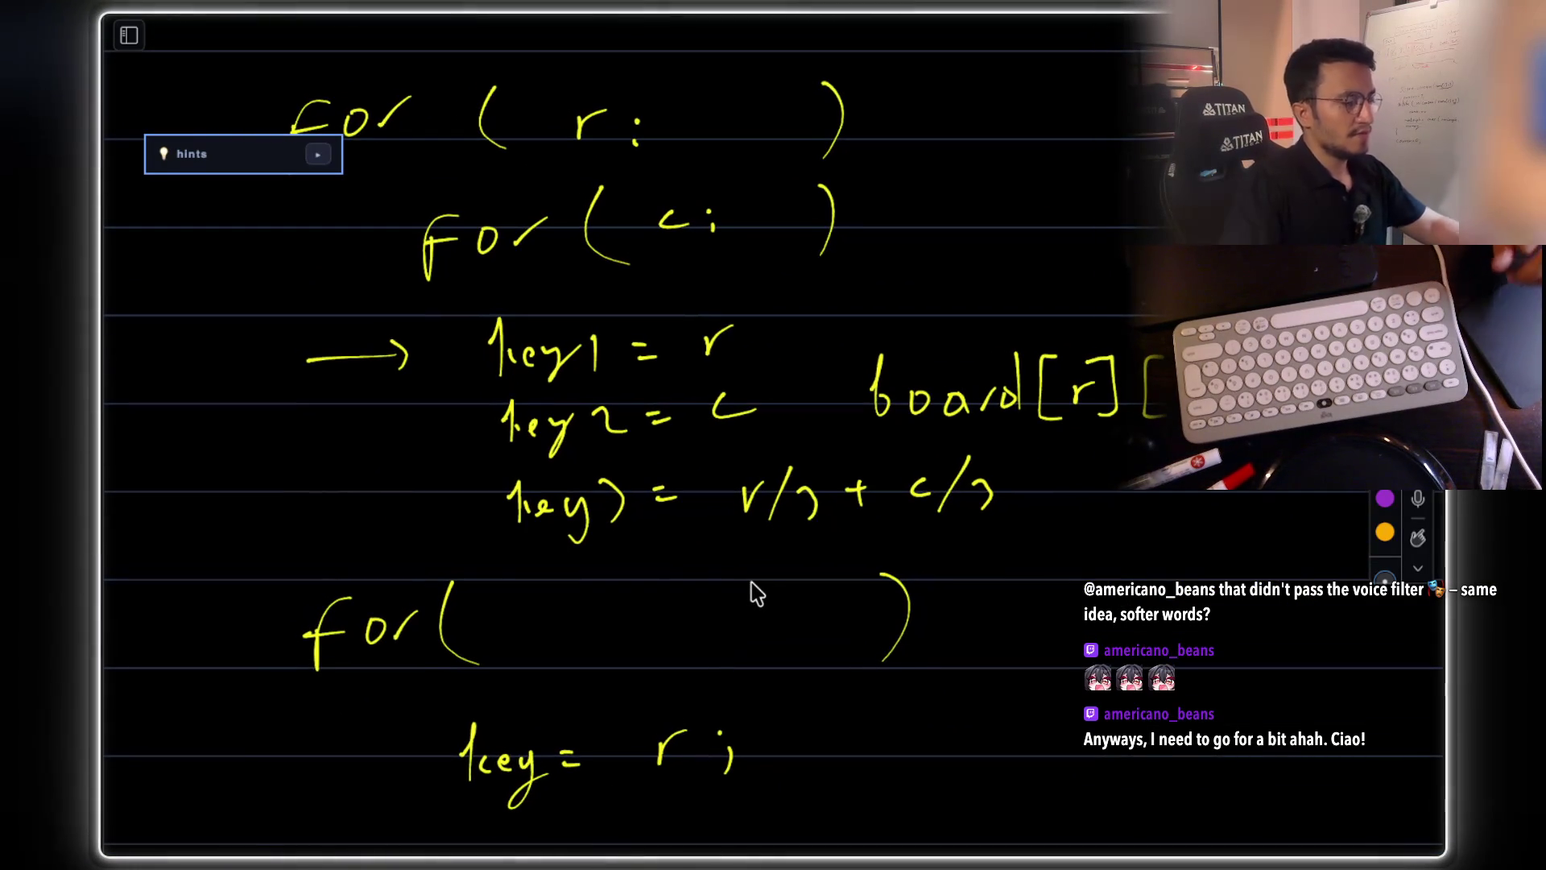
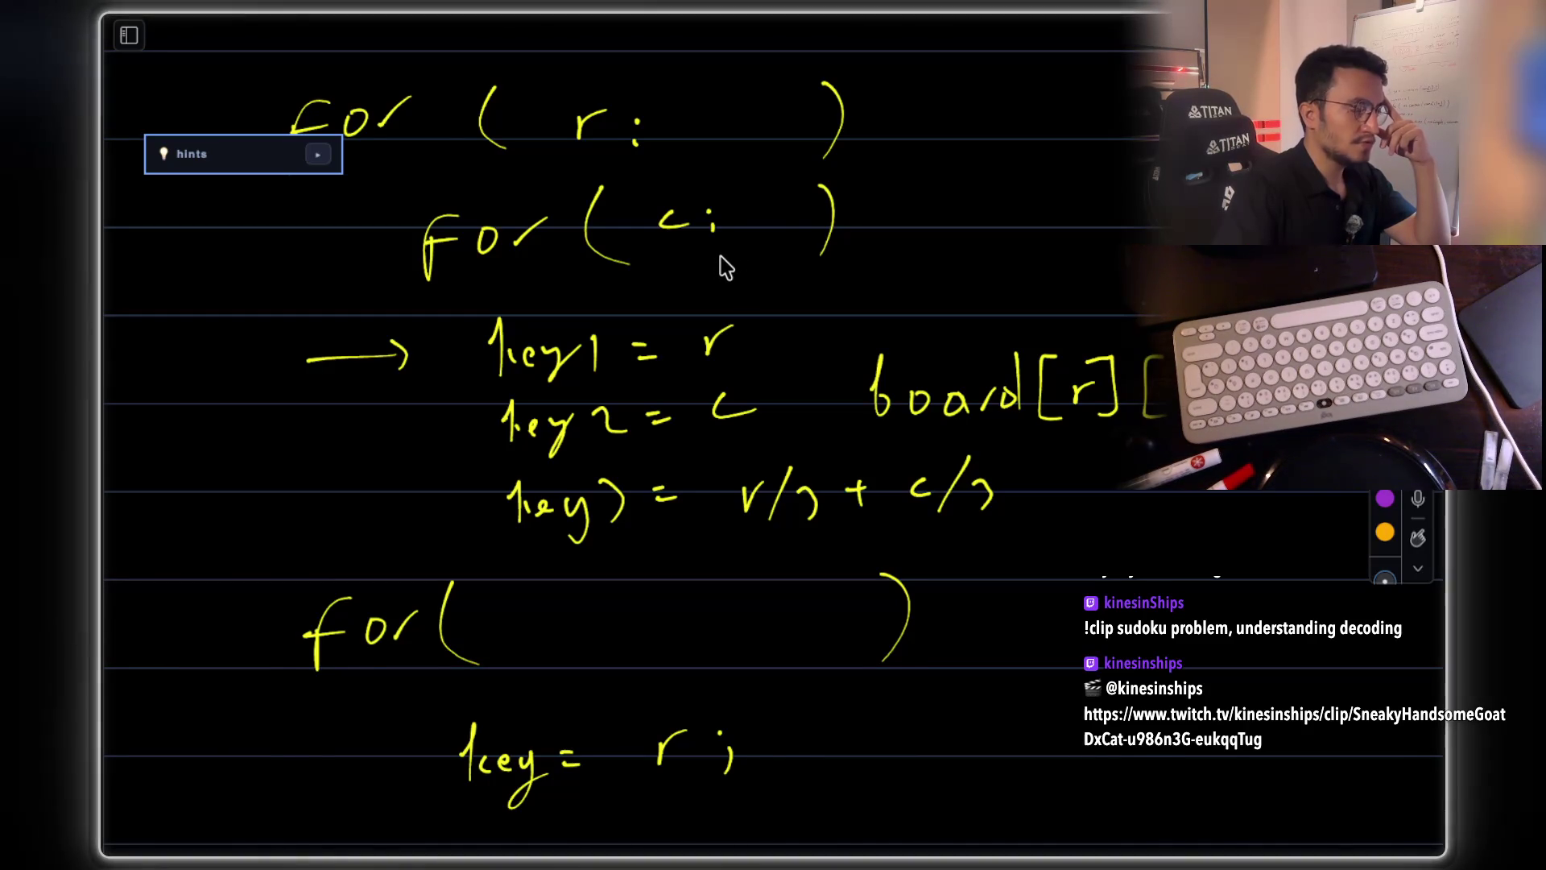
- Write the '<String, (' map type beside the for(r:) row loop
scroll(725, 265, "up", 5)
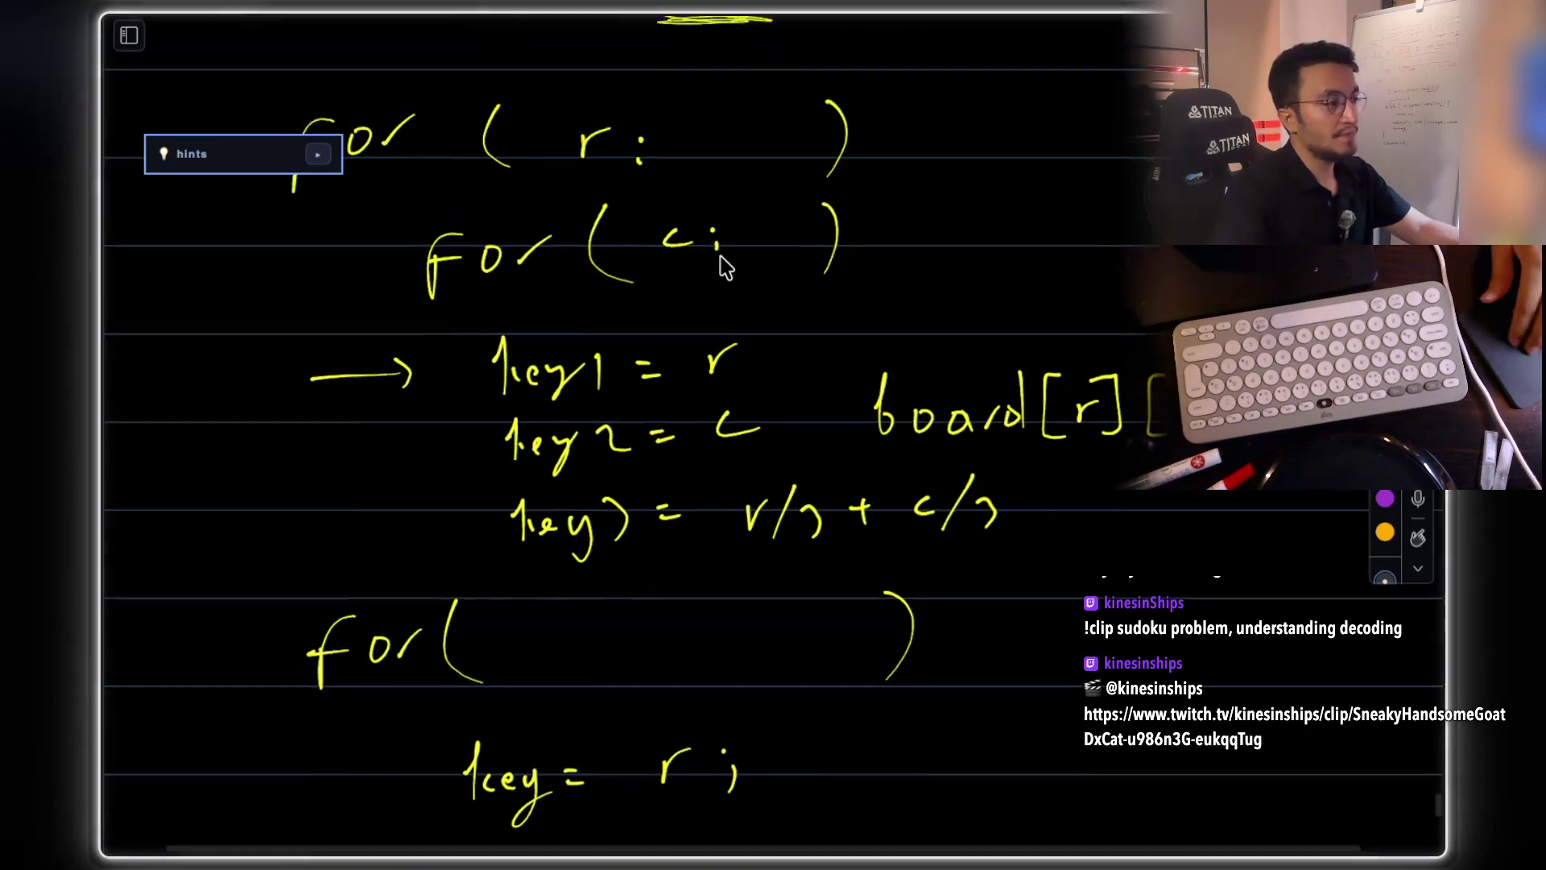
scroll(724, 266, "up", 3)
scroll(725, 266, "down", 8)
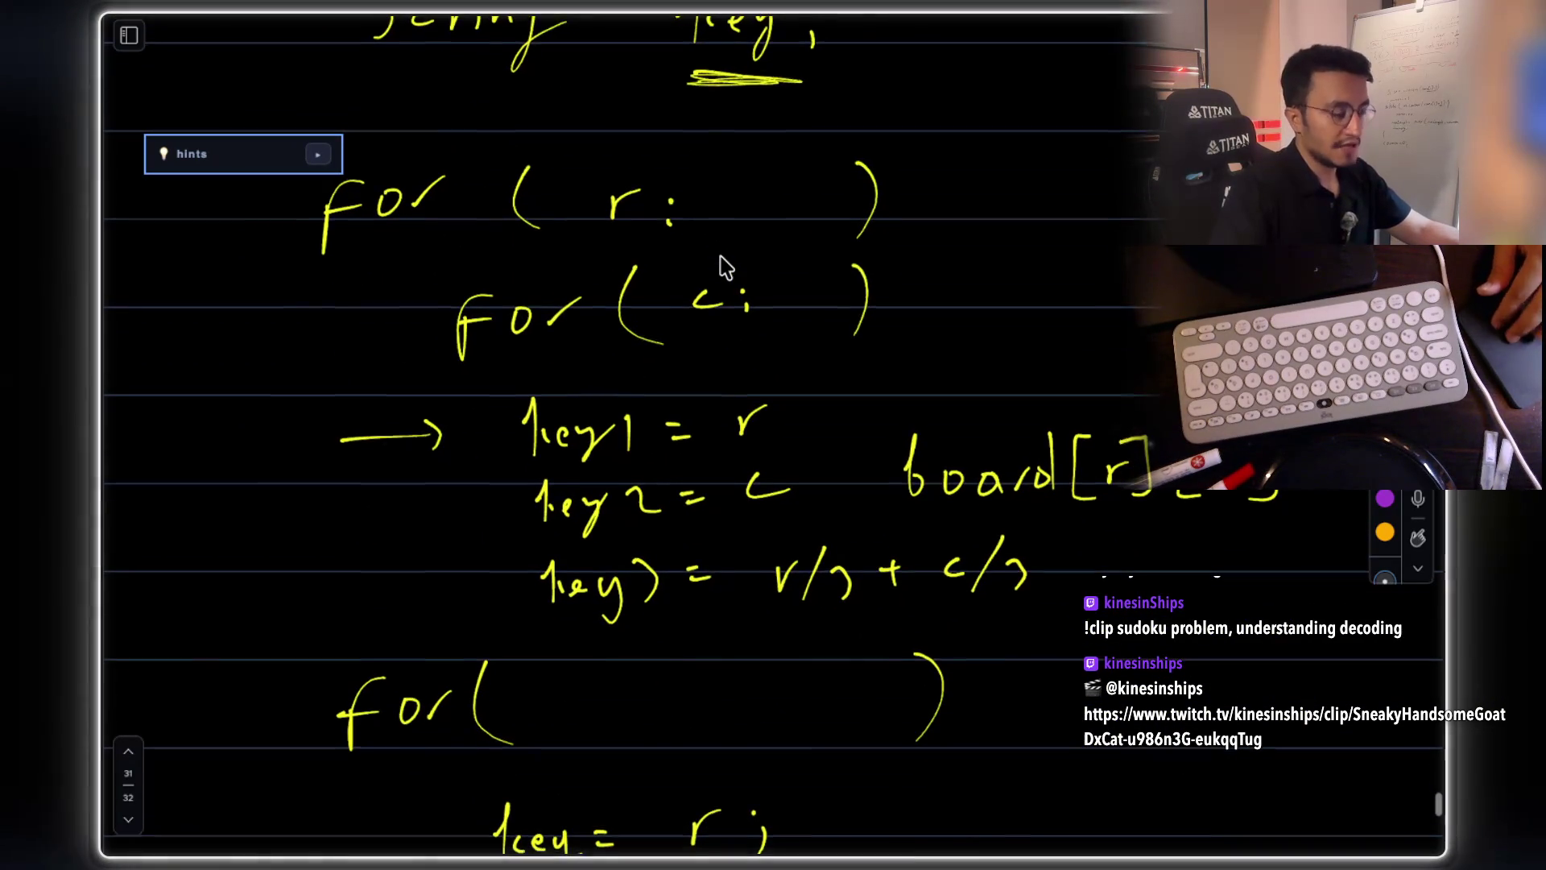
scroll(725, 266, "down", 4)
scroll(725, 266, "up", 4)
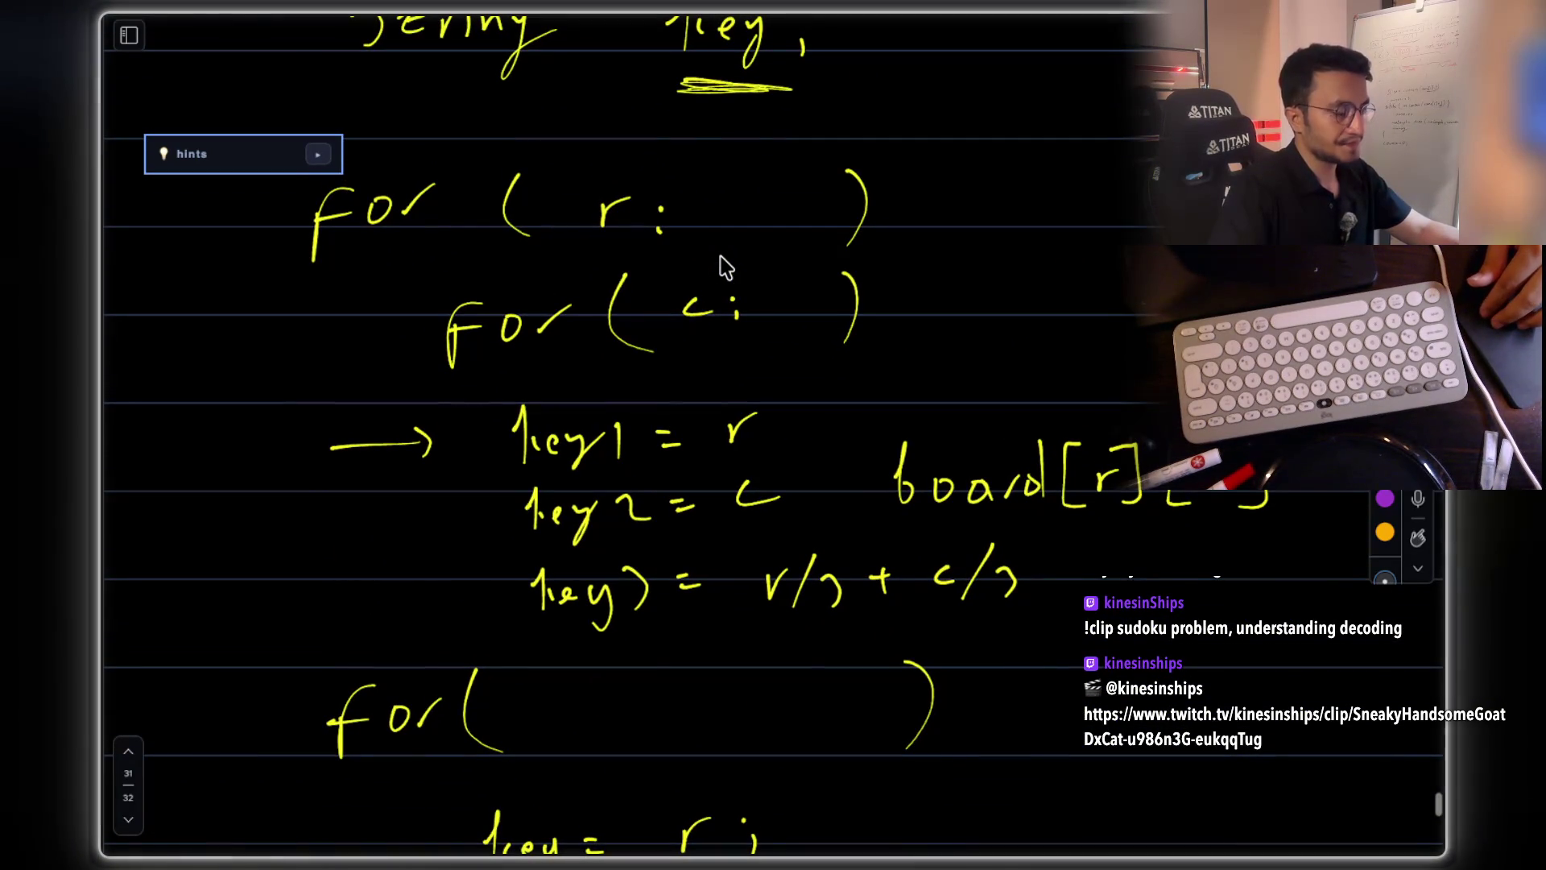
scroll(805, 258, "right", 3)
scroll(805, 258, "up", 1)
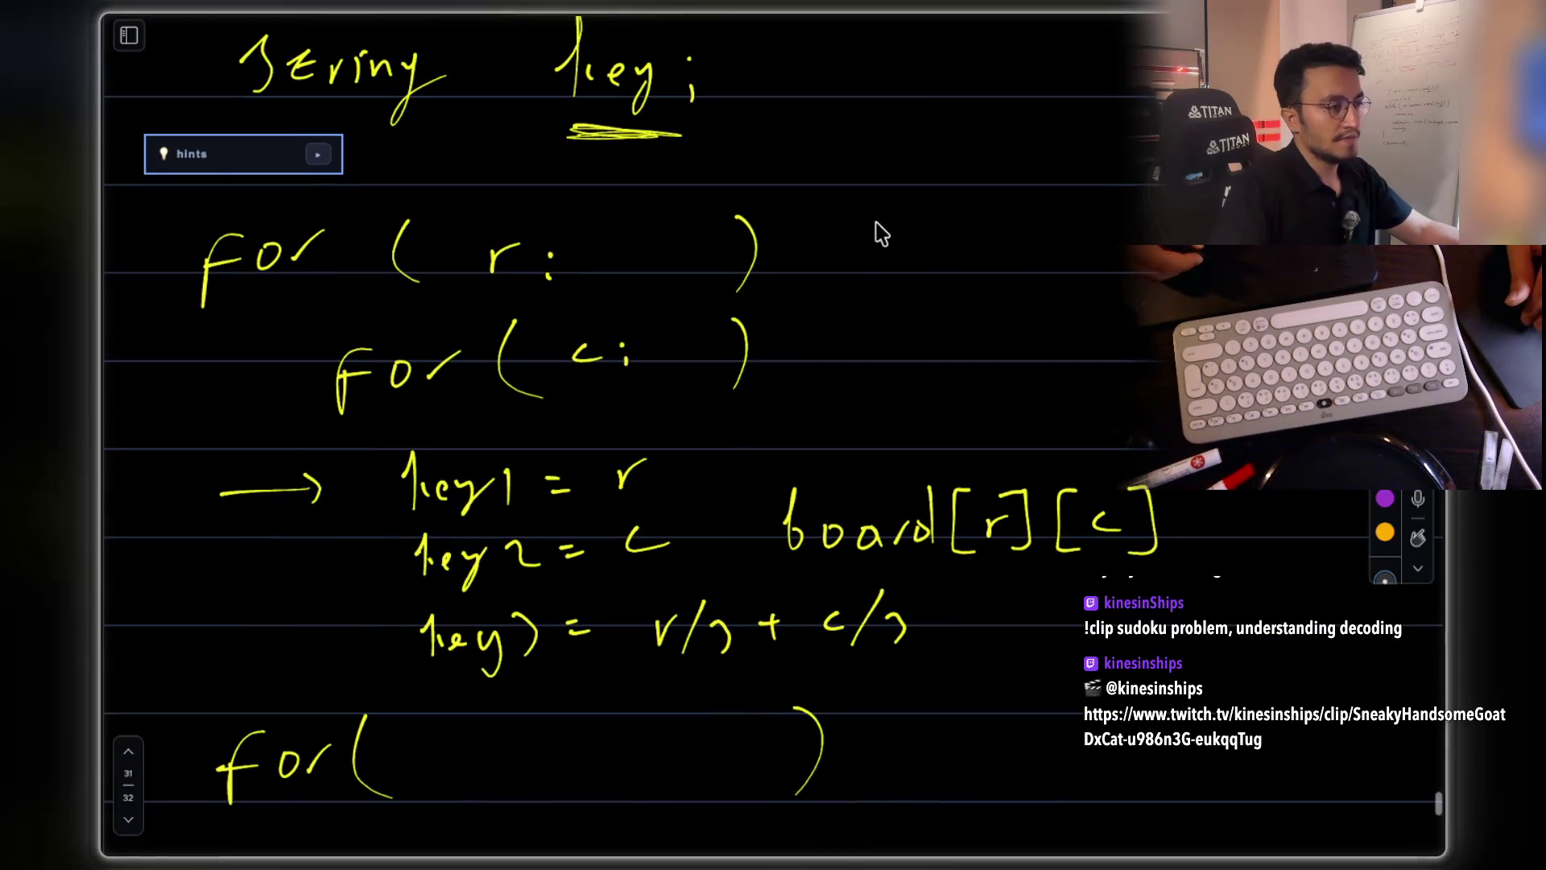
left_click_drag(872, 237, 1151, 213)
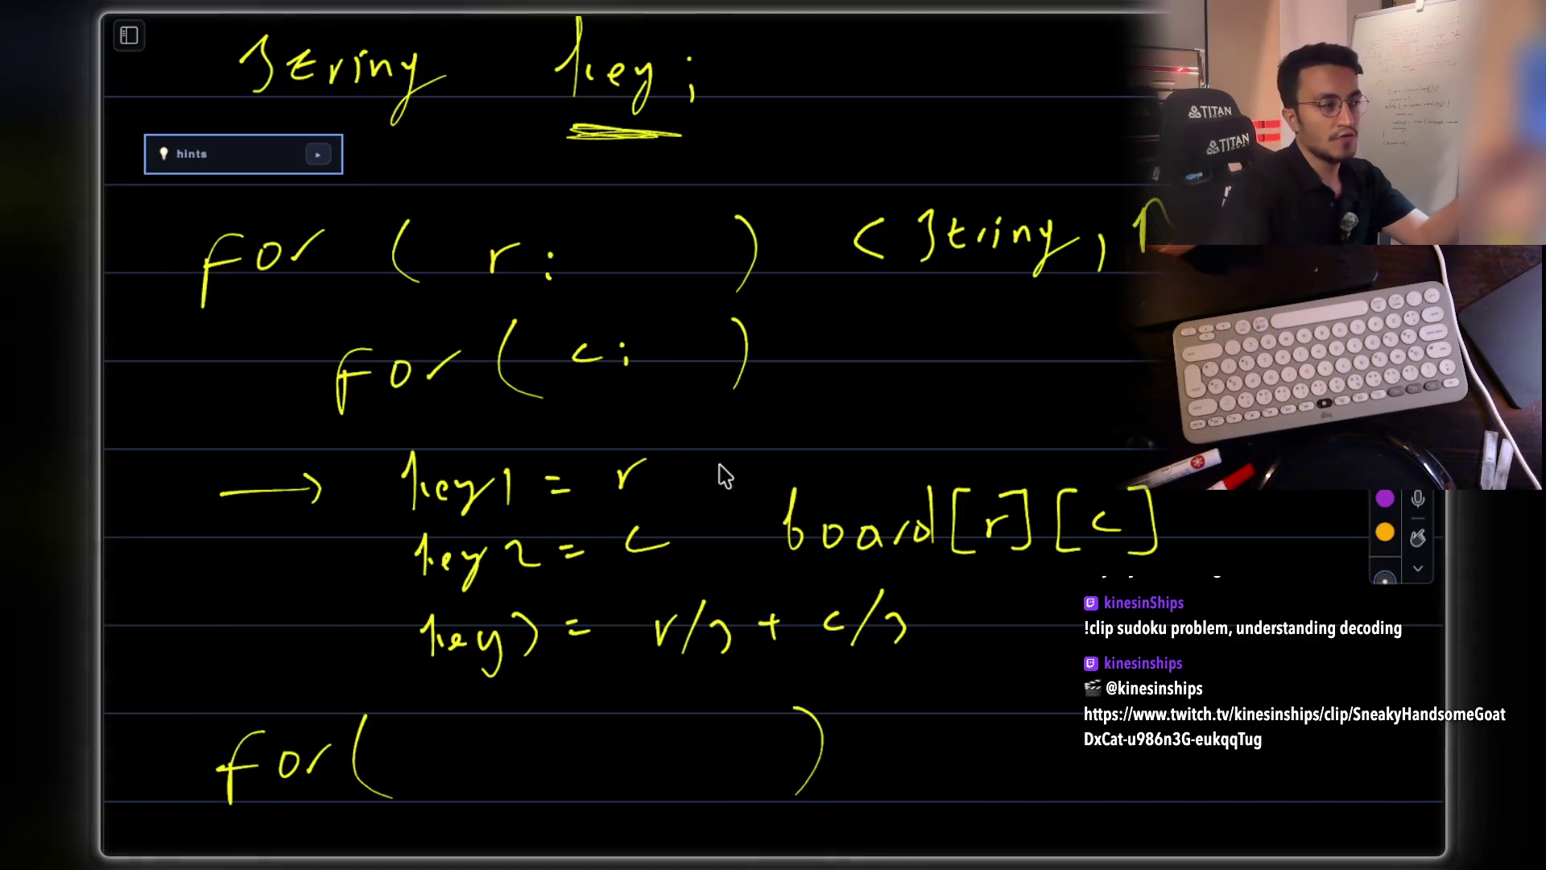
- Add green //row and //column comments to the key lines and underline String
left_click_drag(717, 420, 694, 480)
left_click_drag(740, 433, 713, 483)
left_click_drag(747, 438, 785, 444)
left_click_drag(804, 439, 847, 431)
mouse_move(1193, 492)
left_mouse_down()
mouse_move(1178, 540)
mouse_move(1280, 519)
mouse_move(1330, 542)
mouse_move(1357, 522)
left_mouse_up()
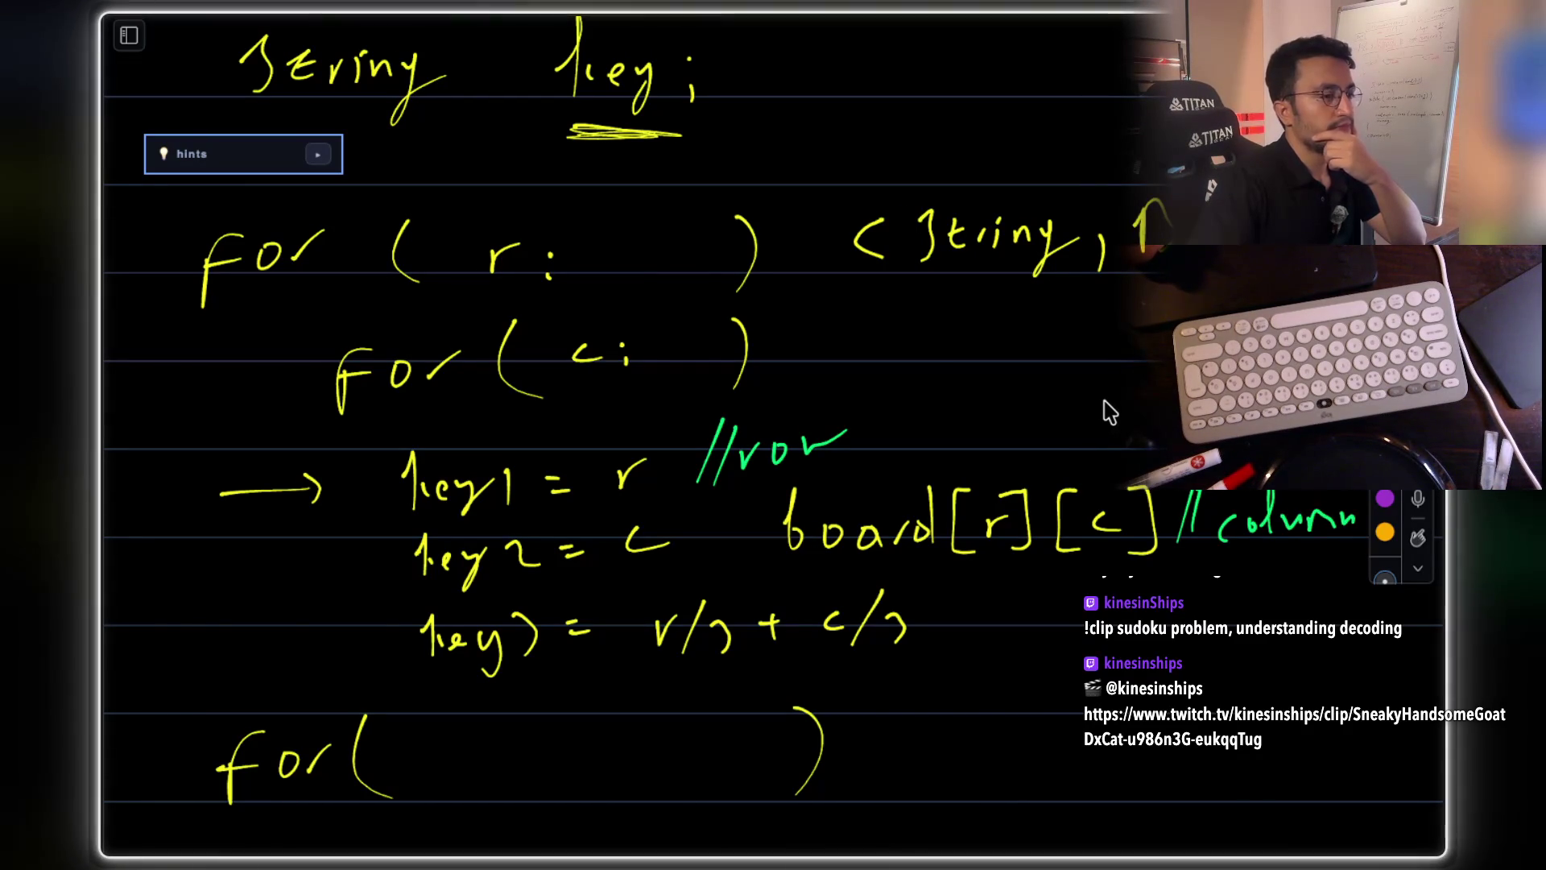
left_click_drag(919, 287, 1016, 281)
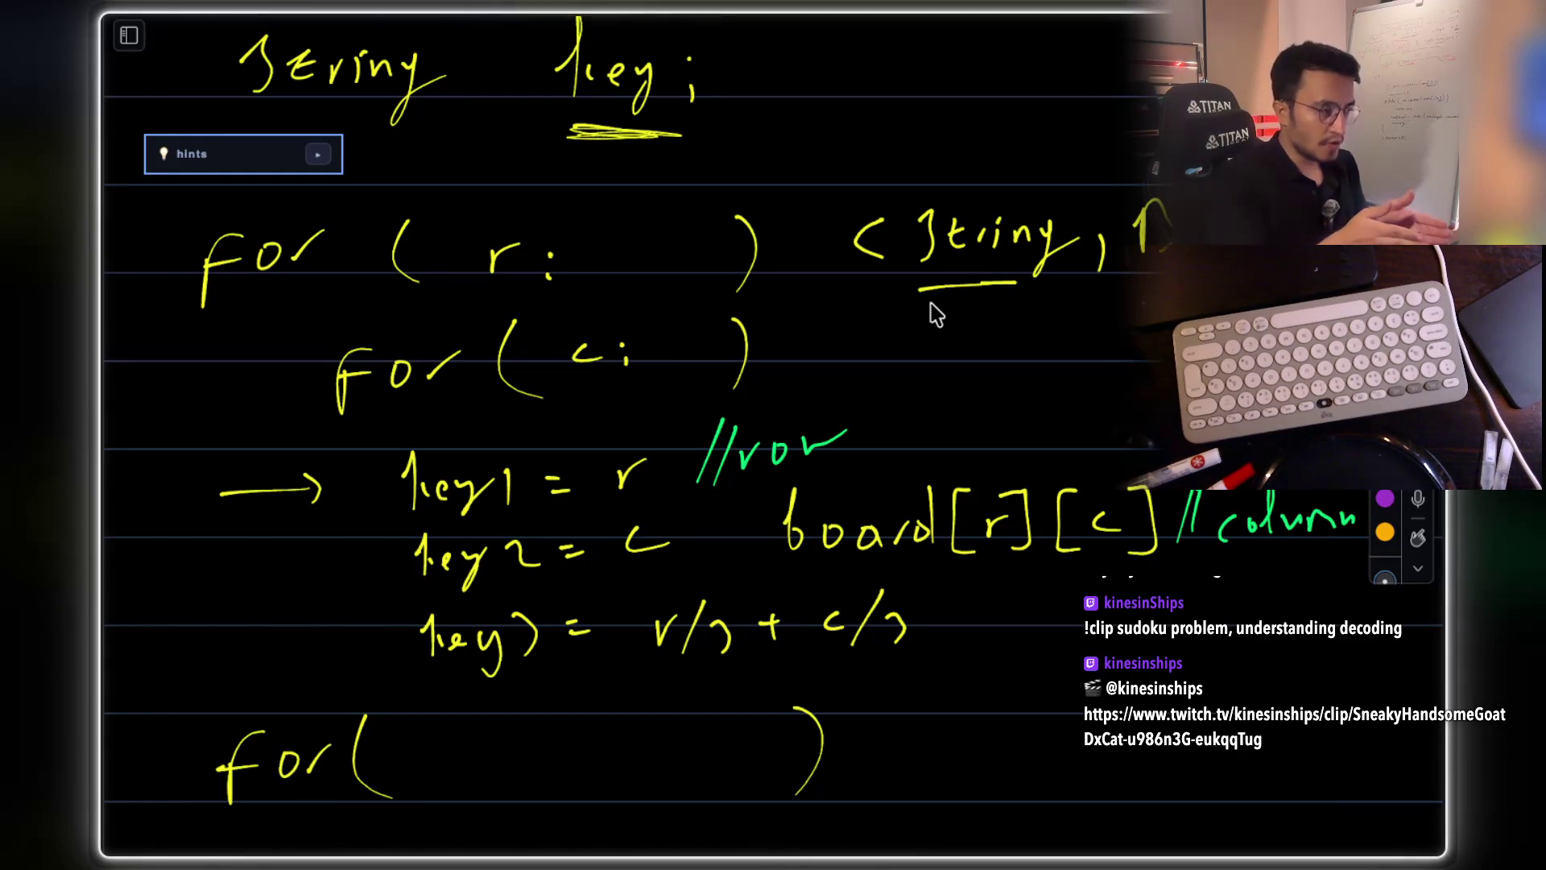
- Mark a cell of the green grid sketch with a yellow dot
scroll(862, 500, "up", 5)
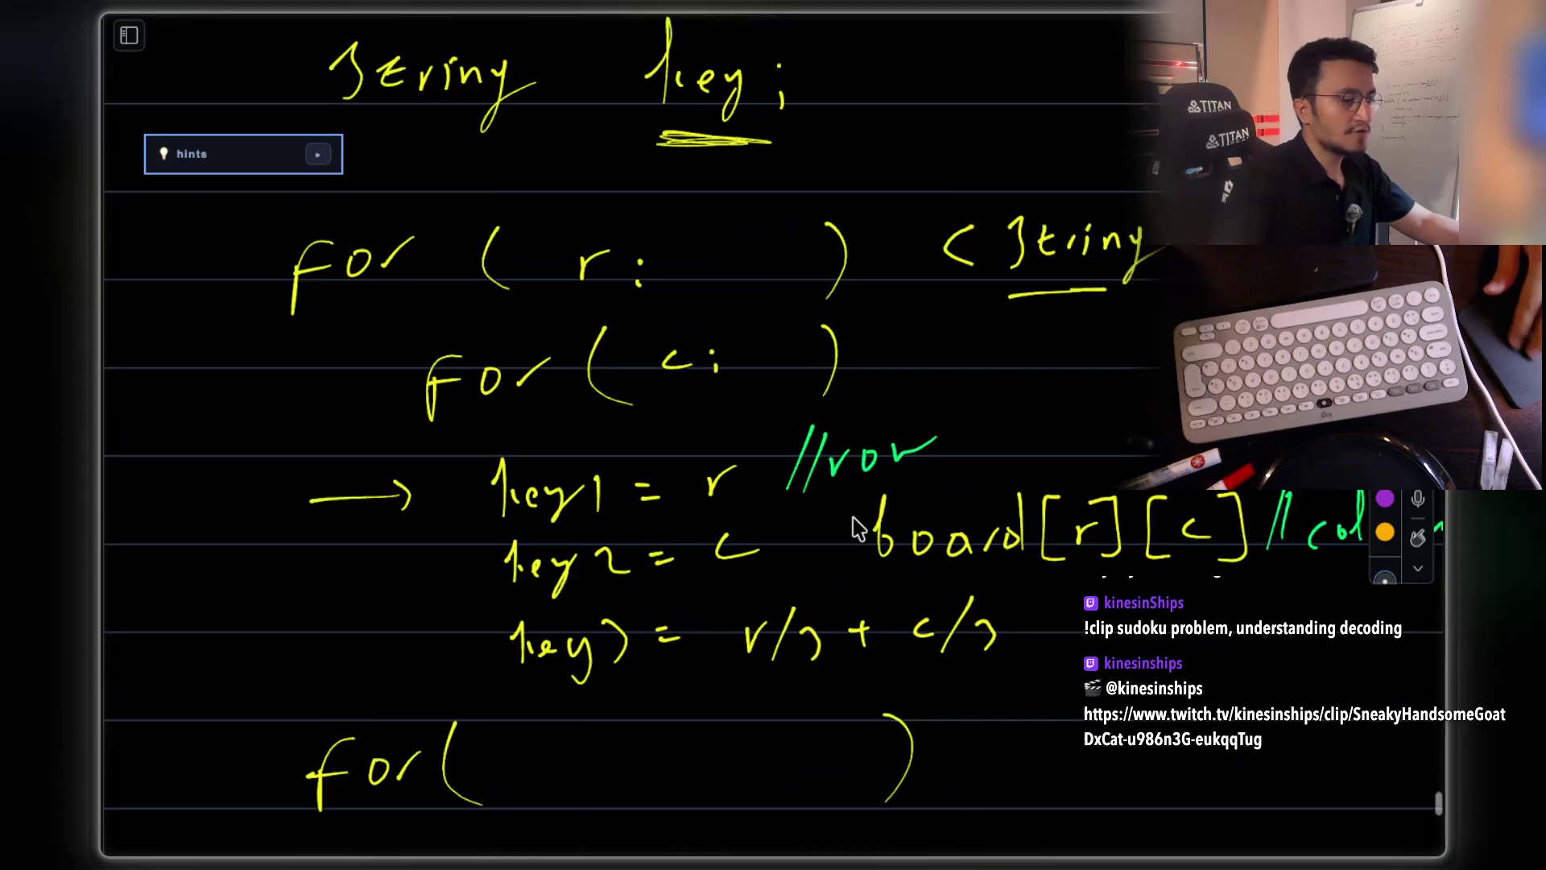
scroll(858, 528, "up", 5)
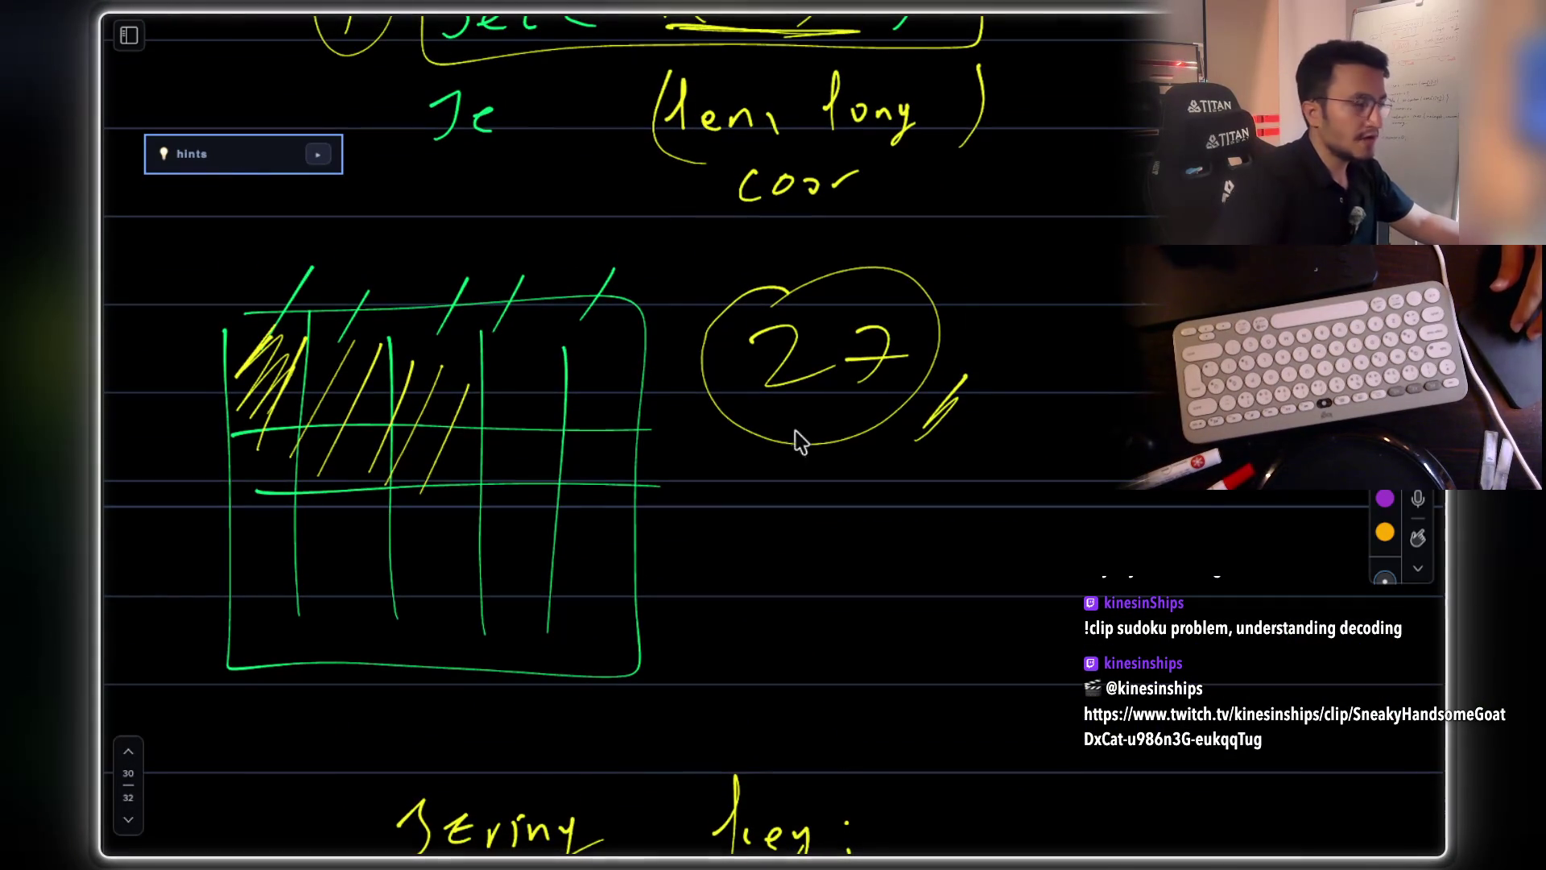
left_click(435, 386)
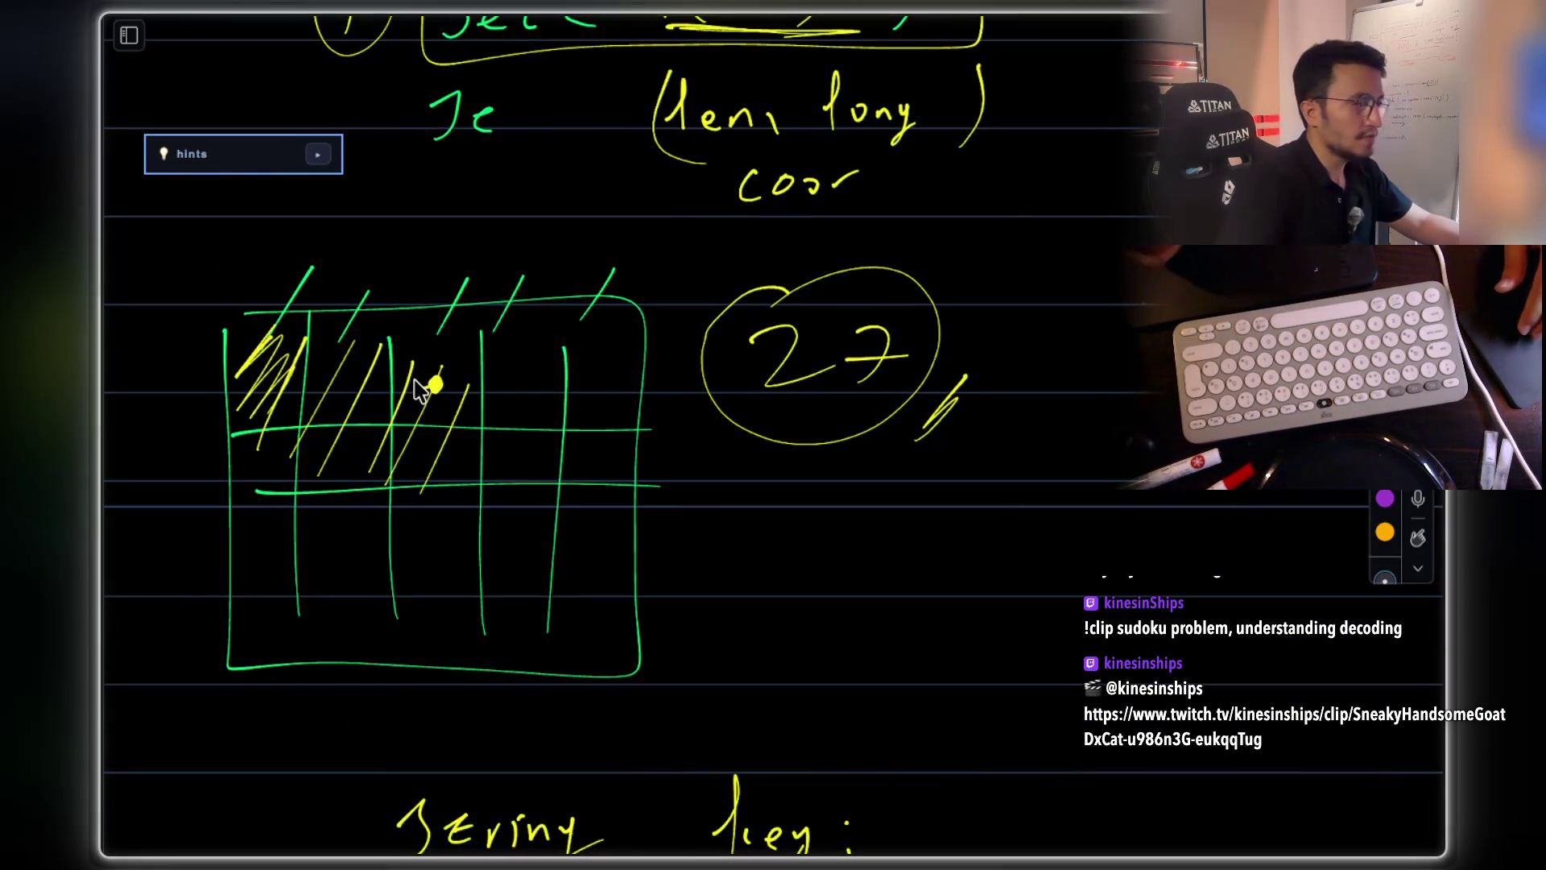
scroll(469, 397, "up", 5)
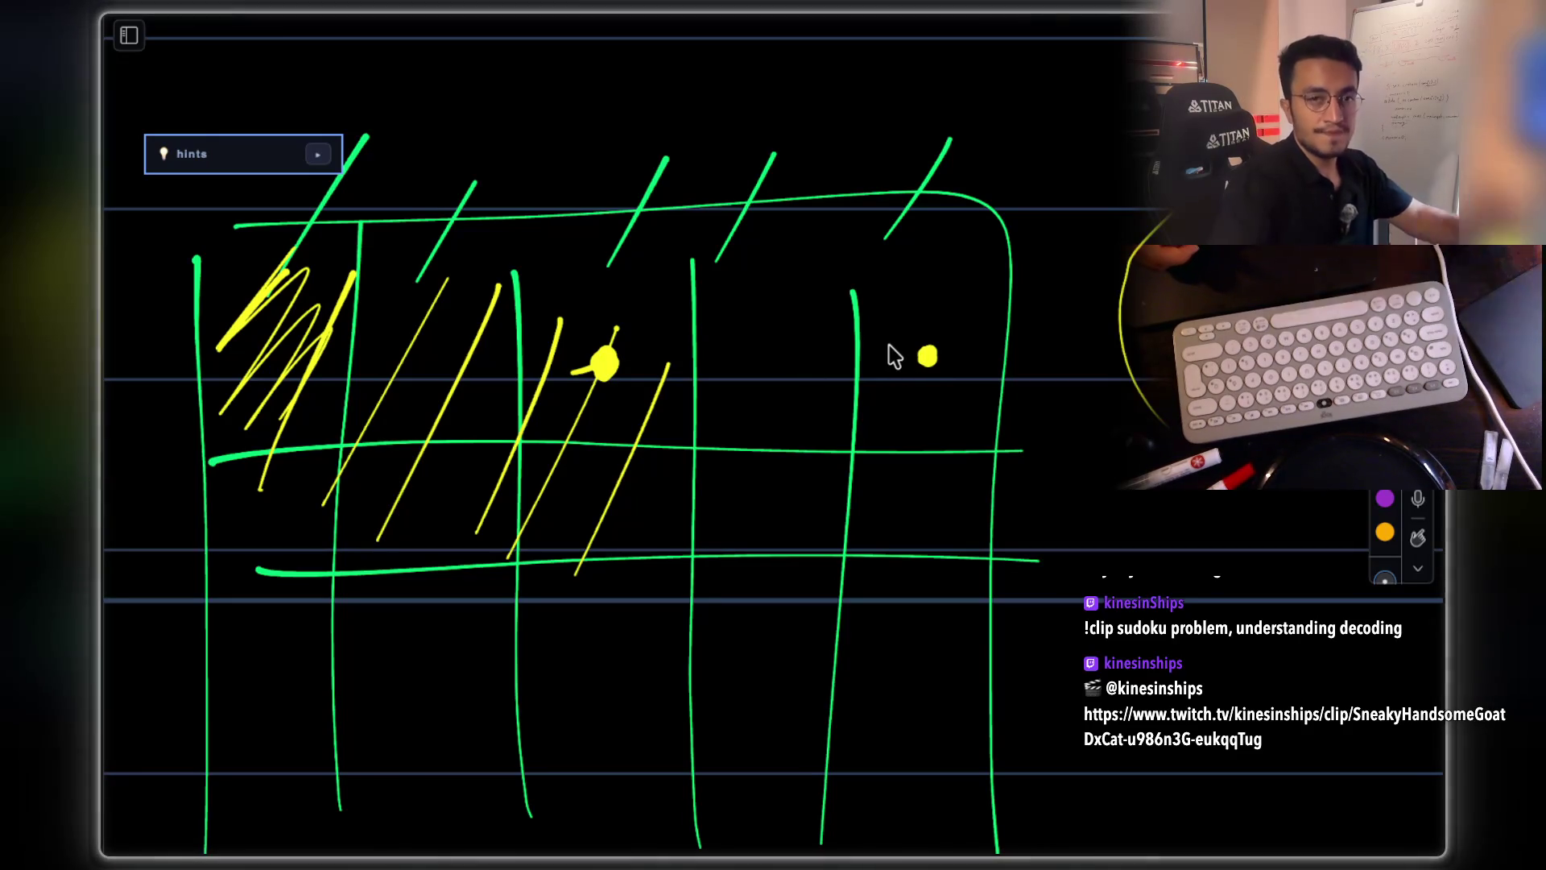
- Dot the top of the grid and label it with a circled r
left_click(621, 106)
mouse_move(620, 129)
left_mouse_down()
mouse_move(644, 95)
mouse_move(615, 75)
left_mouse_up()
mouse_move(711, 121)
left_mouse_down()
mouse_move(640, 173)
mouse_move(710, 122)
left_mouse_up()
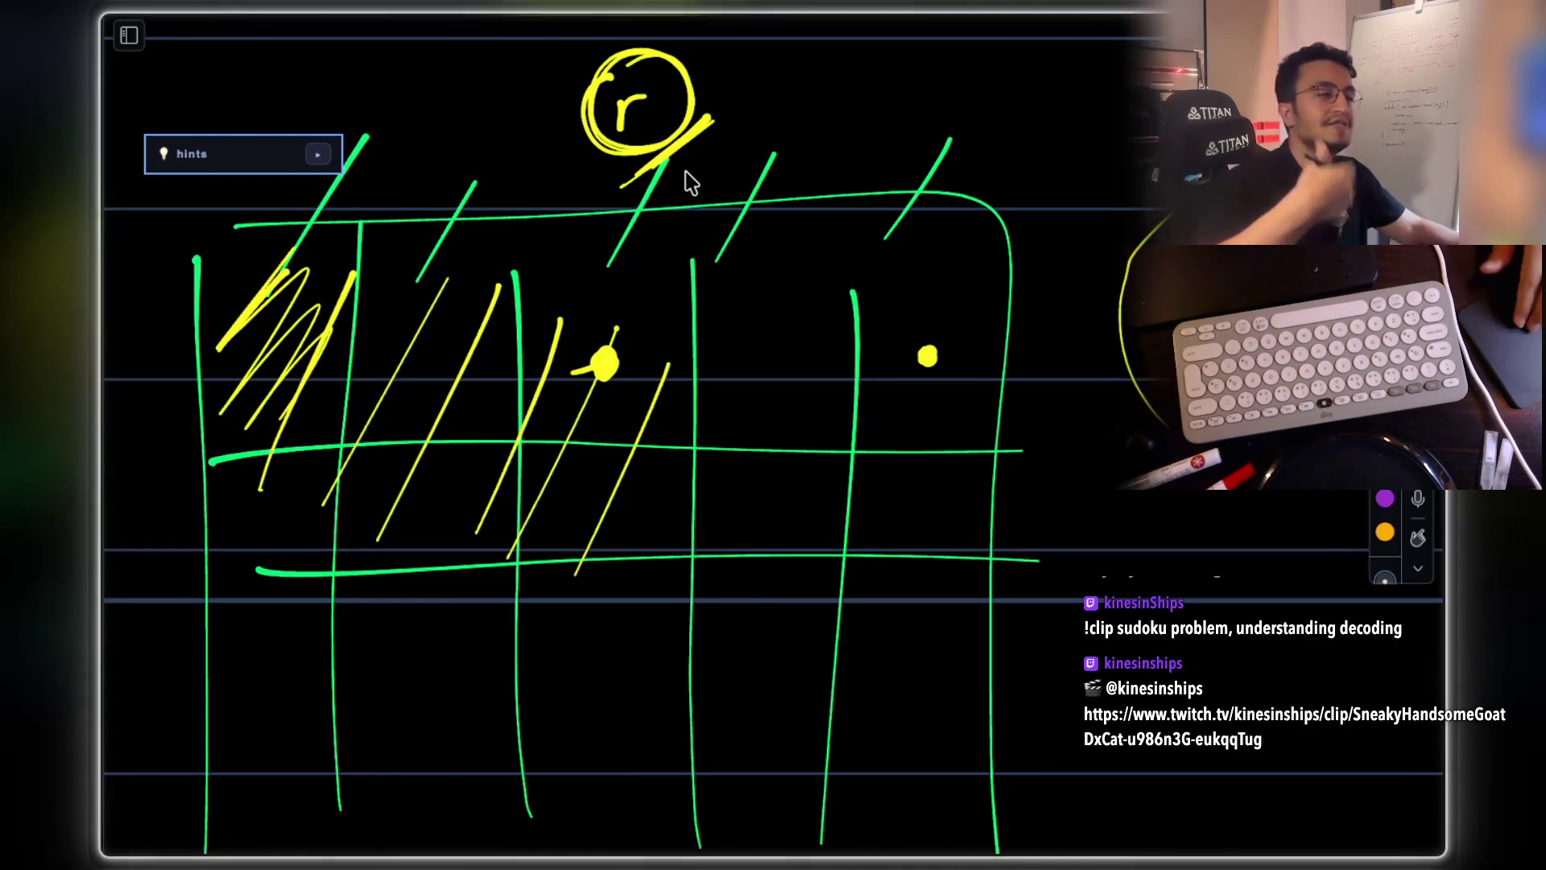
scroll(691, 183, "right", 10)
scroll(691, 183, "down", 15)
scroll(691, 184, "down", 10)
scroll(691, 183, "left", 2)
scroll(691, 184, "up", 1)
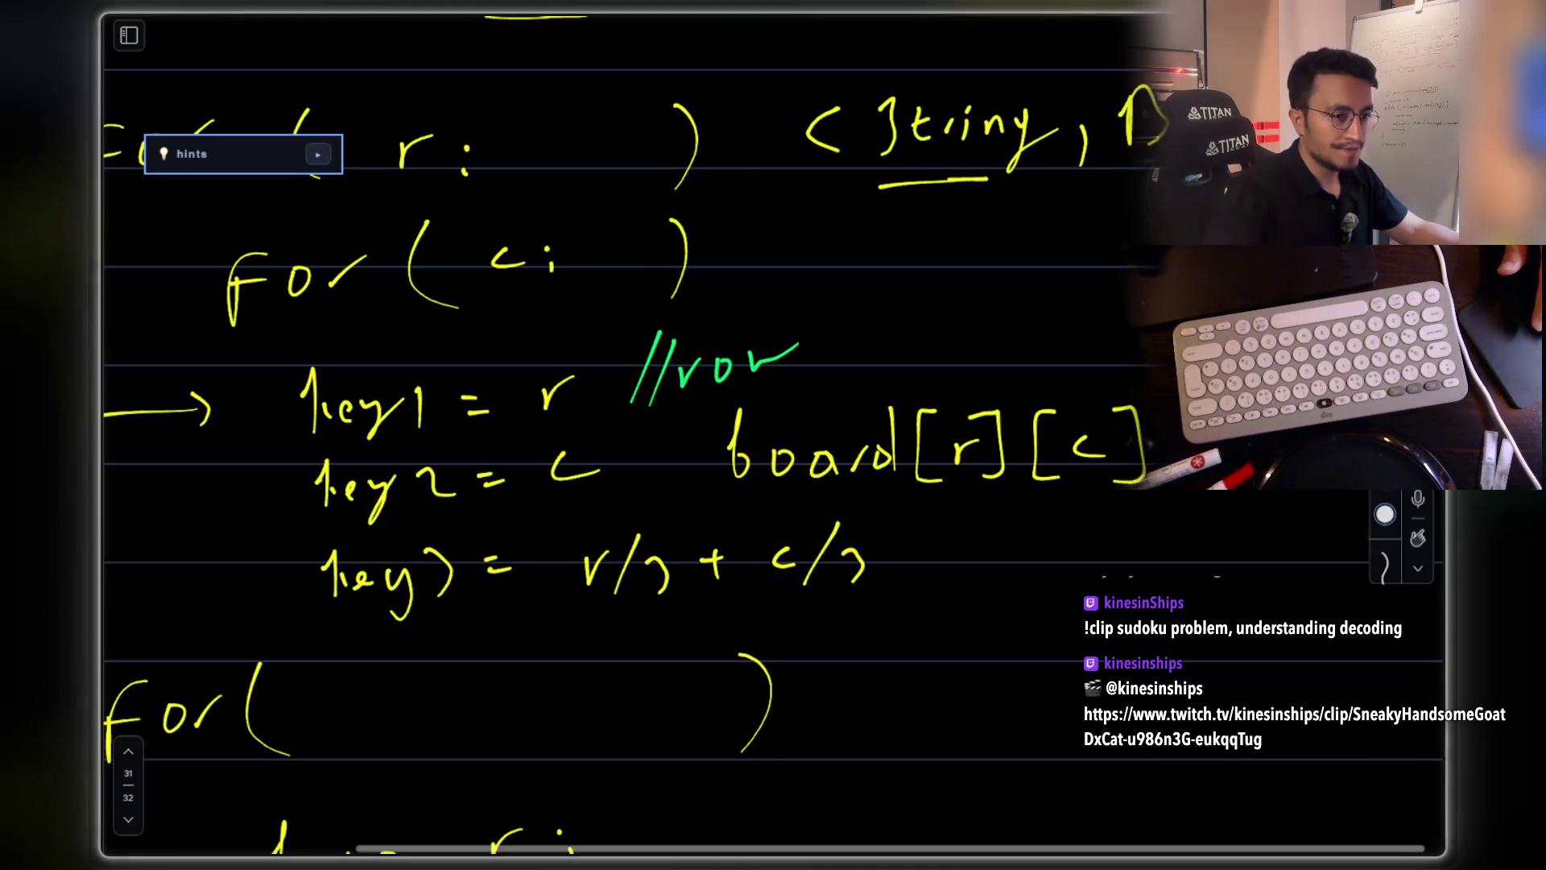
- Erase the green //row note and write '+ board[r][c];' after key1 = r
left_click_drag(636, 394, 793, 347)
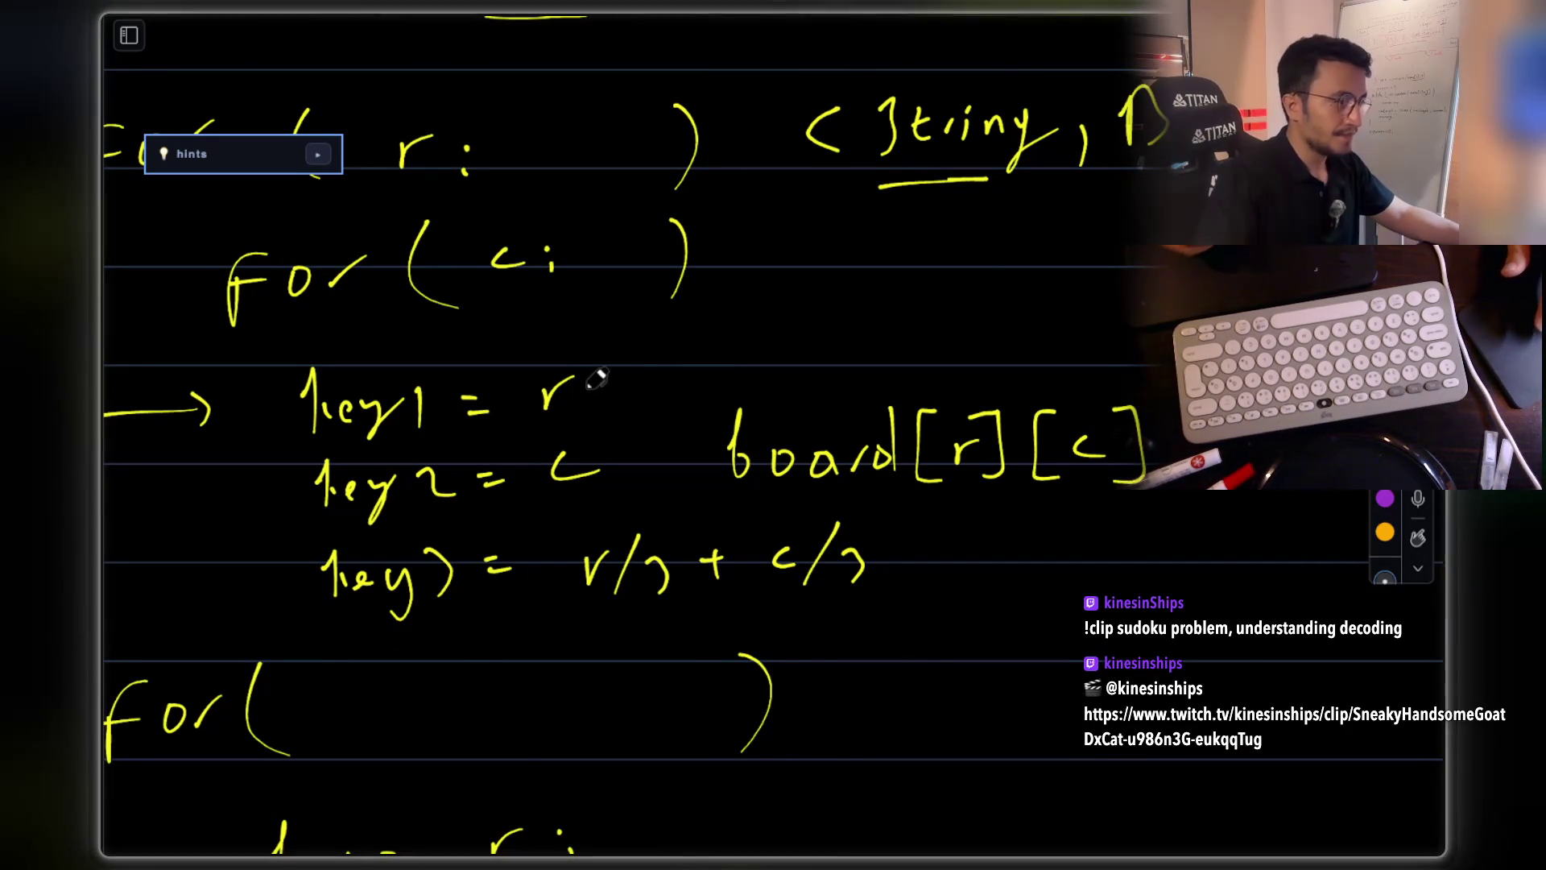
mouse_move(603, 384)
left_mouse_down()
mouse_move(636, 382)
mouse_move(620, 400)
mouse_move(695, 385)
mouse_move(697, 371)
left_mouse_up()
key("ctrl+z")
key("ctrl+z")
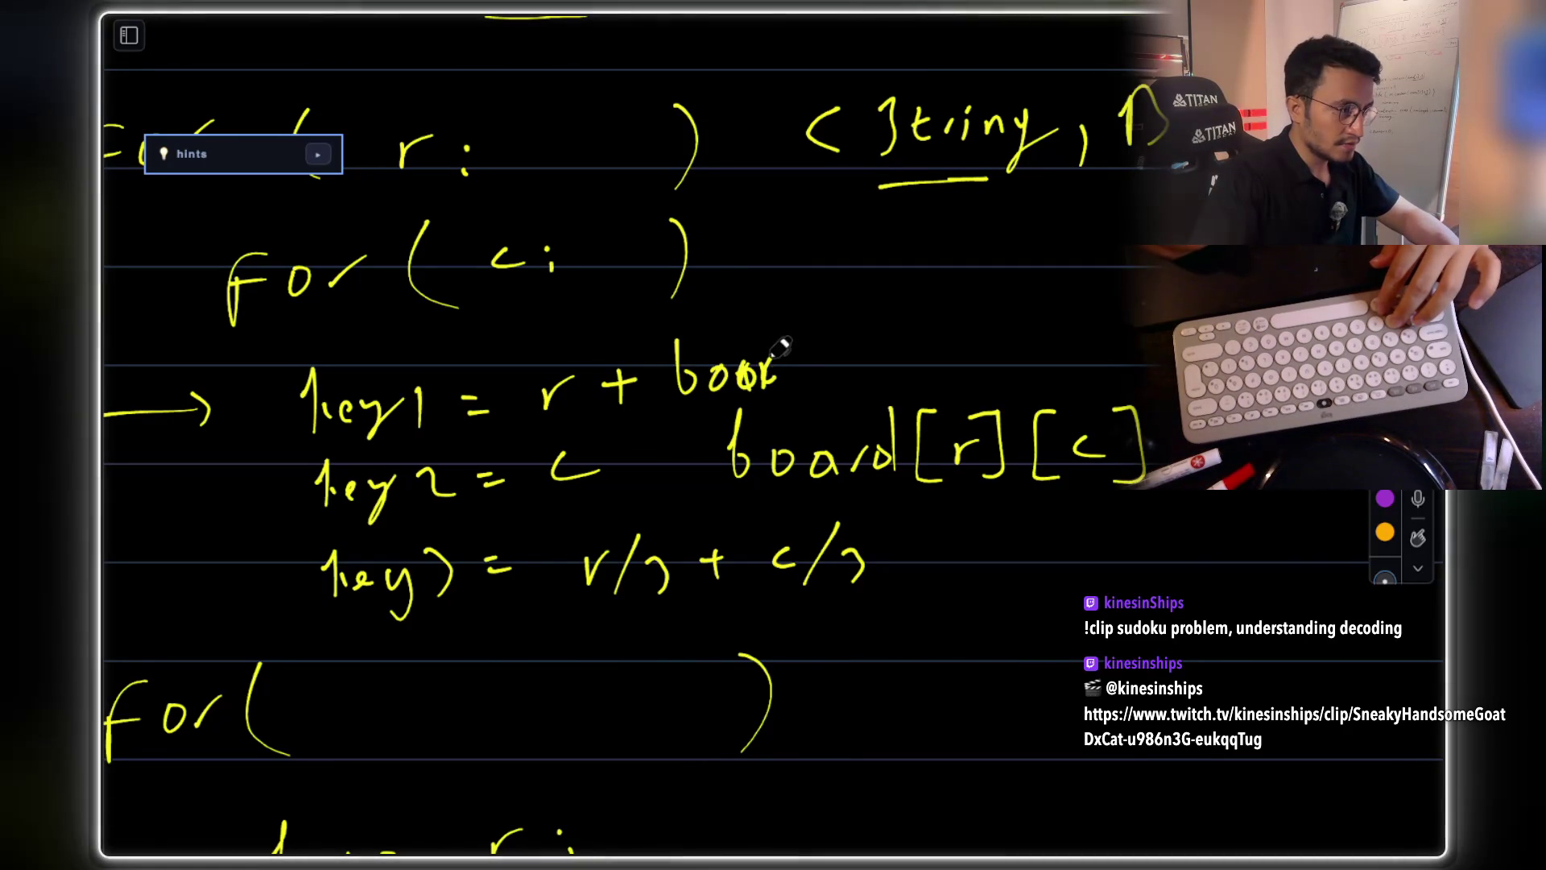
left_click_drag(803, 349, 801, 392)
left_click_drag(838, 327, 830, 378)
left_click_drag(886, 328, 890, 375)
left_click_drag(940, 316, 934, 373)
mouse_move(988, 322)
left_mouse_down()
mouse_move(989, 372)
mouse_move(1032, 372)
left_mouse_up()
left_click(1033, 342)
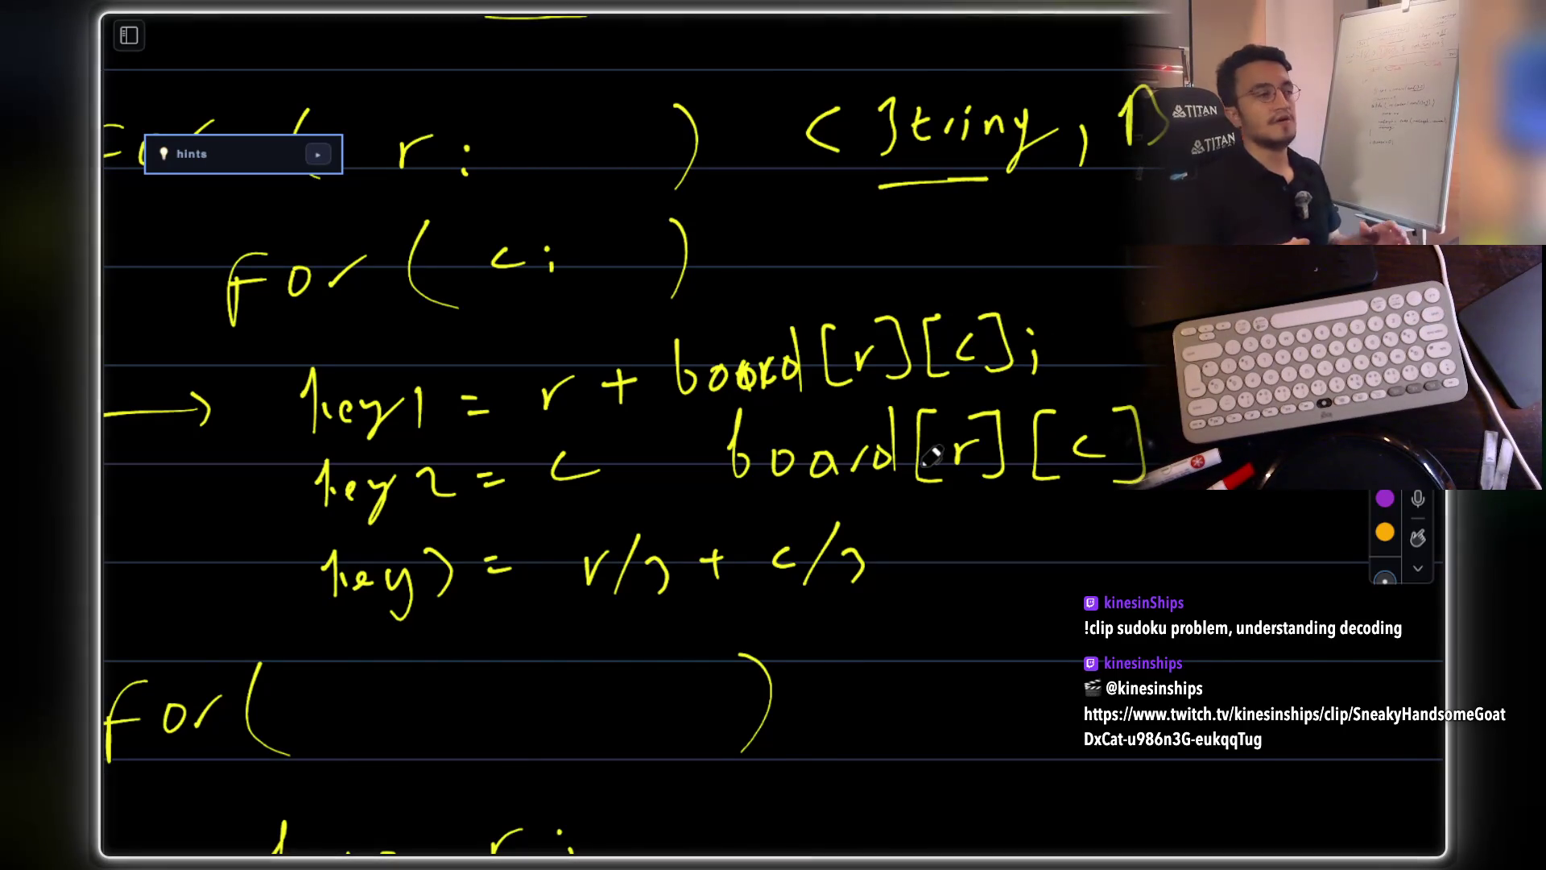
scroll(932, 455, "up", 15)
scroll(932, 455, "down", 3)
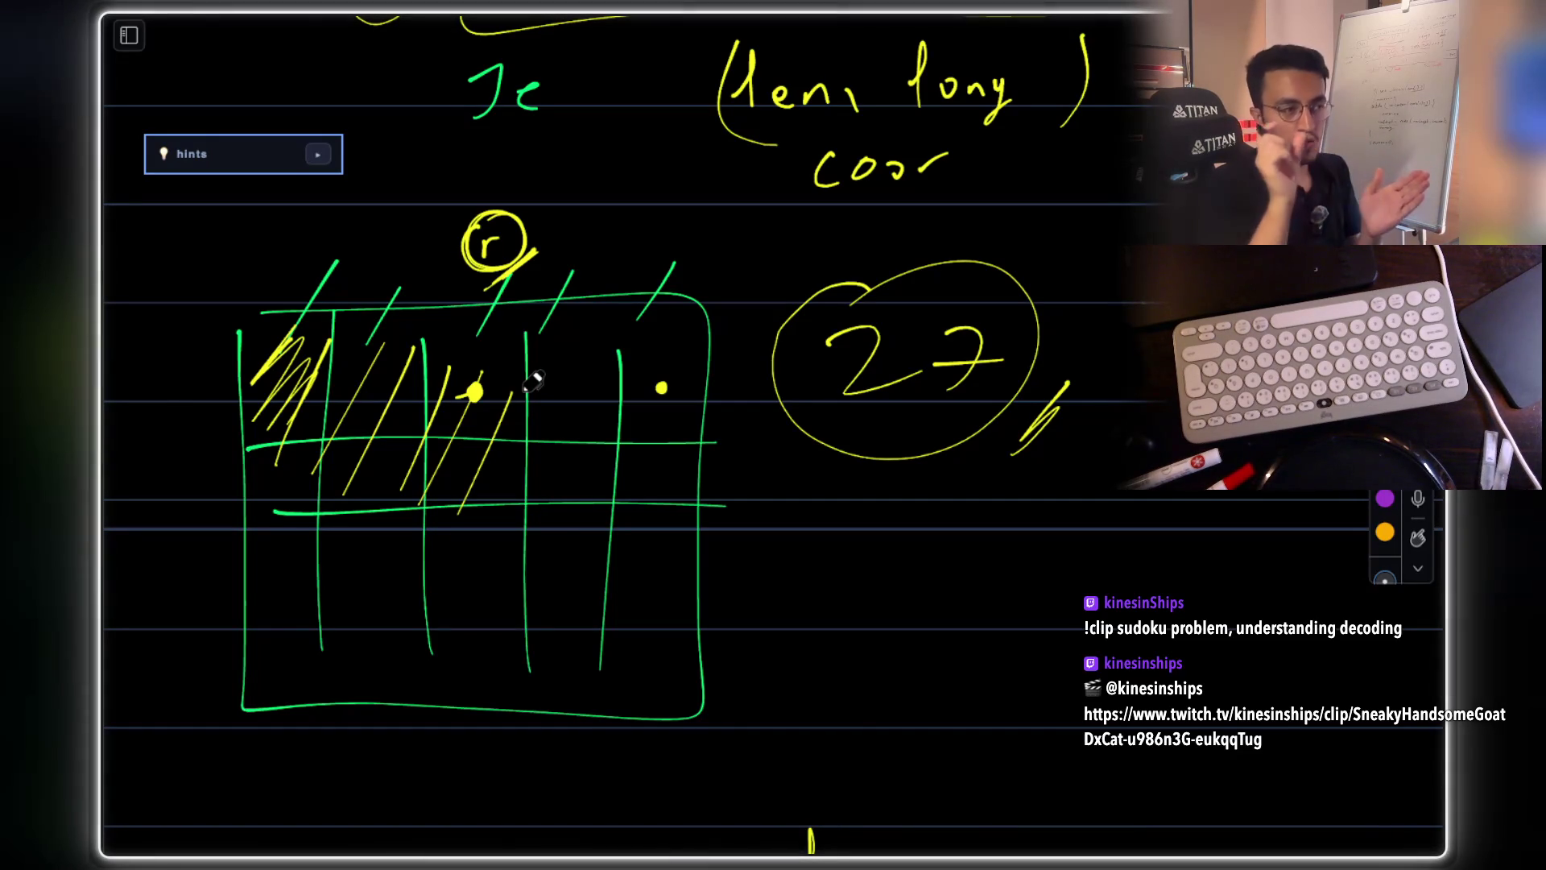
- Stroke under the plus in the key1 line to make it a ± sign
scroll(534, 381, "down", 10)
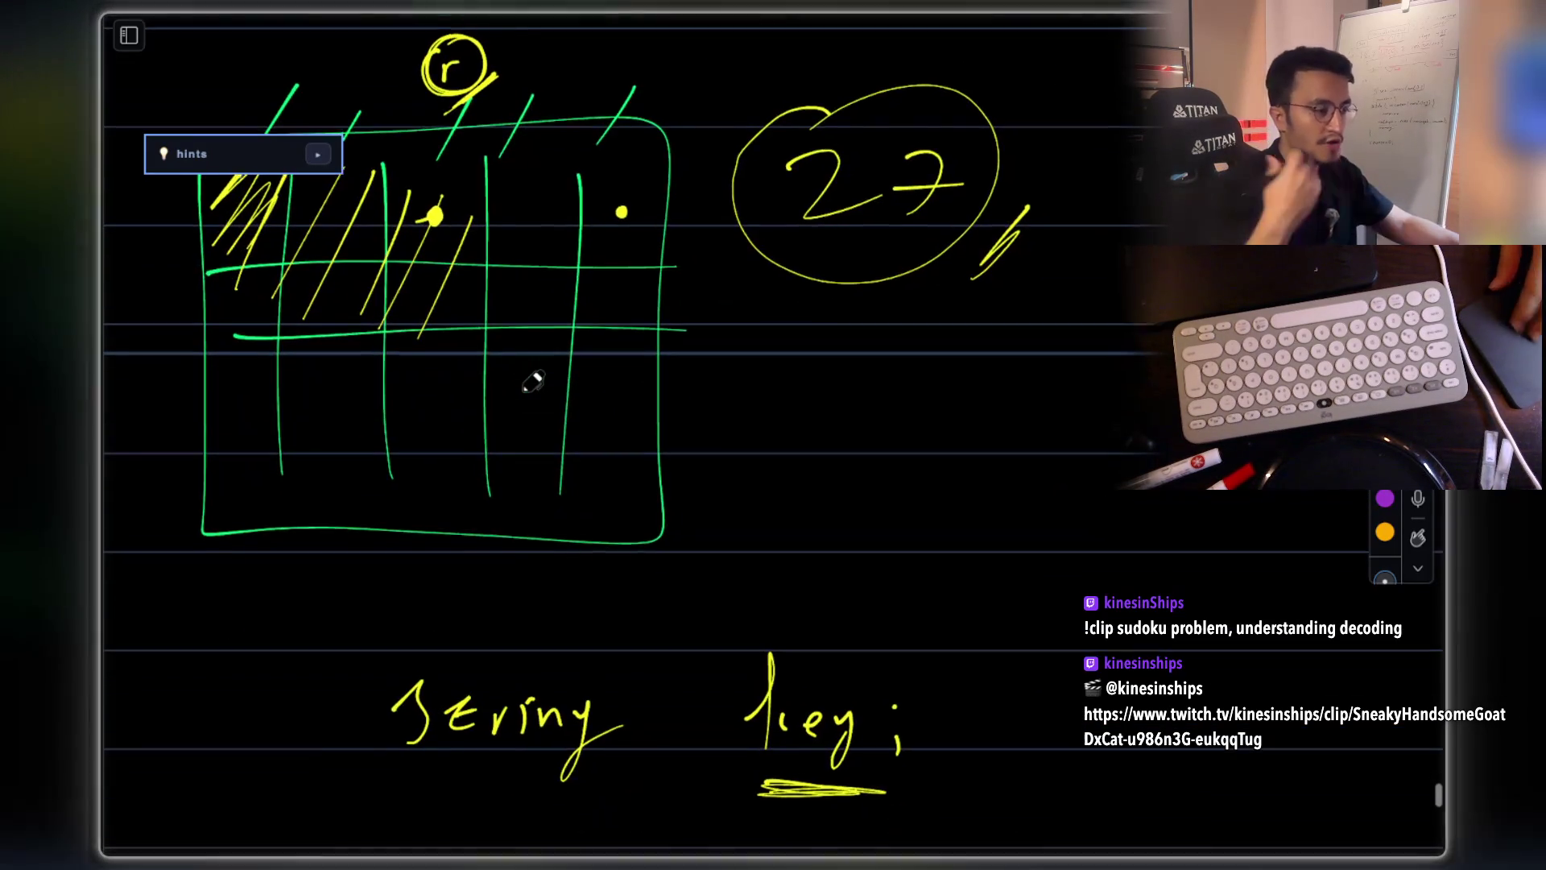
scroll(534, 381, "down", 7)
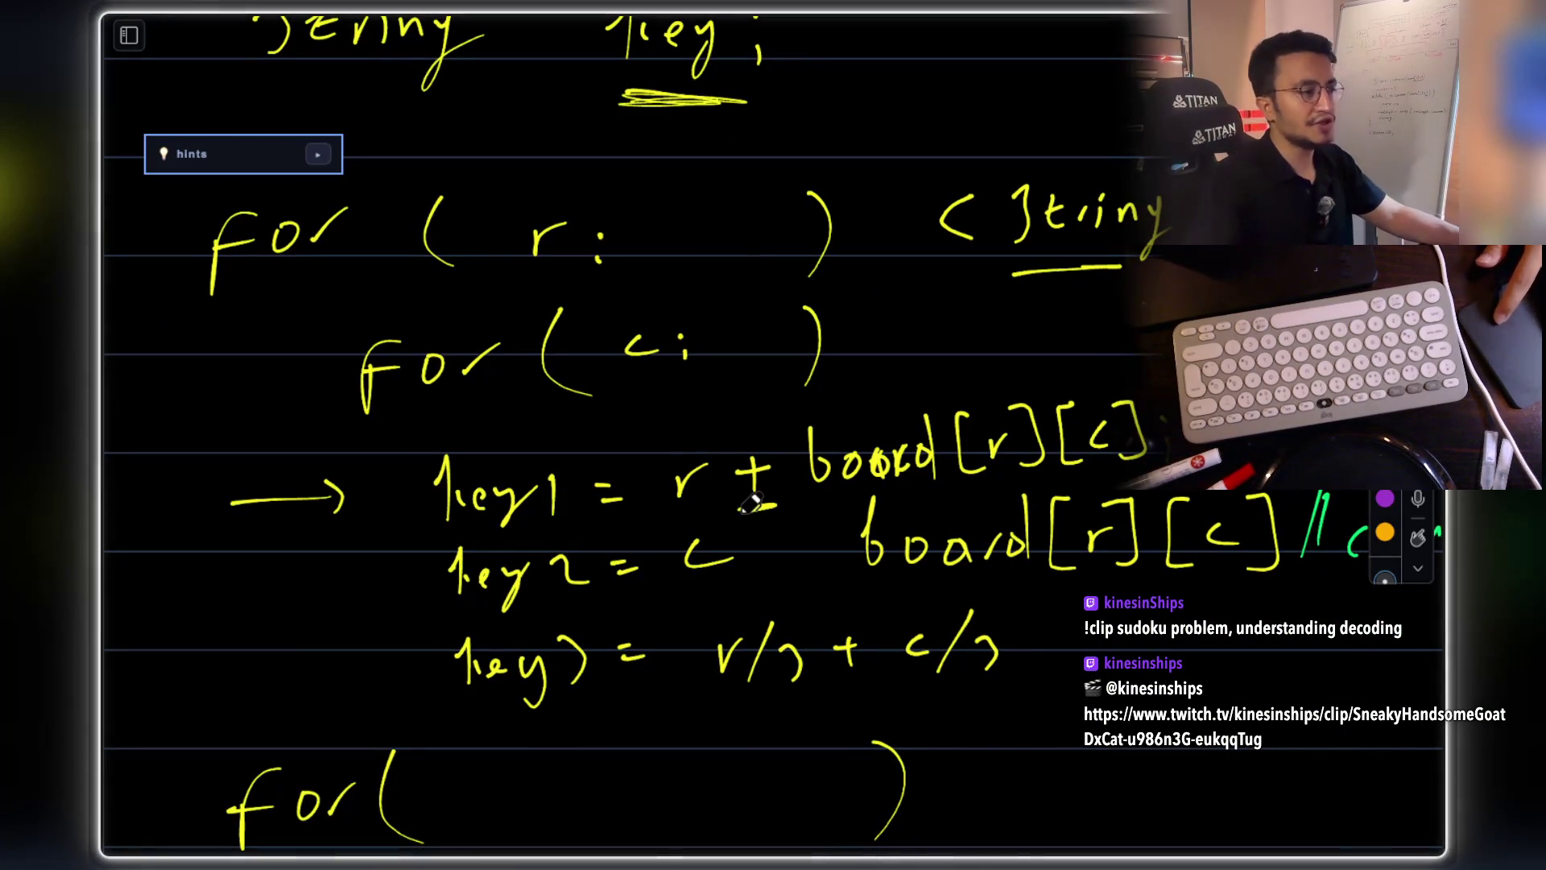
left_click_drag(748, 504, 738, 507)
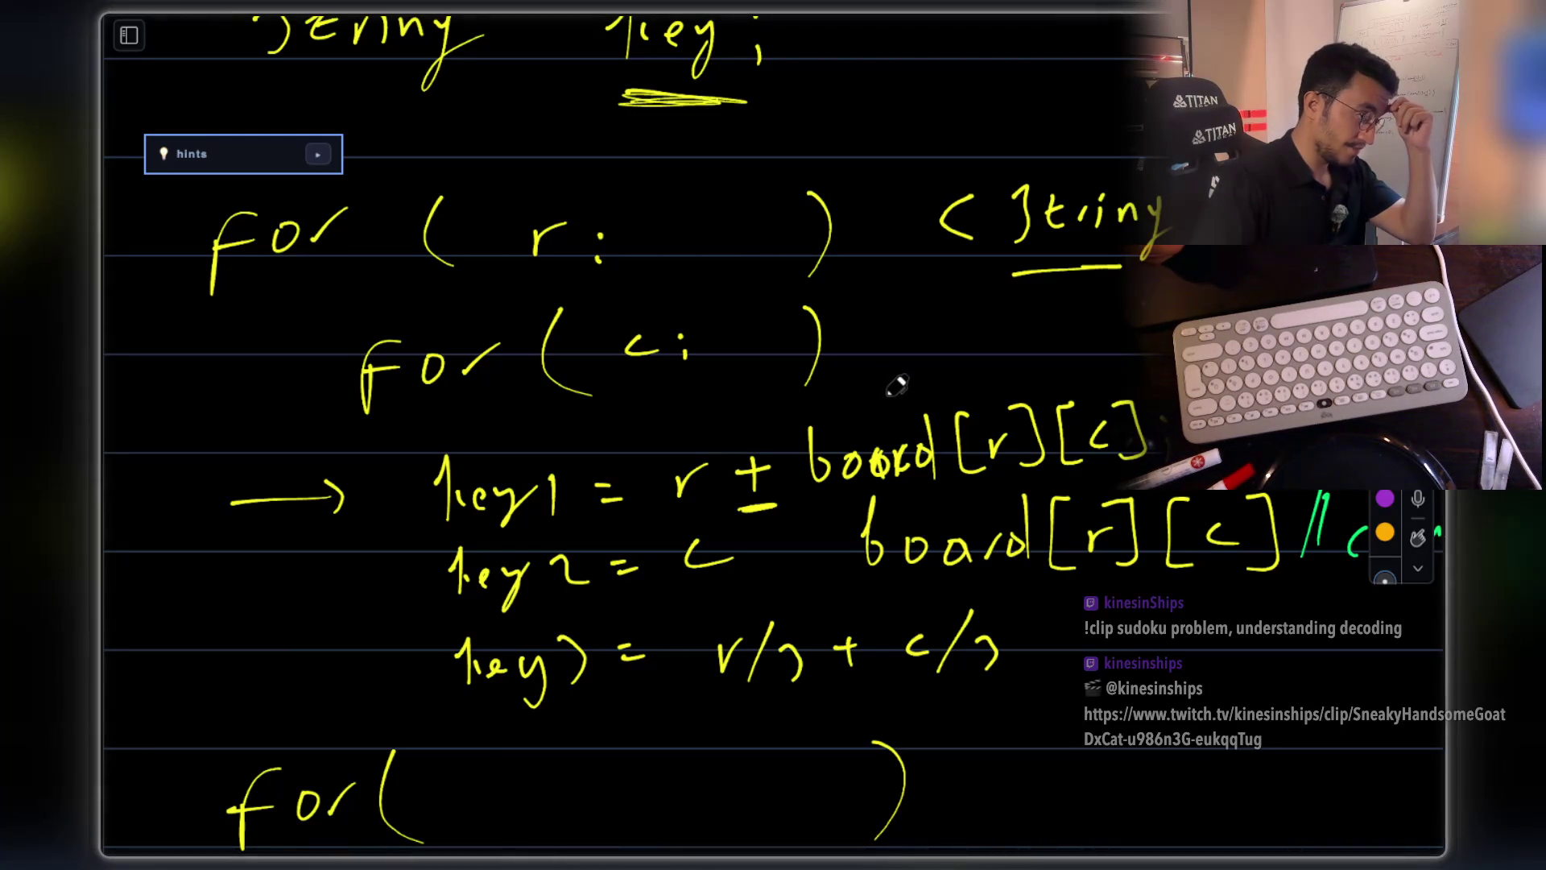
scroll(898, 380, "right", 3)
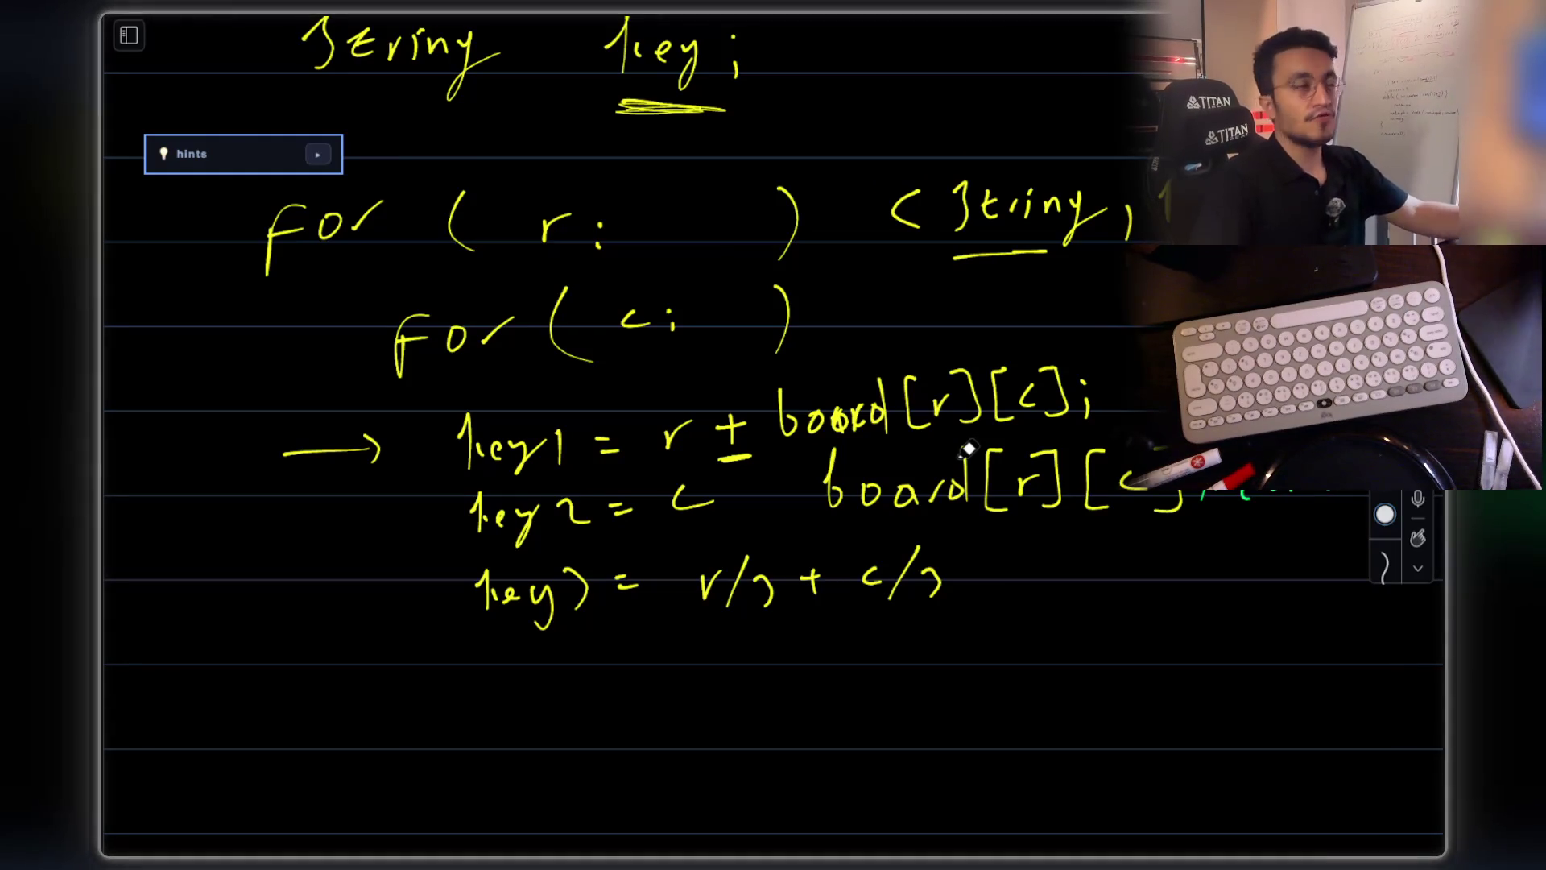
scroll(966, 450, "down", 3)
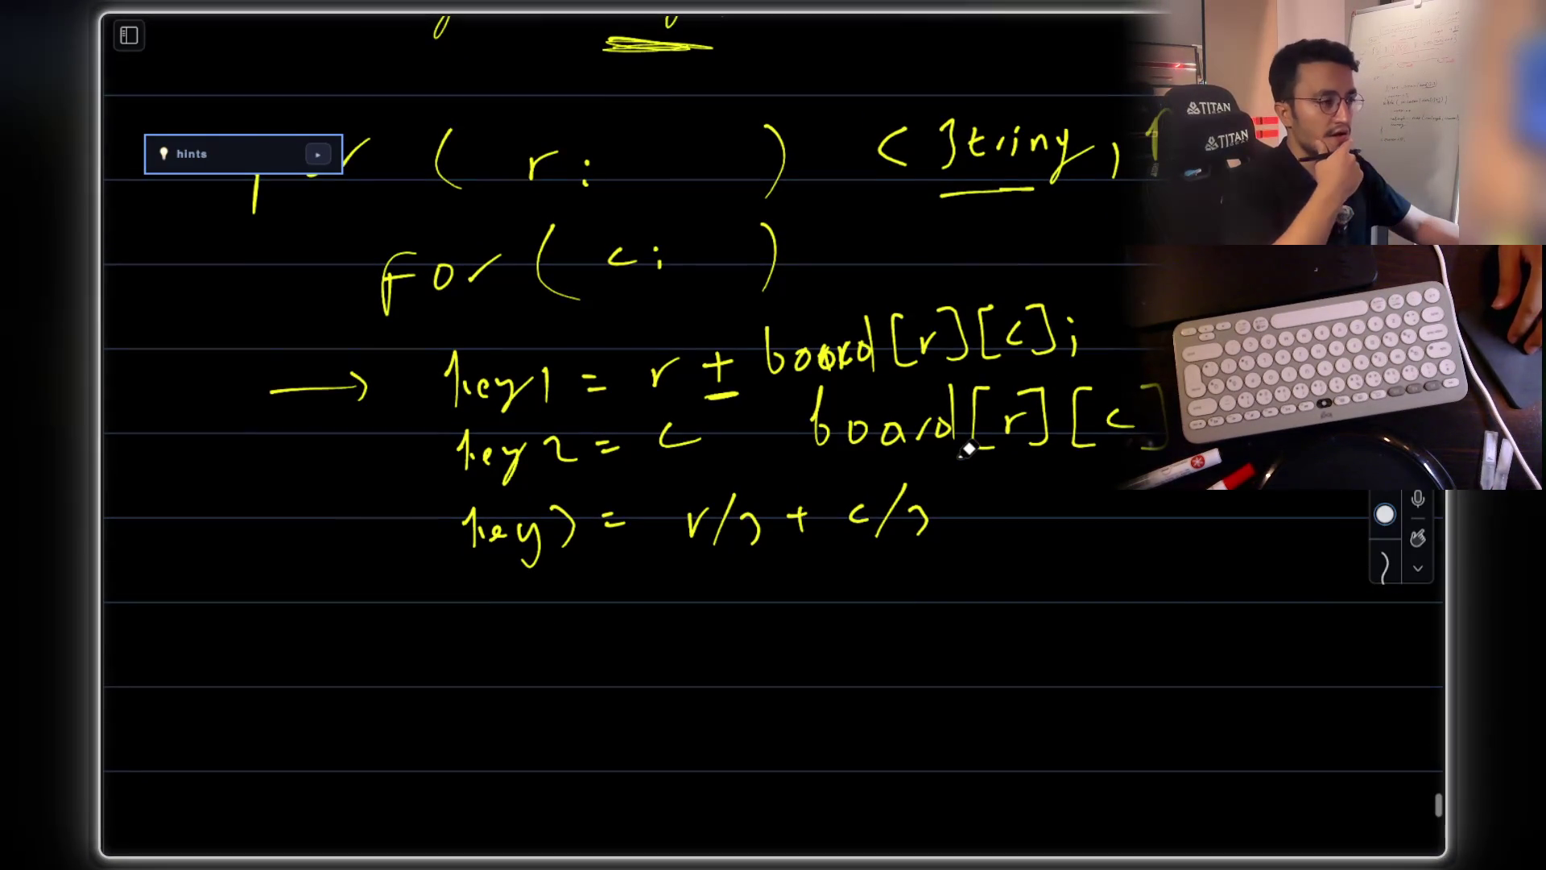
- Circle key1 and handwrite 'Map.p' below the key lines, redoing the slipped p
scroll(966, 449, "down", 5)
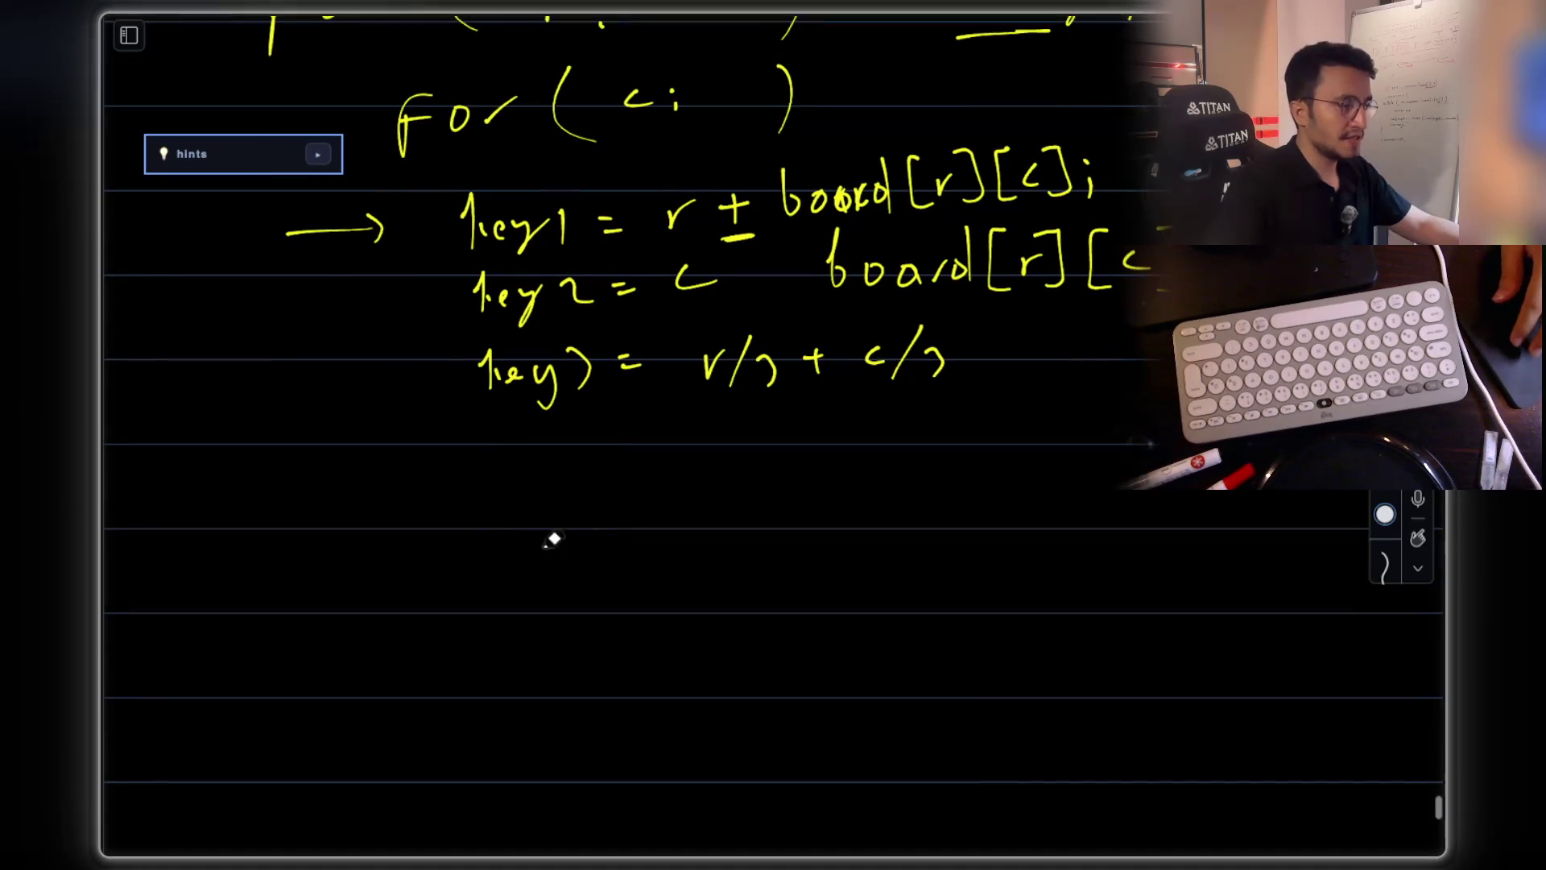
scroll(473, 486, "down", 2)
mouse_move(458, 527)
left_mouse_down()
mouse_move(515, 493)
mouse_move(566, 488)
mouse_move(563, 534)
left_mouse_up()
left_click(604, 503)
scroll(596, 500, "up", 1)
mouse_move(524, 173)
left_mouse_down()
mouse_move(419, 208)
mouse_move(538, 178)
left_mouse_up()
scroll(636, 471, "down", 1)
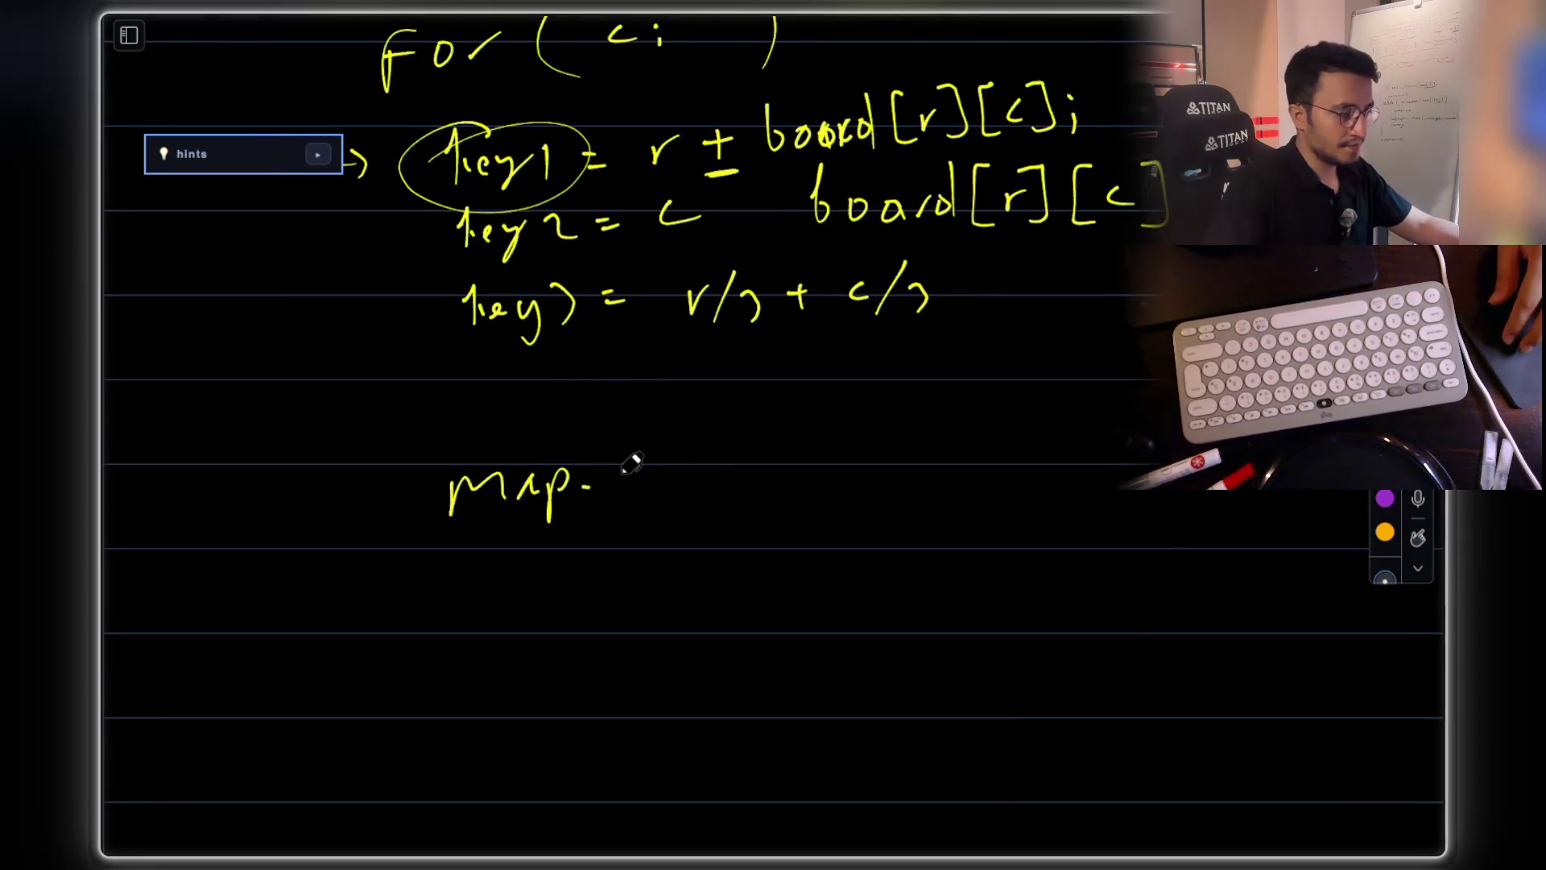
left_click_drag(627, 522, 632, 457)
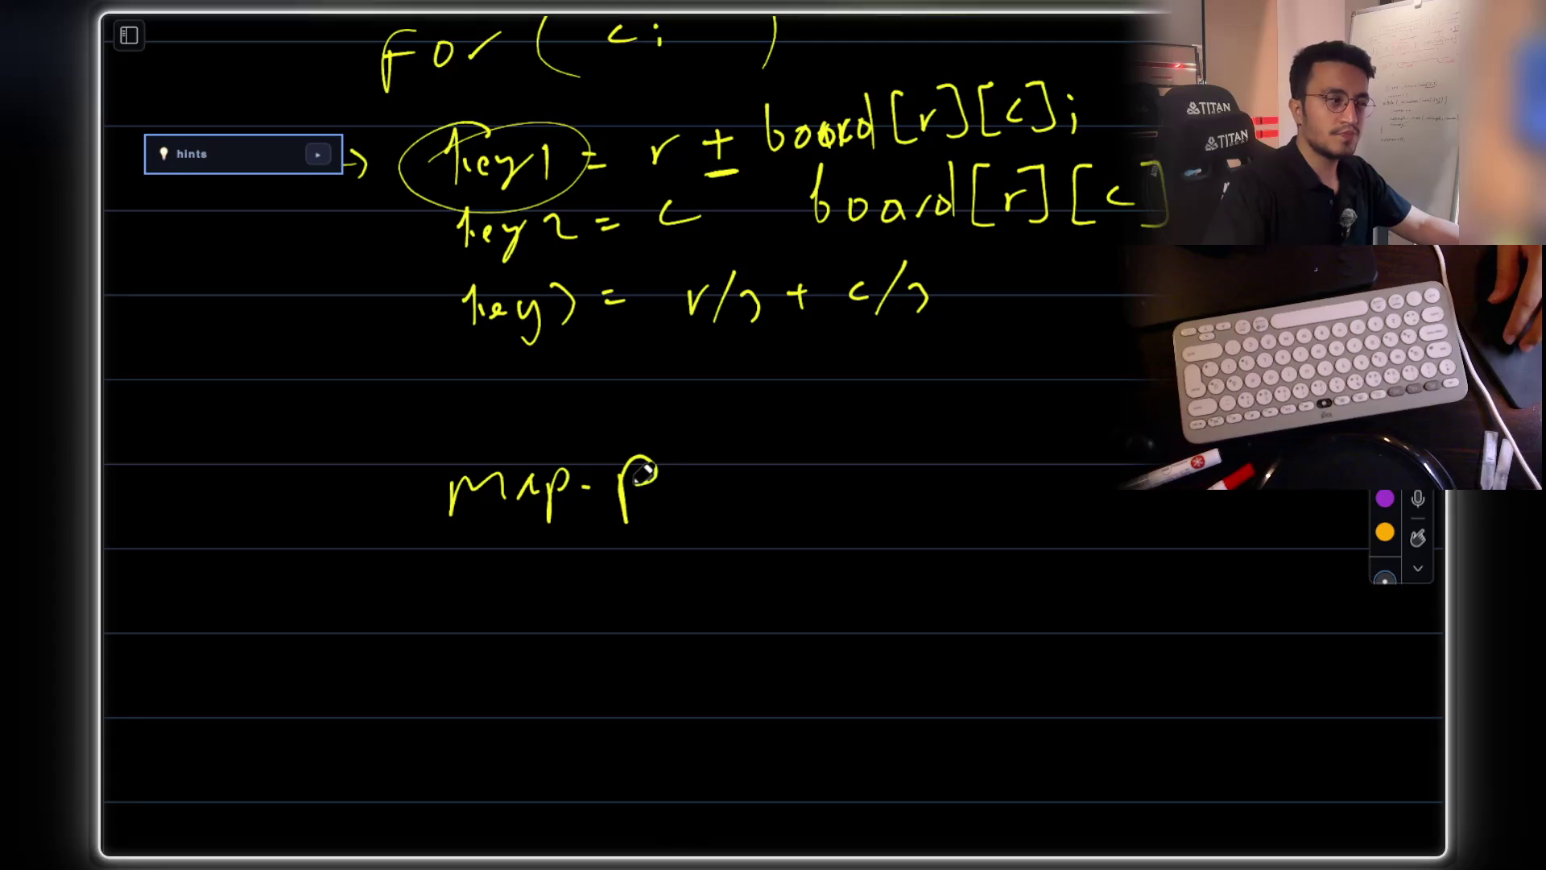
key("ctrl+z")
left_click_drag(622, 525, 649, 460)
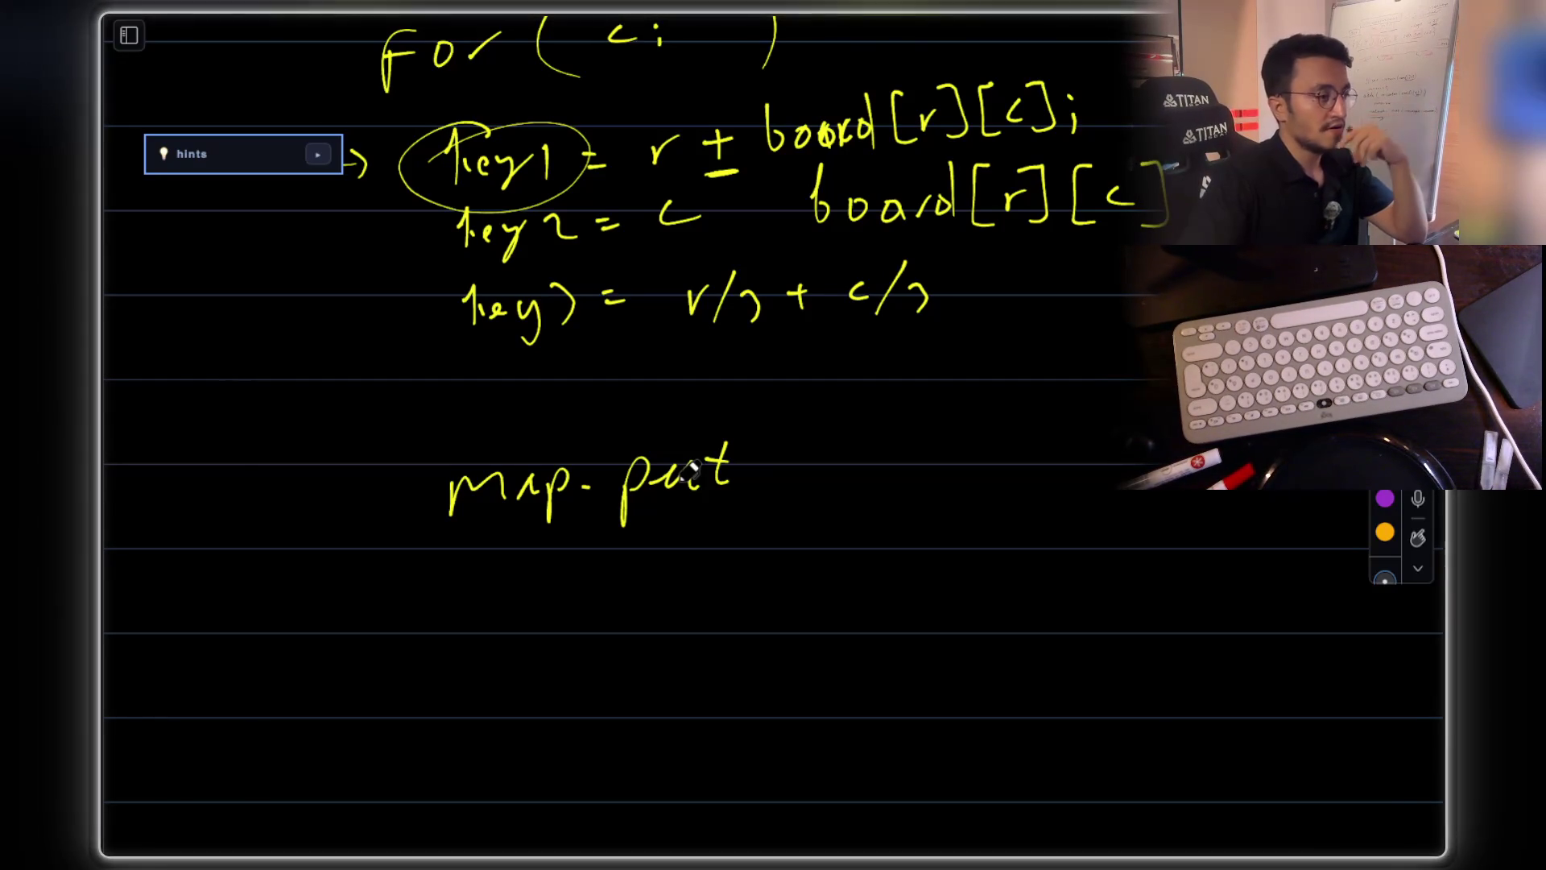
- Continue with '(key,' and strike through the map.put(key, line
left_click_drag(769, 421, 771, 517)
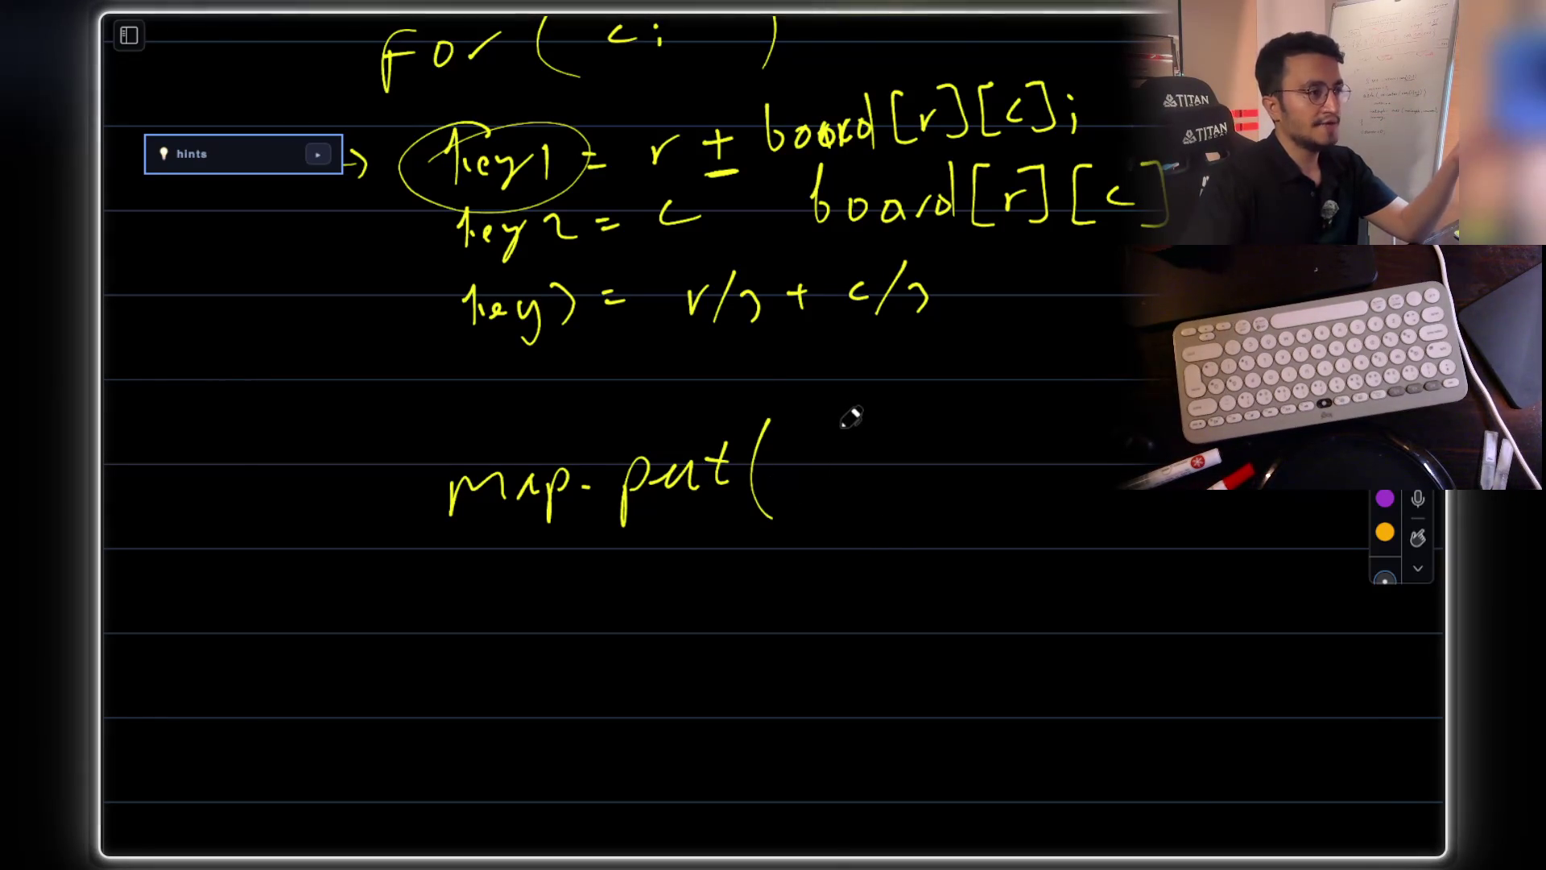
mouse_move(813, 422)
left_mouse_down()
mouse_move(810, 506)
mouse_move(861, 528)
mouse_move(910, 519)
left_mouse_up()
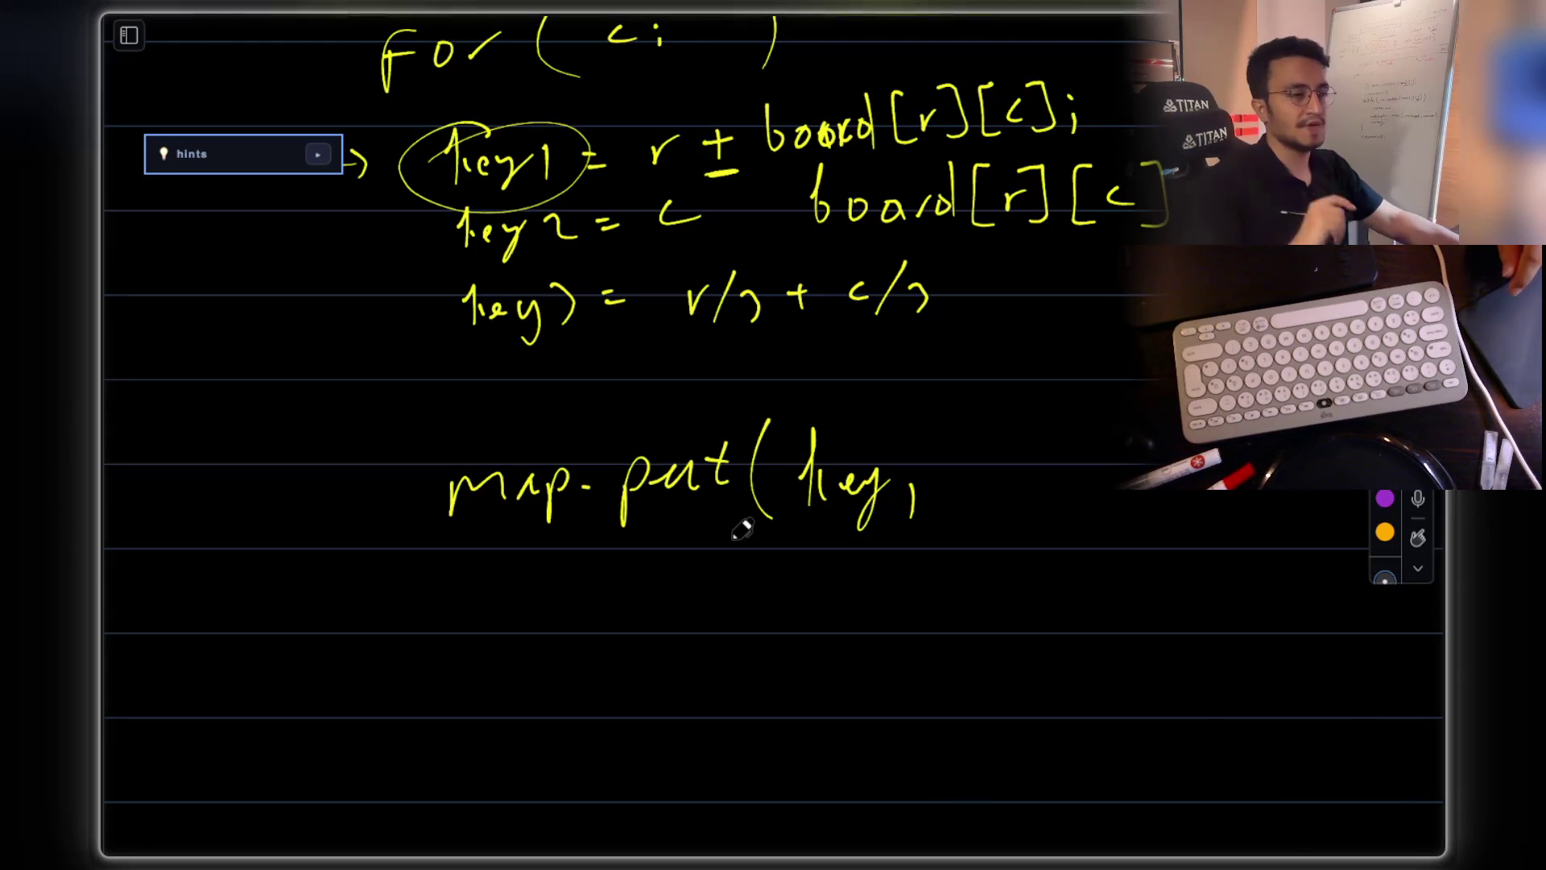
left_click_drag(388, 567, 870, 457)
key("ctrl+z")
left_click_drag(407, 485, 885, 468)
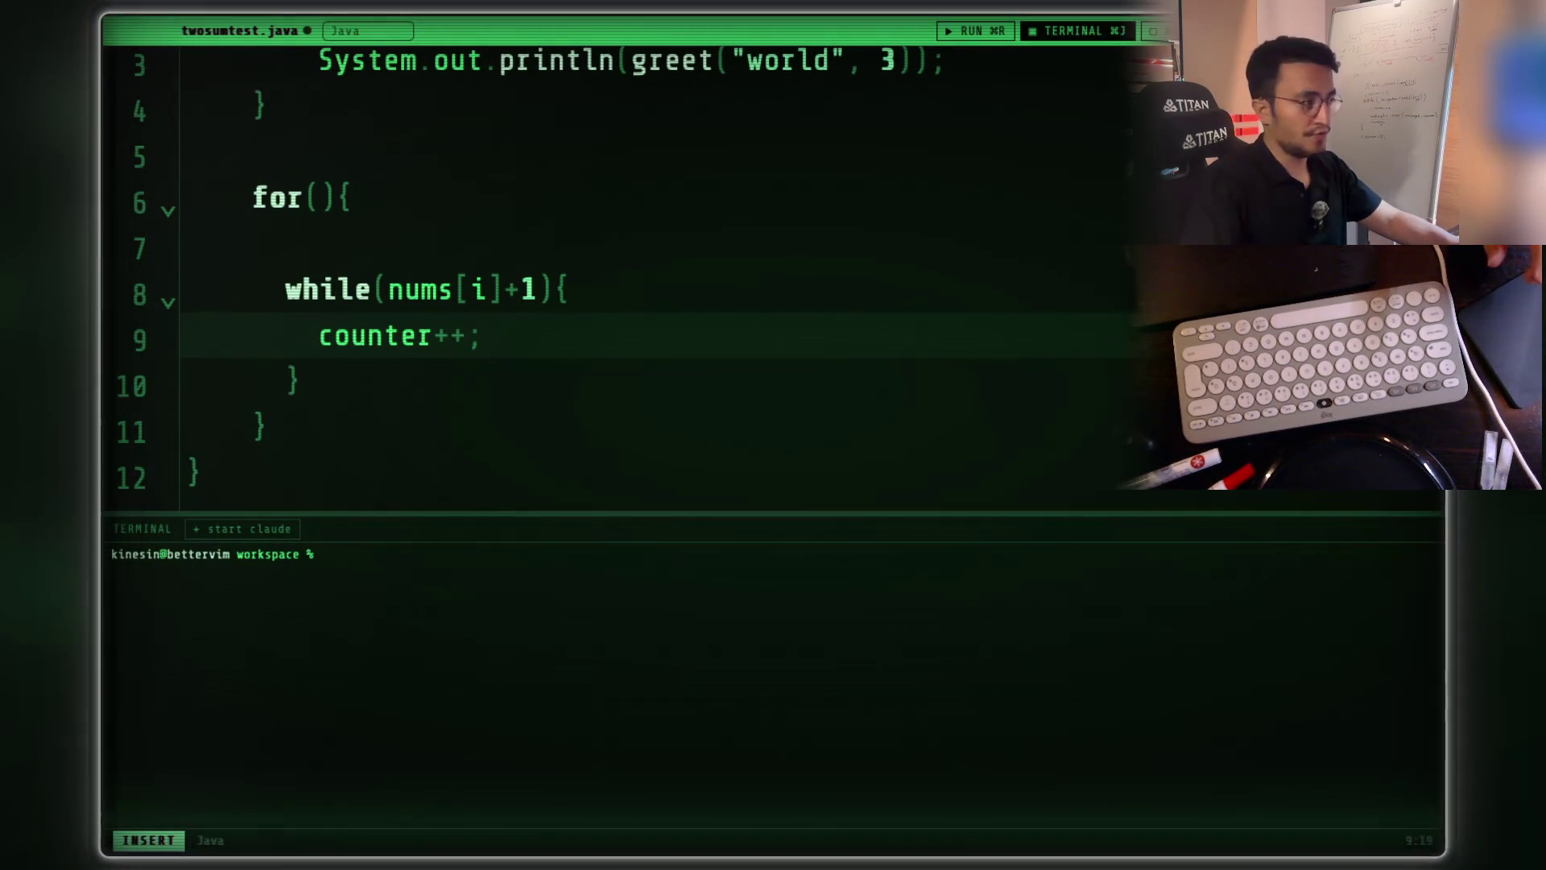
- Replace the old loop block with int func(){ declaring Set<String> myWonderfulll = new HashSet<>();
mouse_move(253, 201)
left_mouse_down()
mouse_move(371, 379)
mouse_move(362, 428)
left_mouse_up()
key("BackSpace")
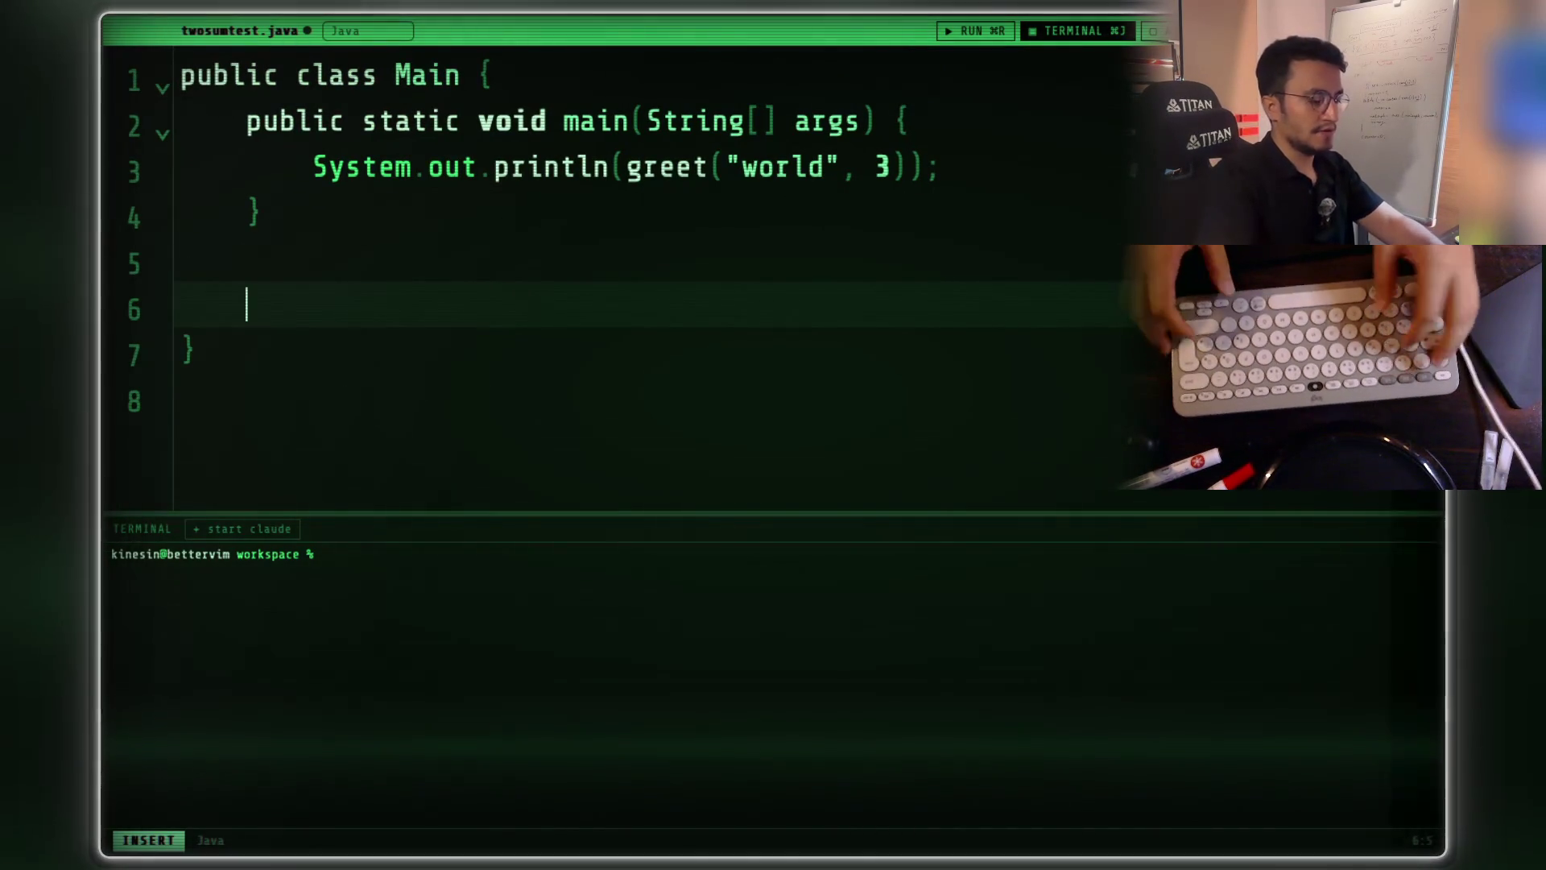
type("vo")
key("BackSpace")
key("BackSpace")
type("in")
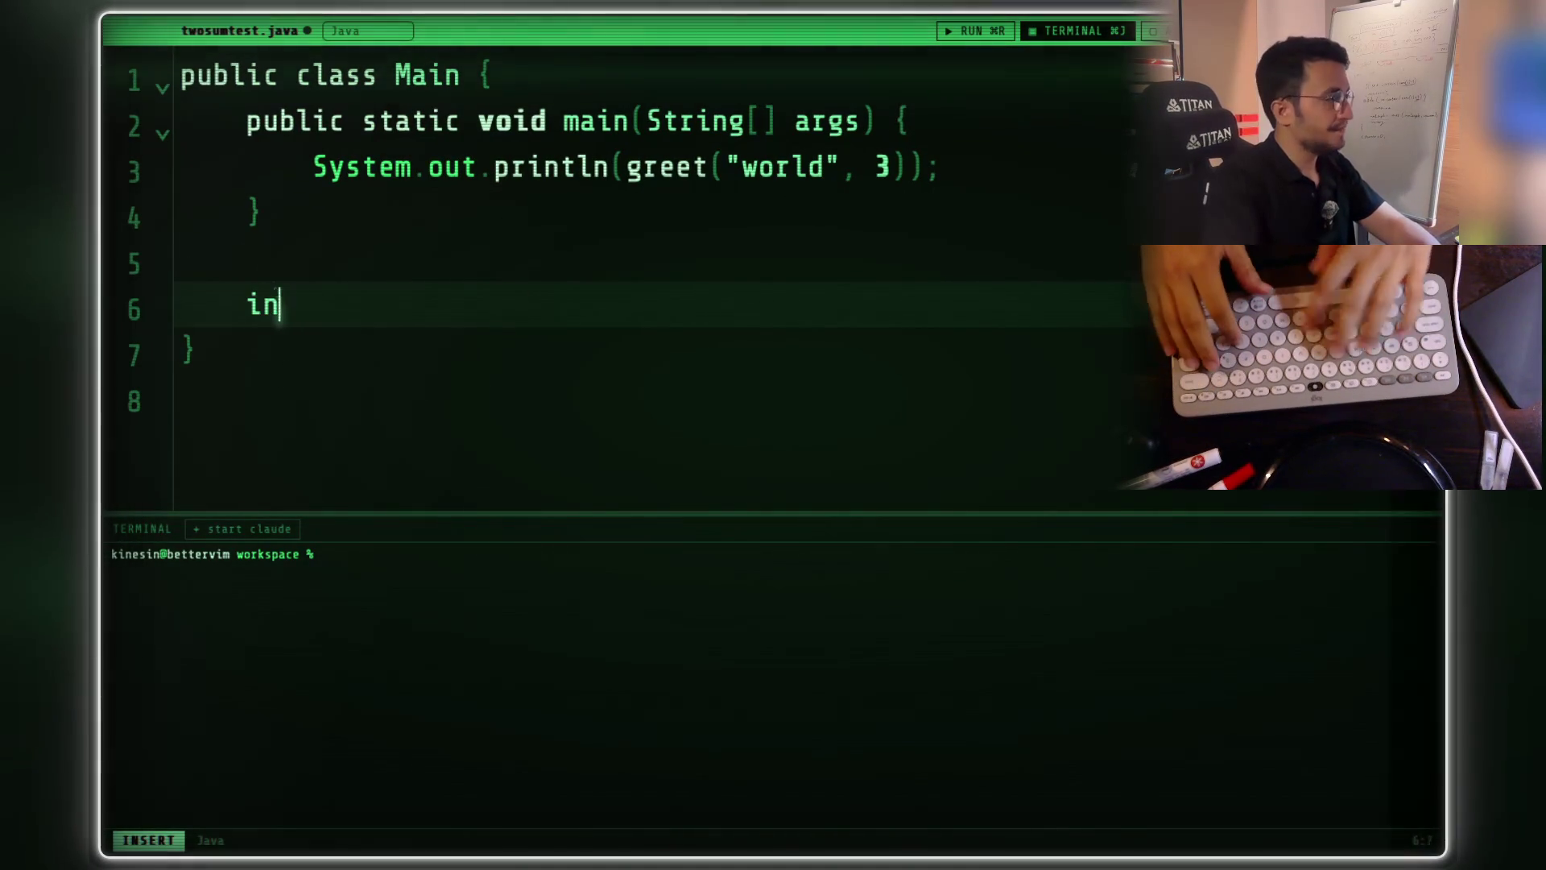
type("t ")
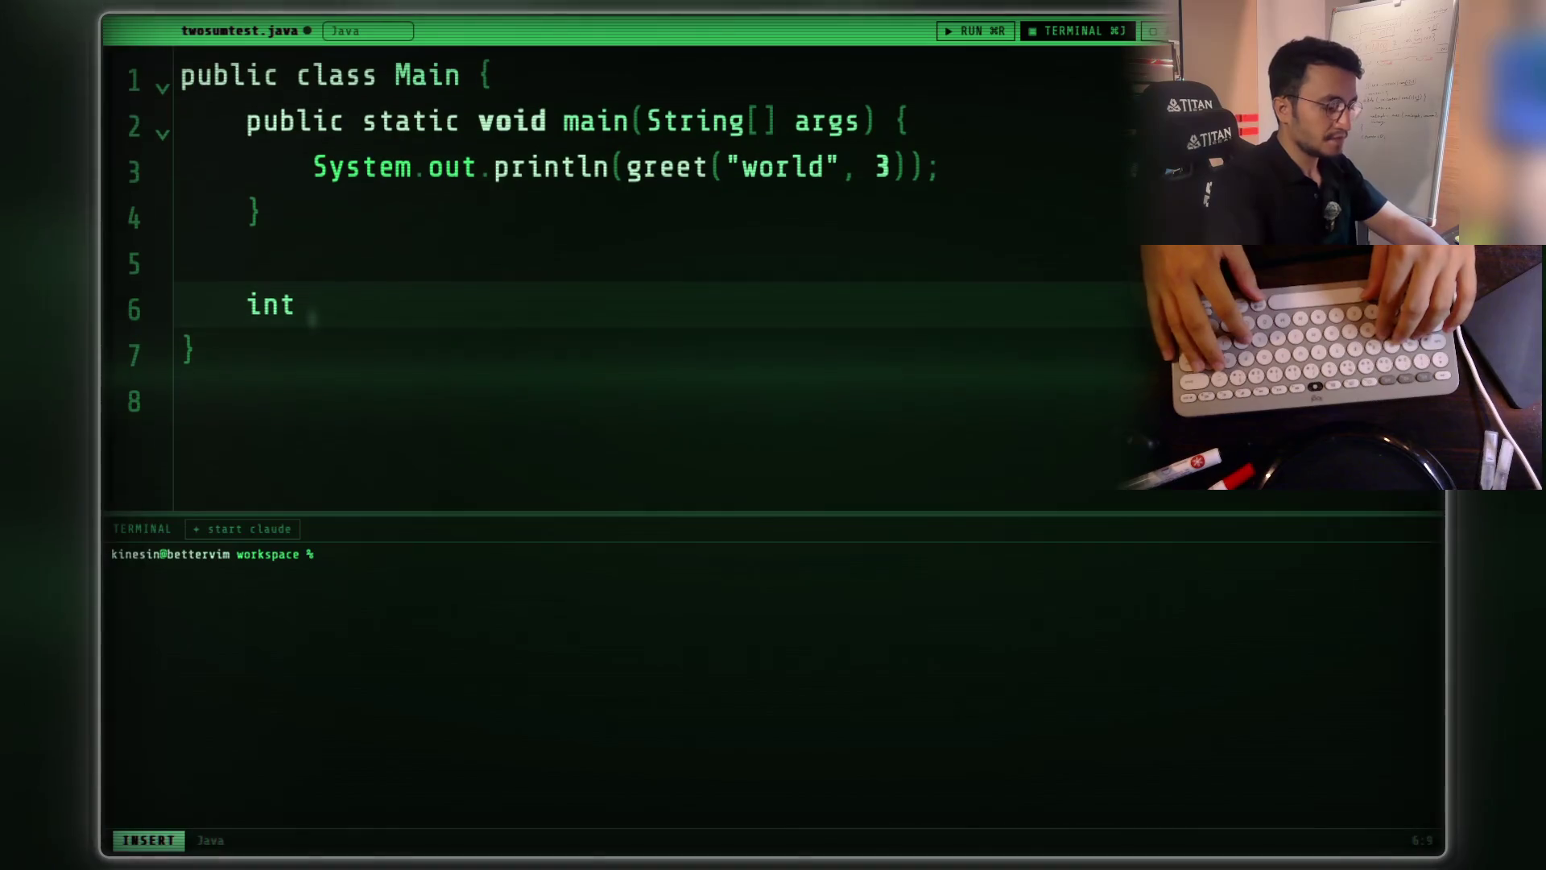
type("func()")
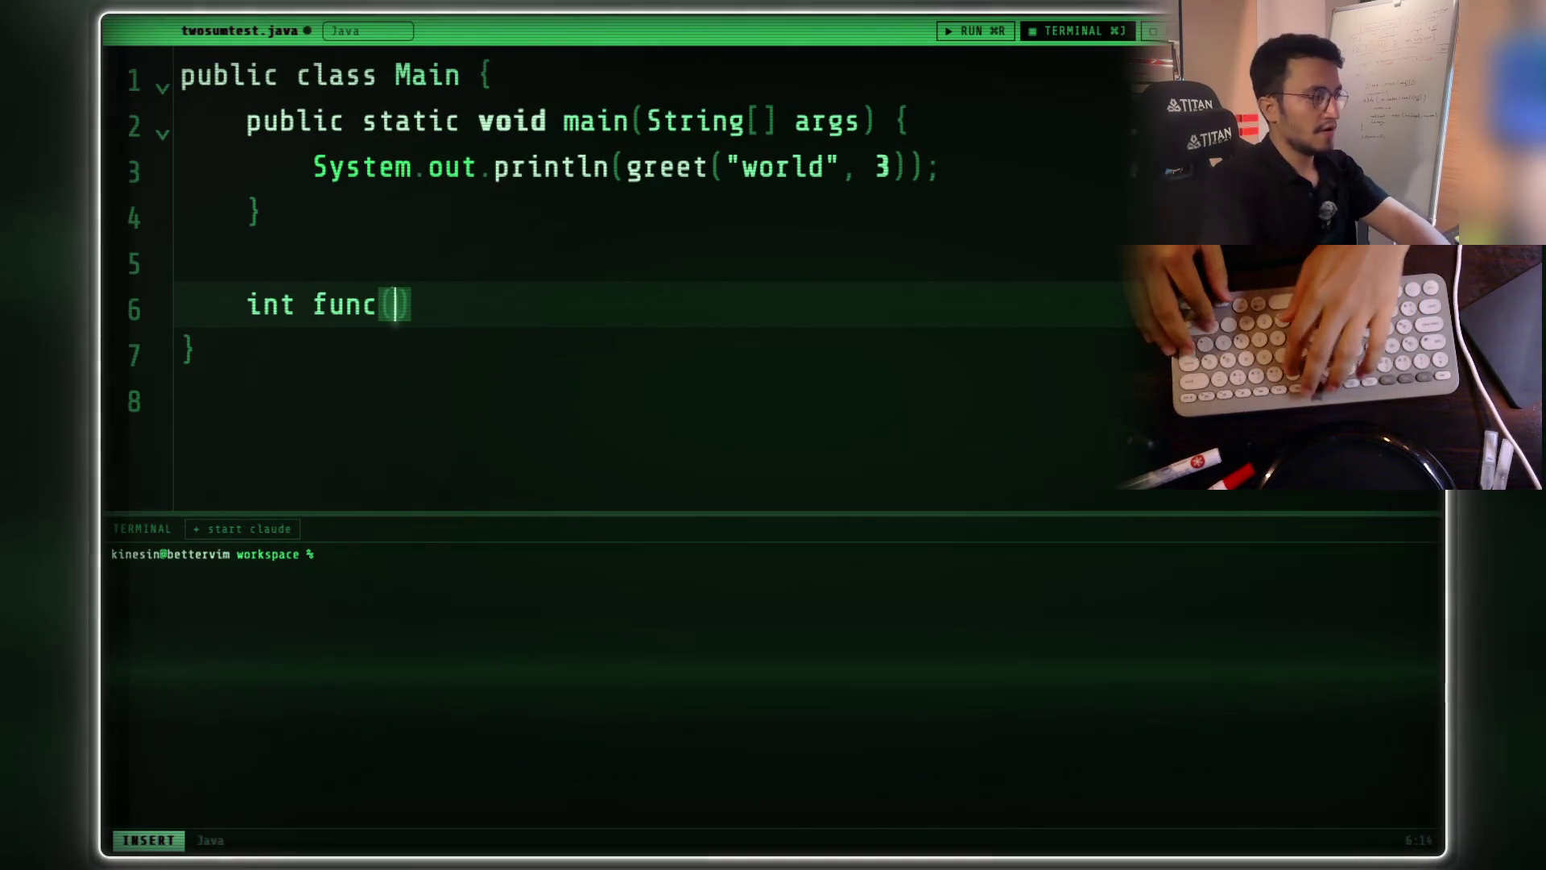
type("{")
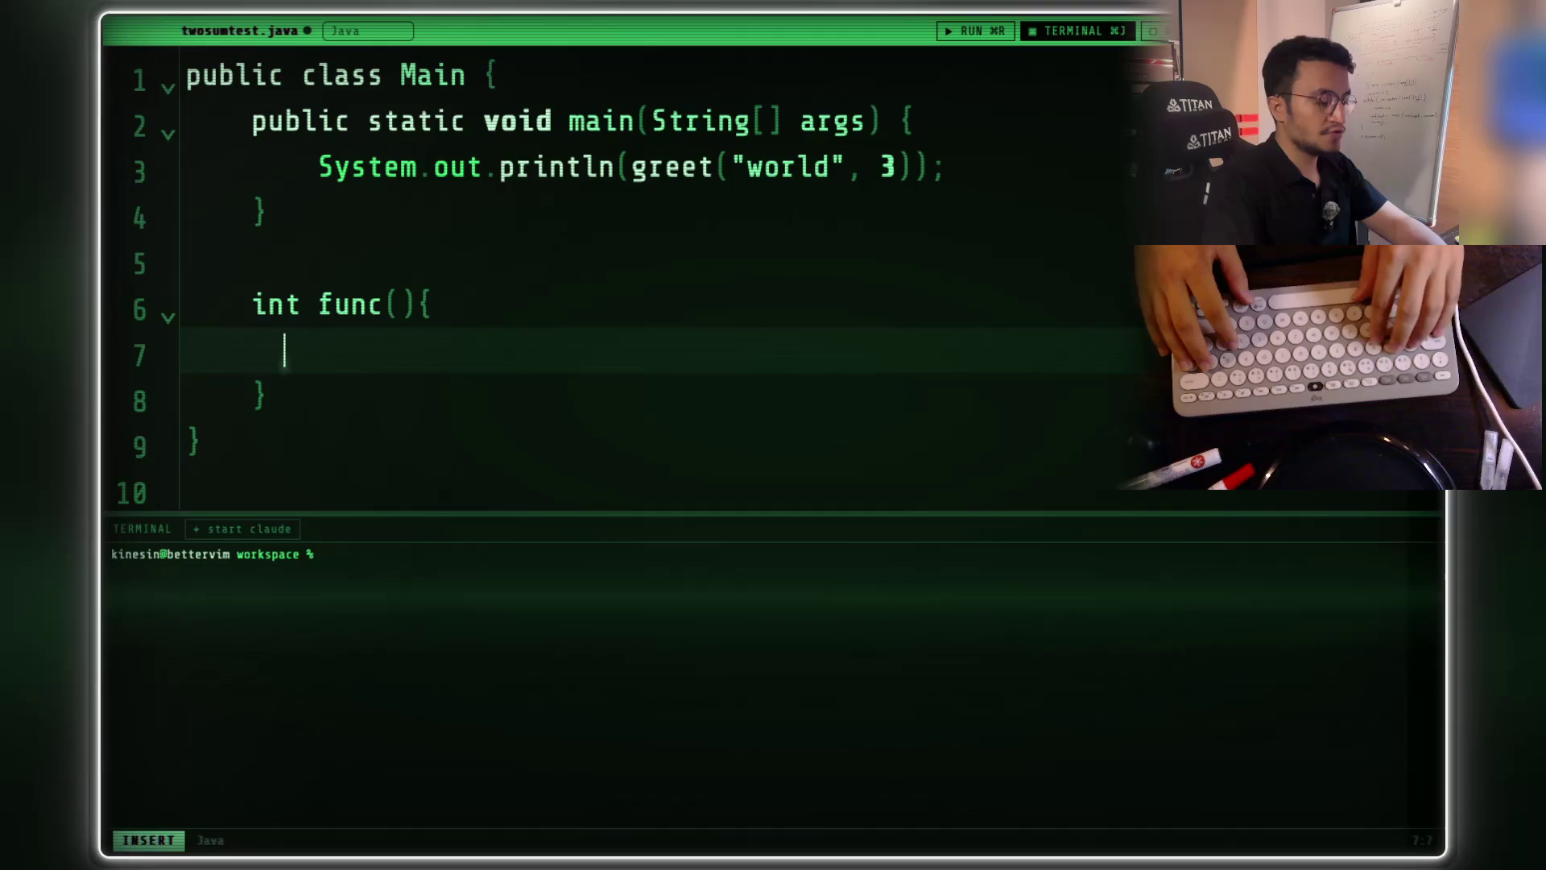
type("Set")
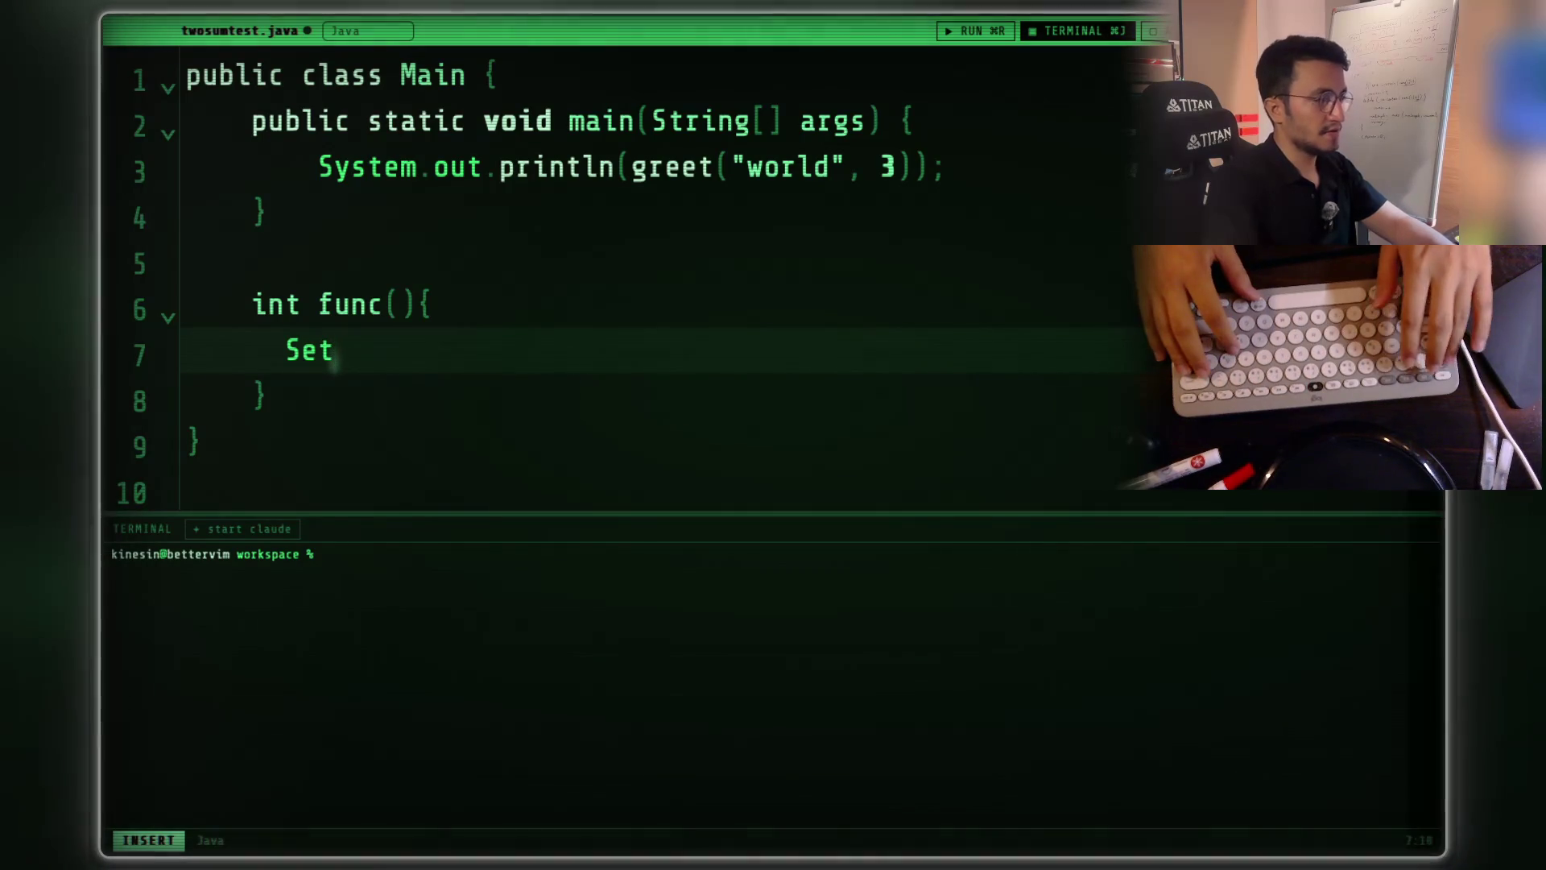
type("<String,")
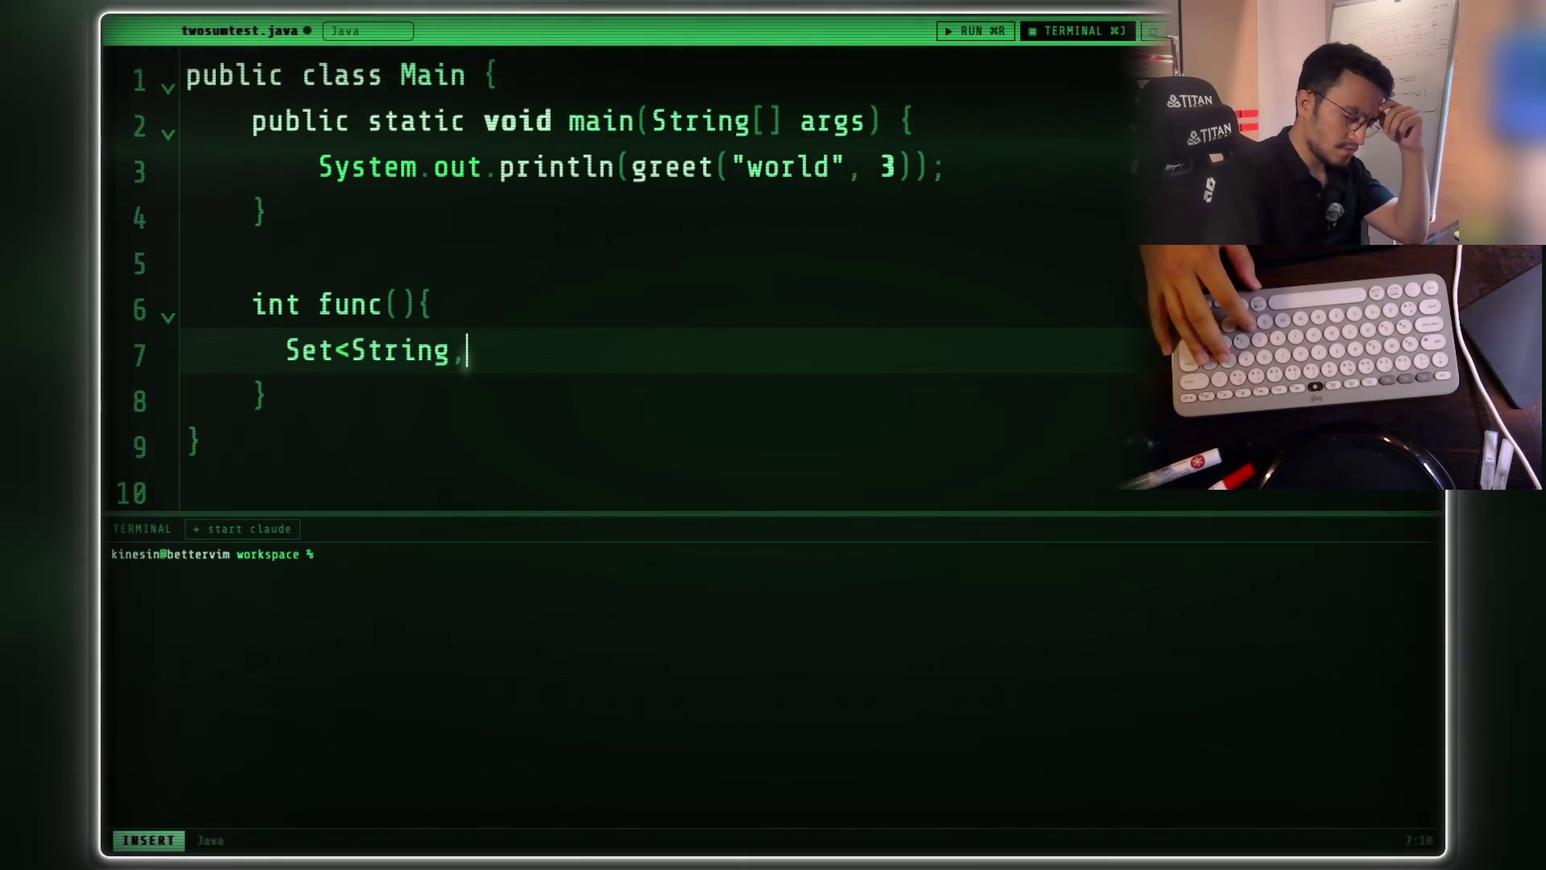
key("BackSpace")
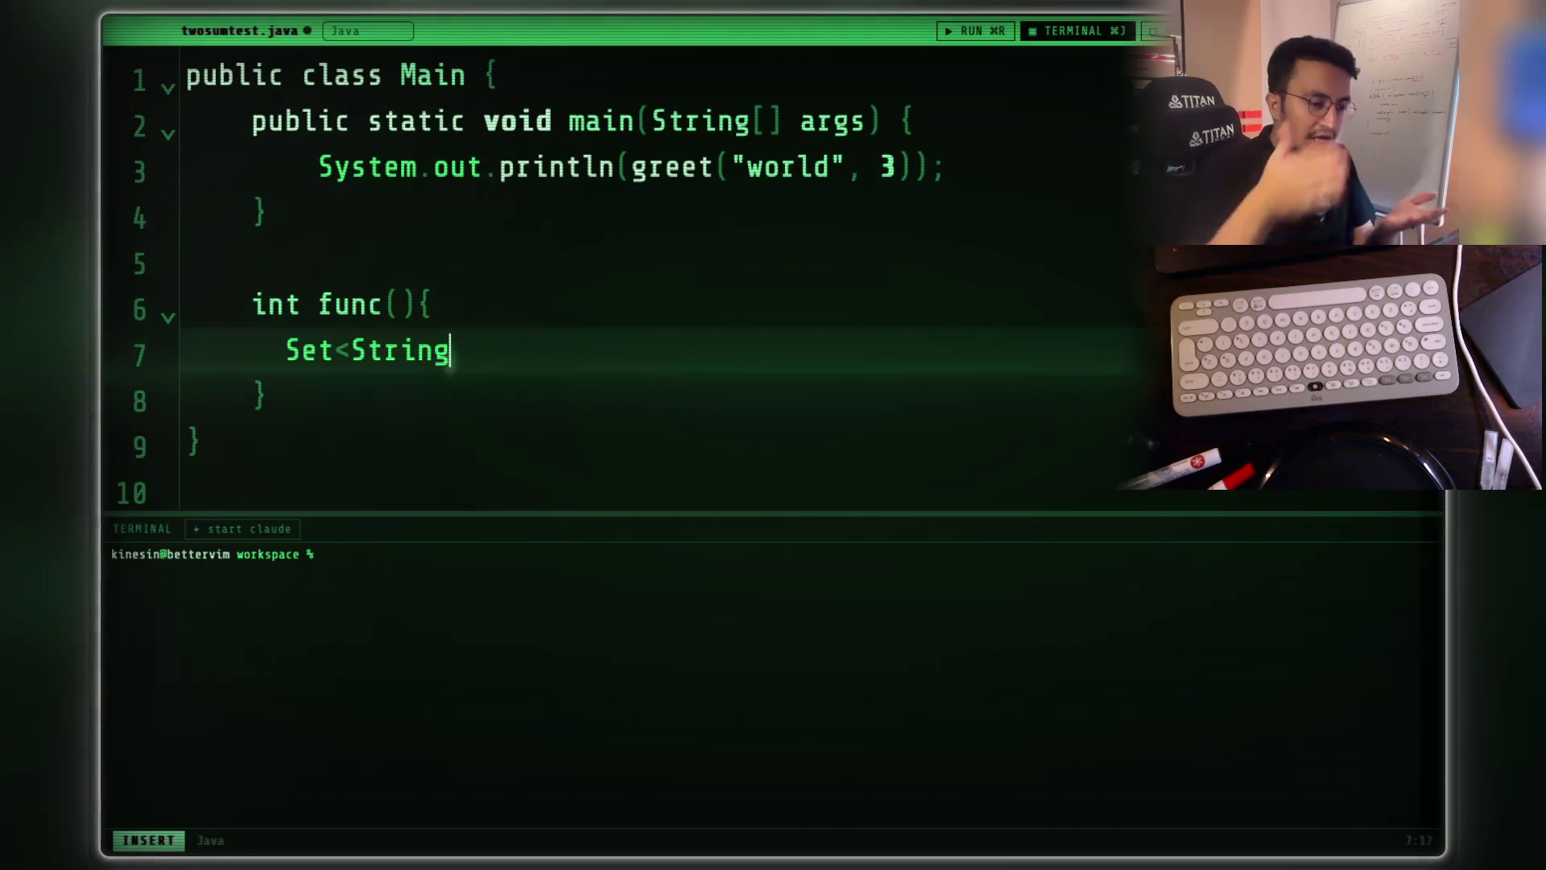
type(">")
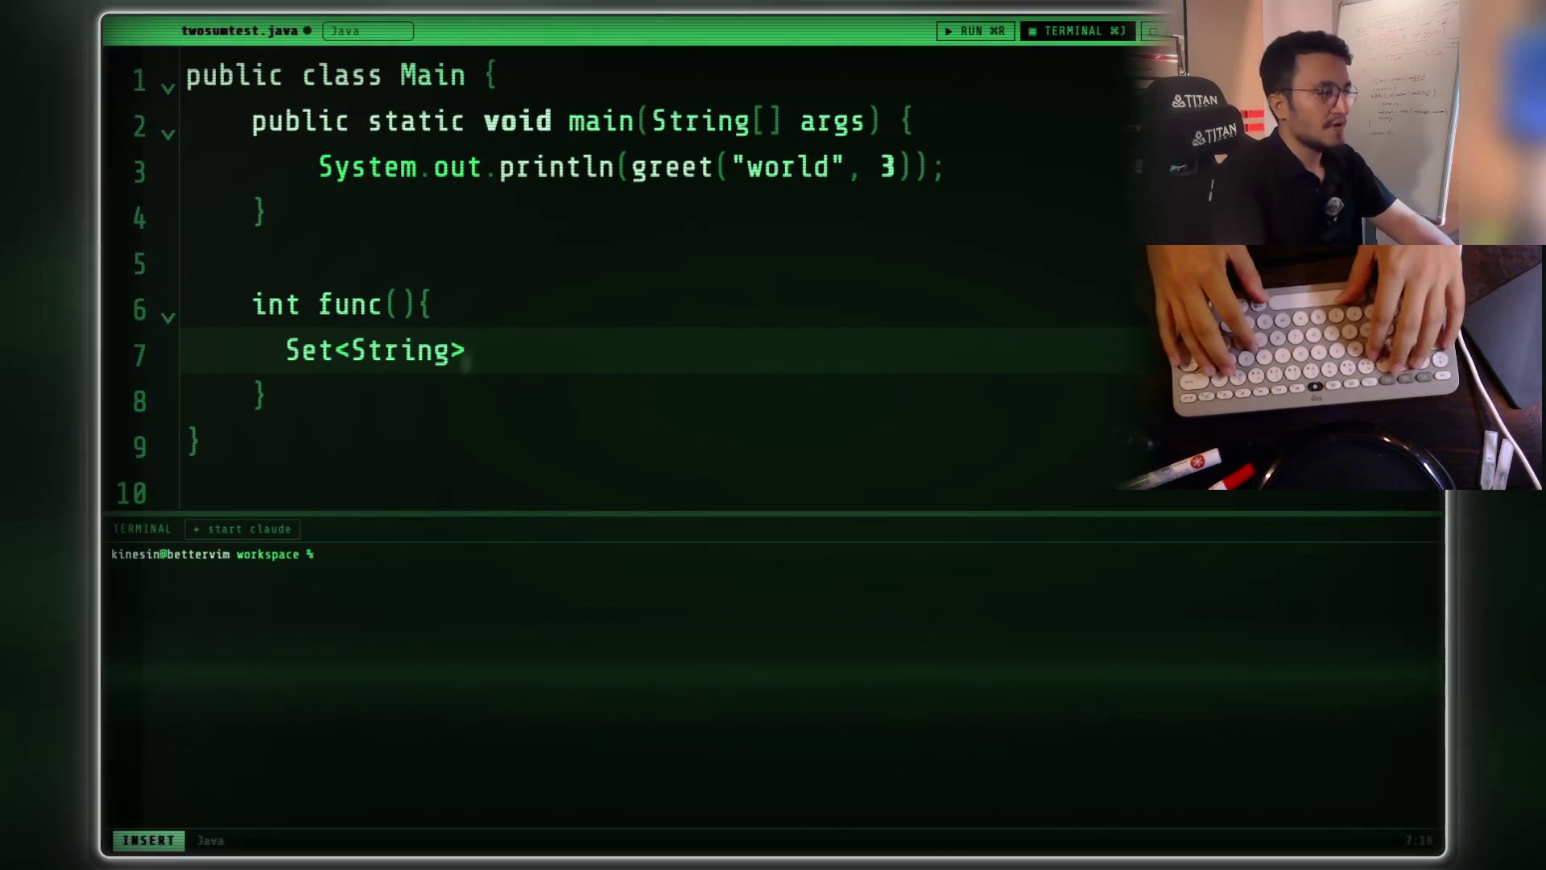
type(" m")
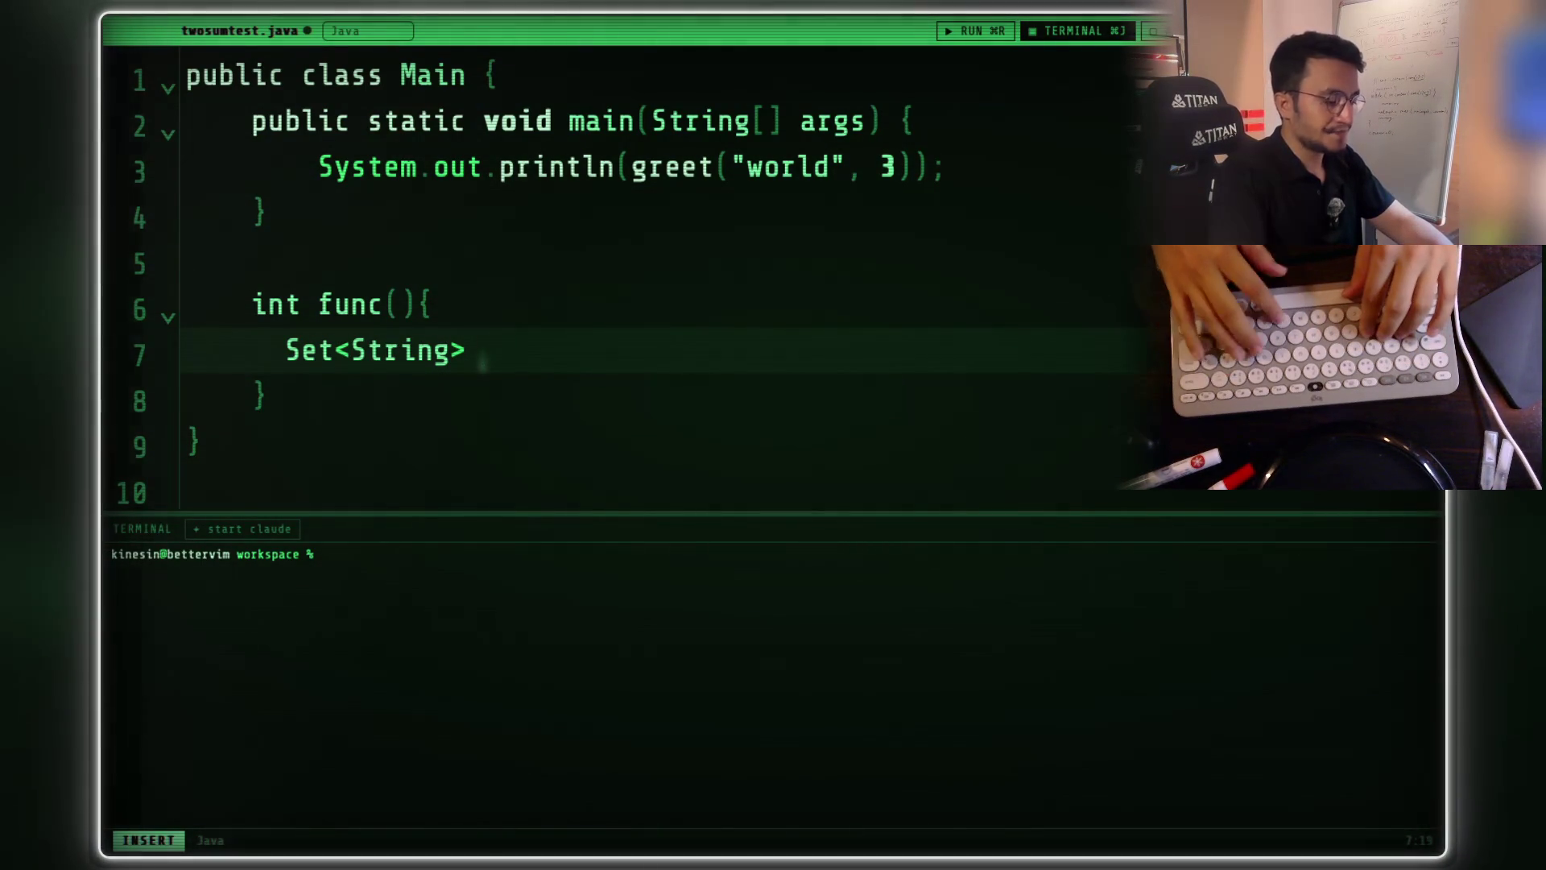
type("yWon")
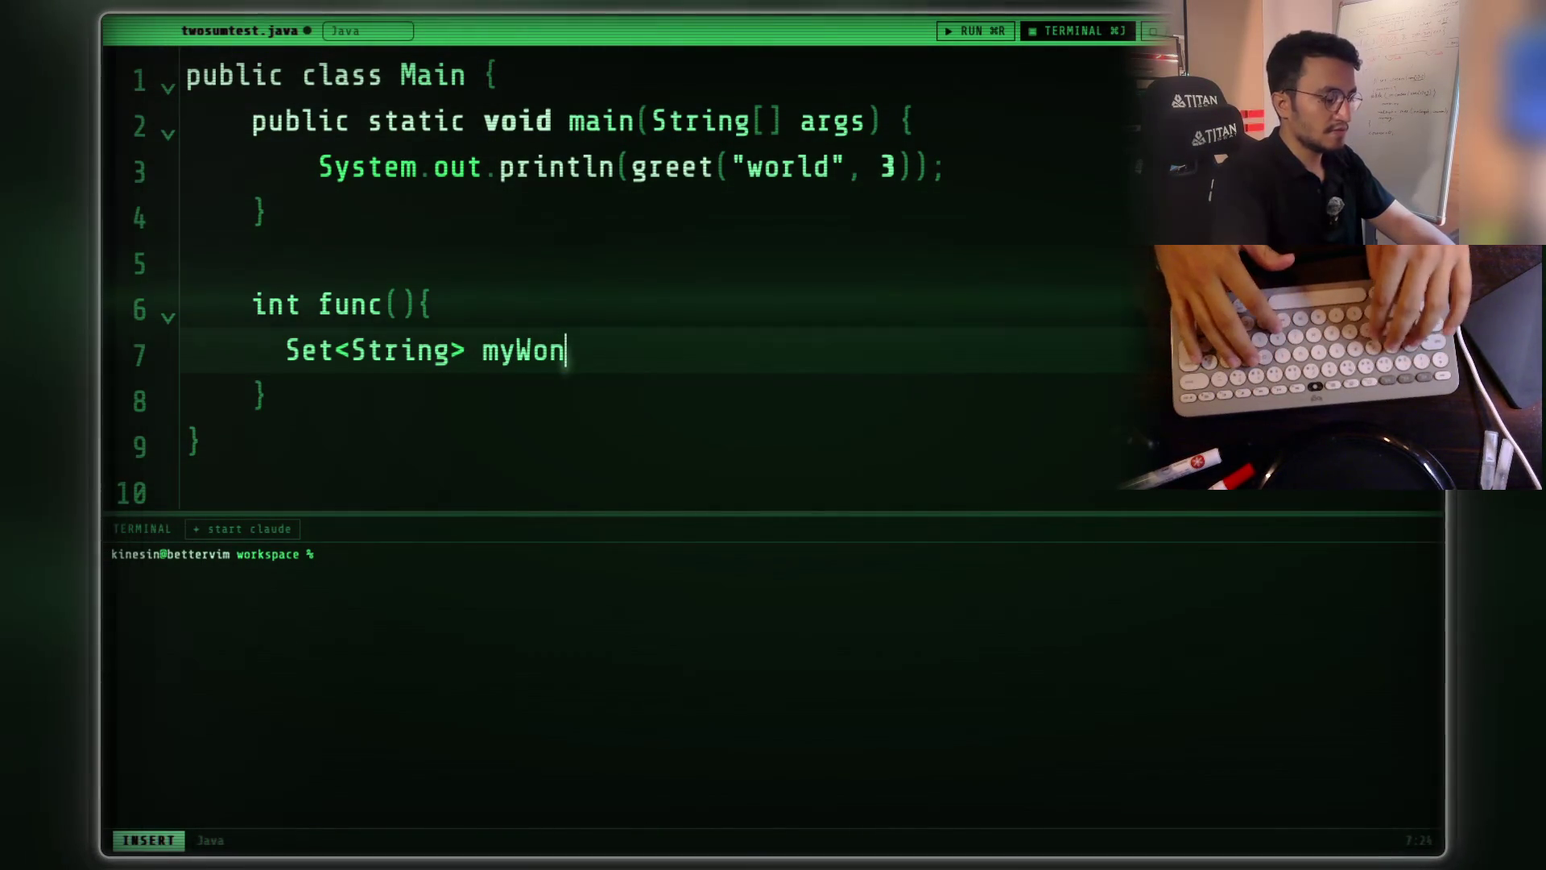
type("derf")
key("BackSpace")
type("ful")
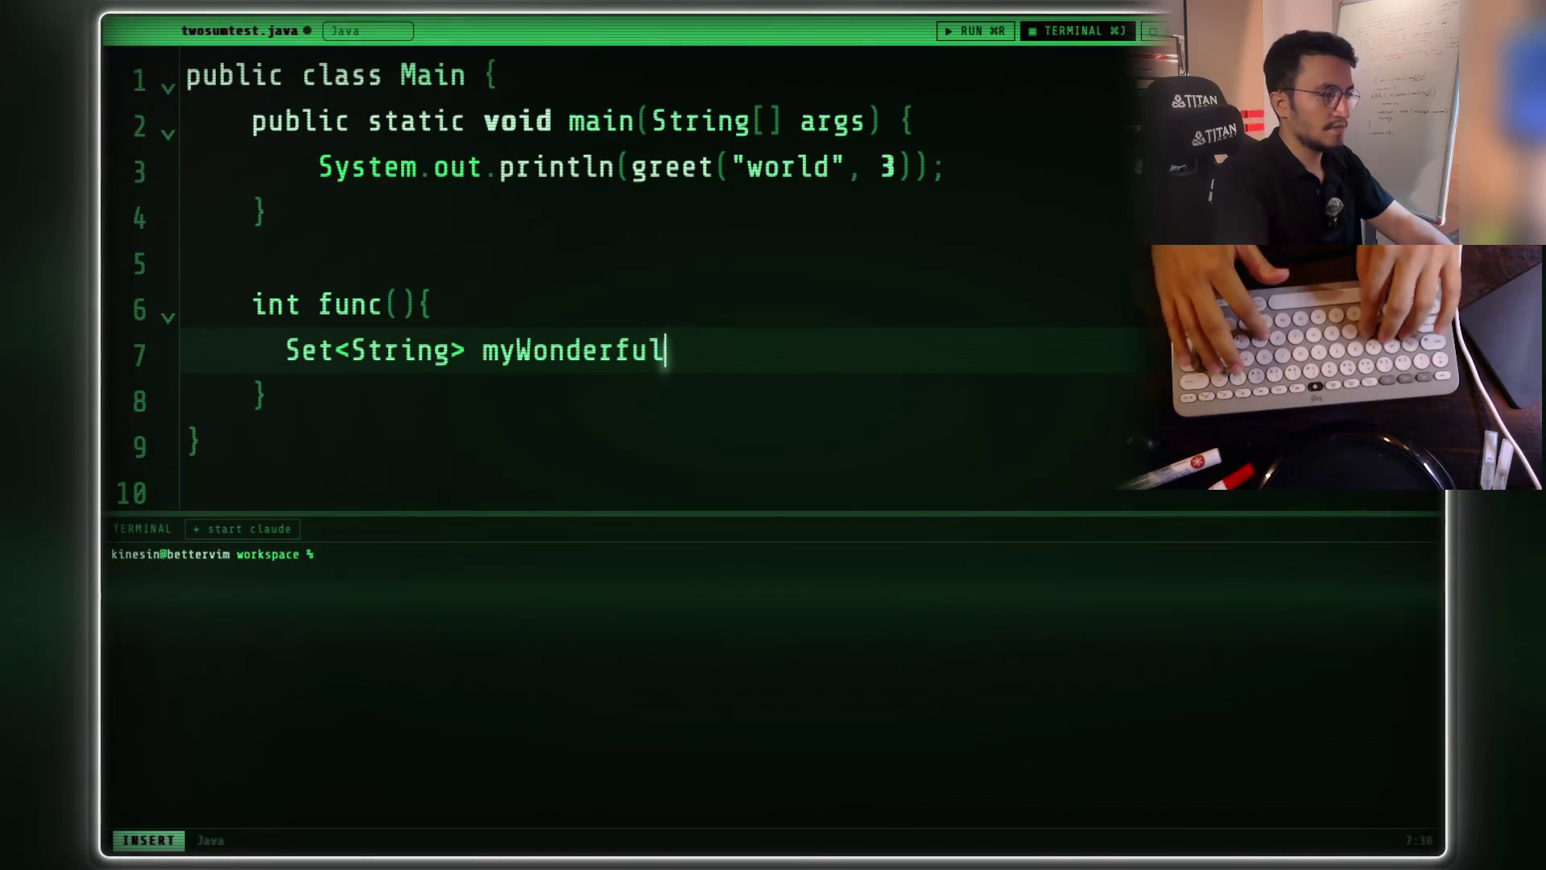
type("ll = ")
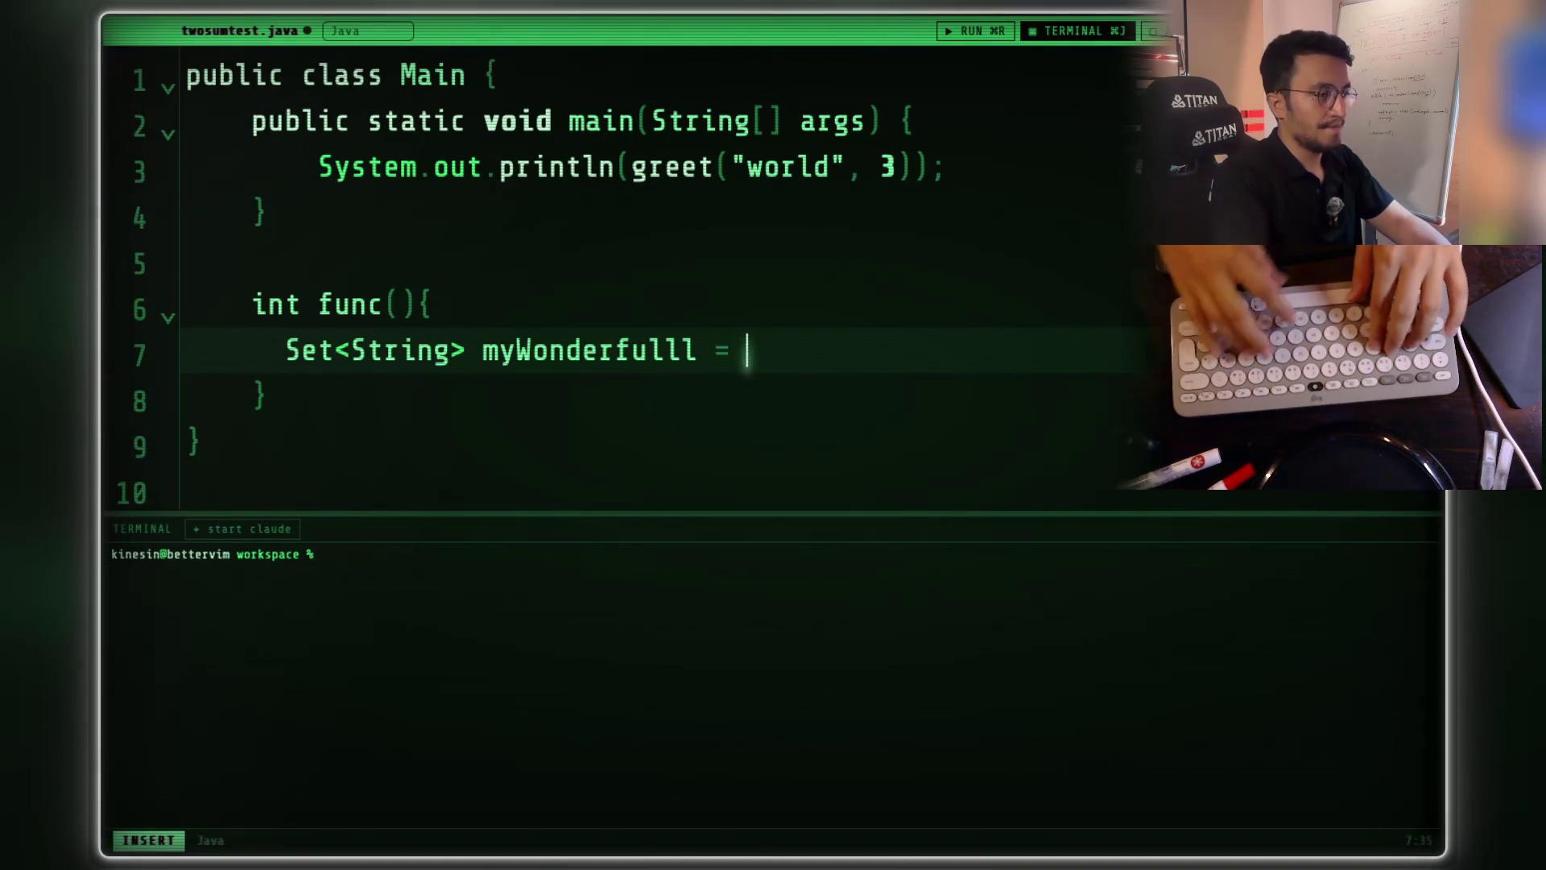
type("new HashSet")
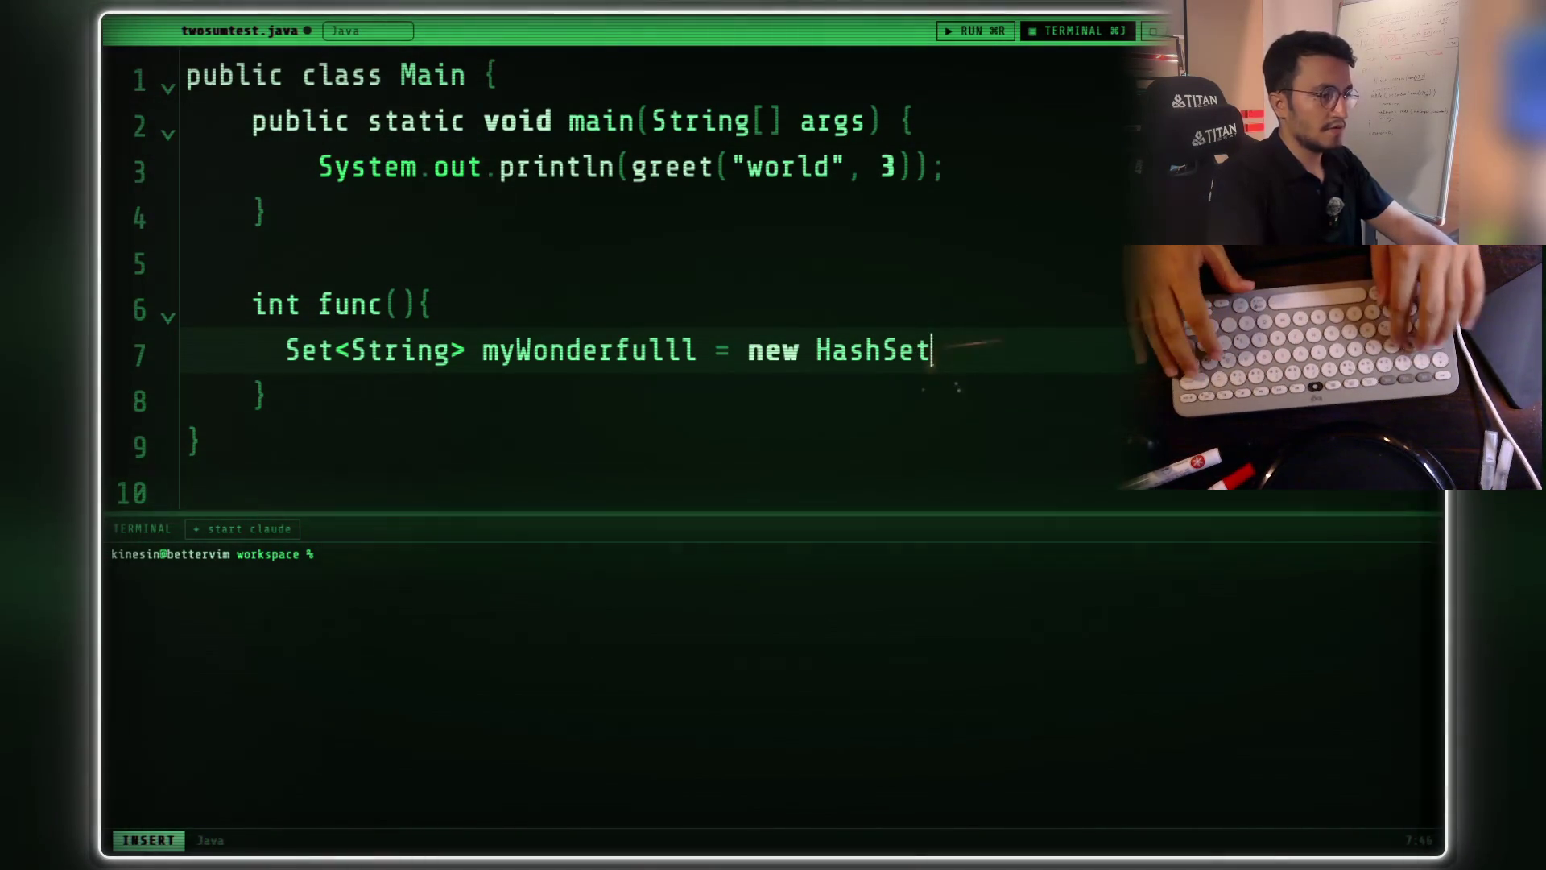
type("<>()")
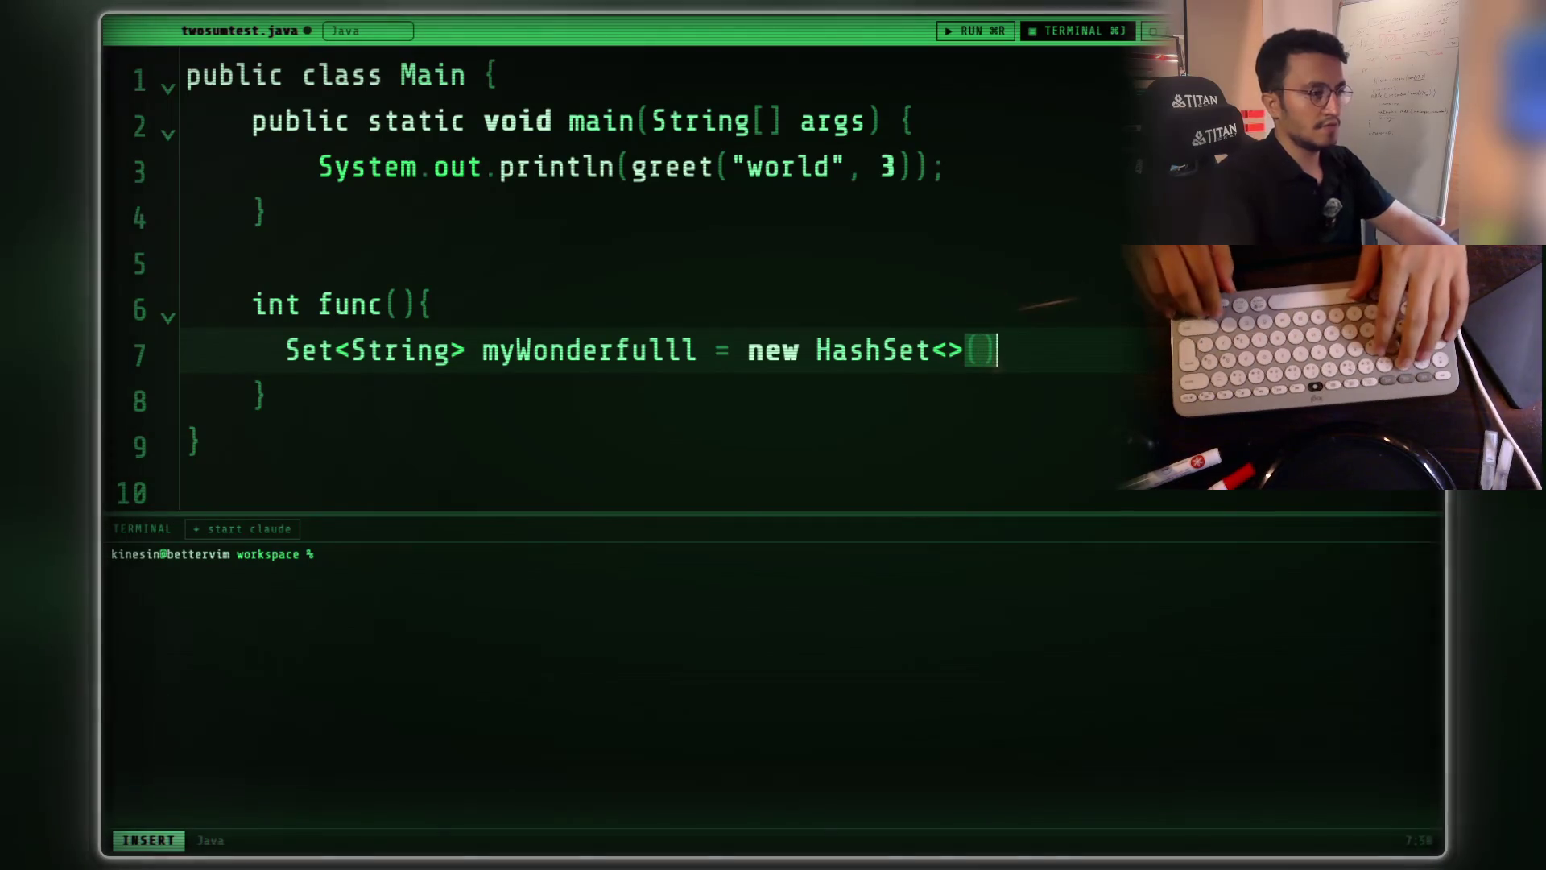
type(";")
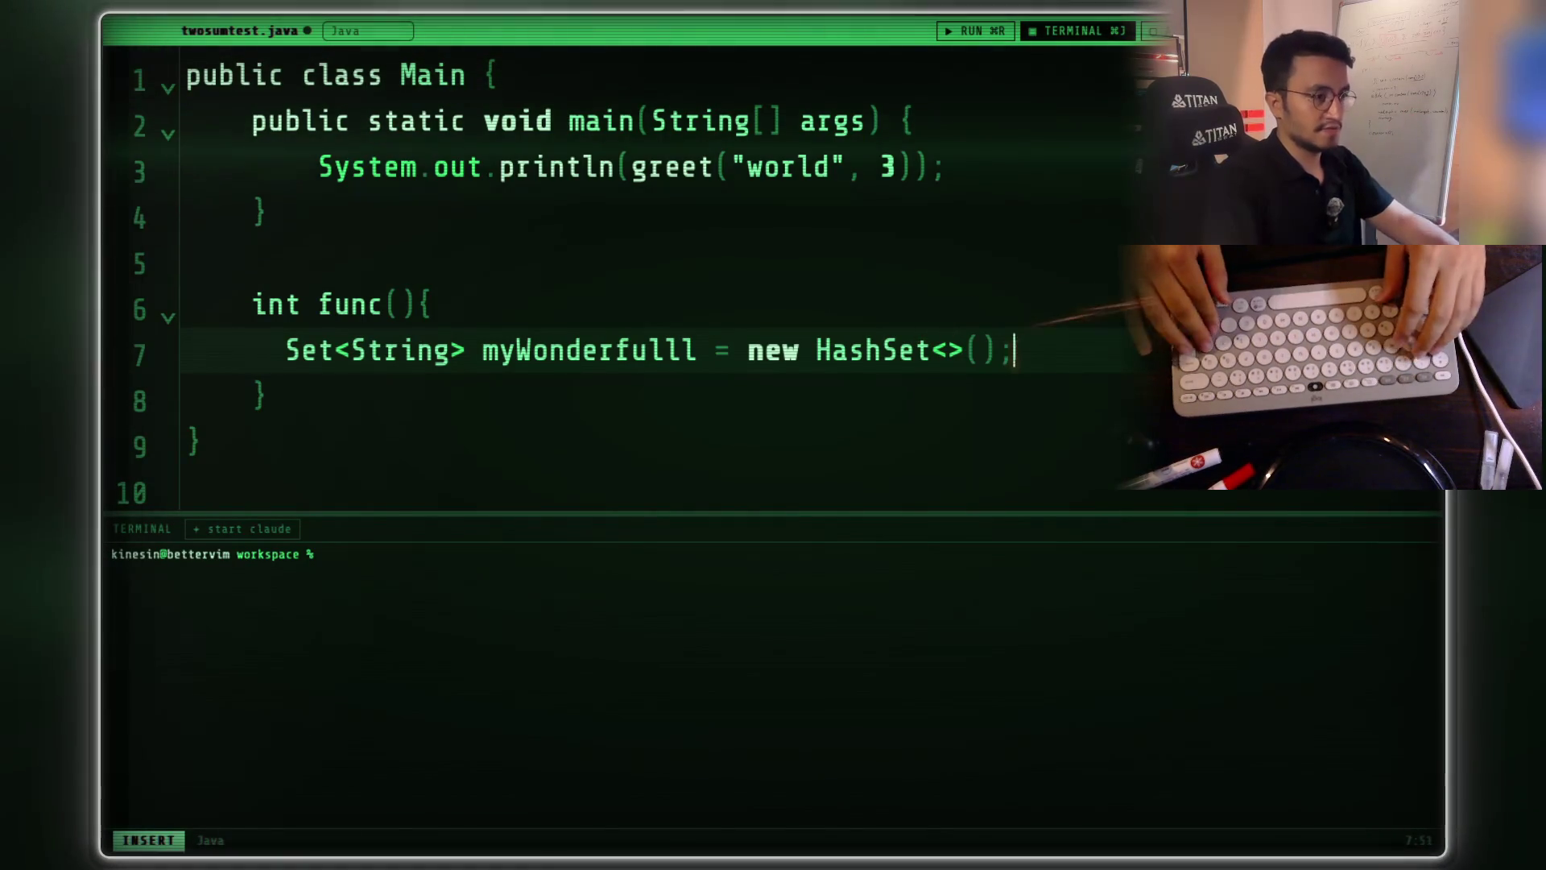
- Add two nested empty for(){ loops below the set declaration
key("Return")
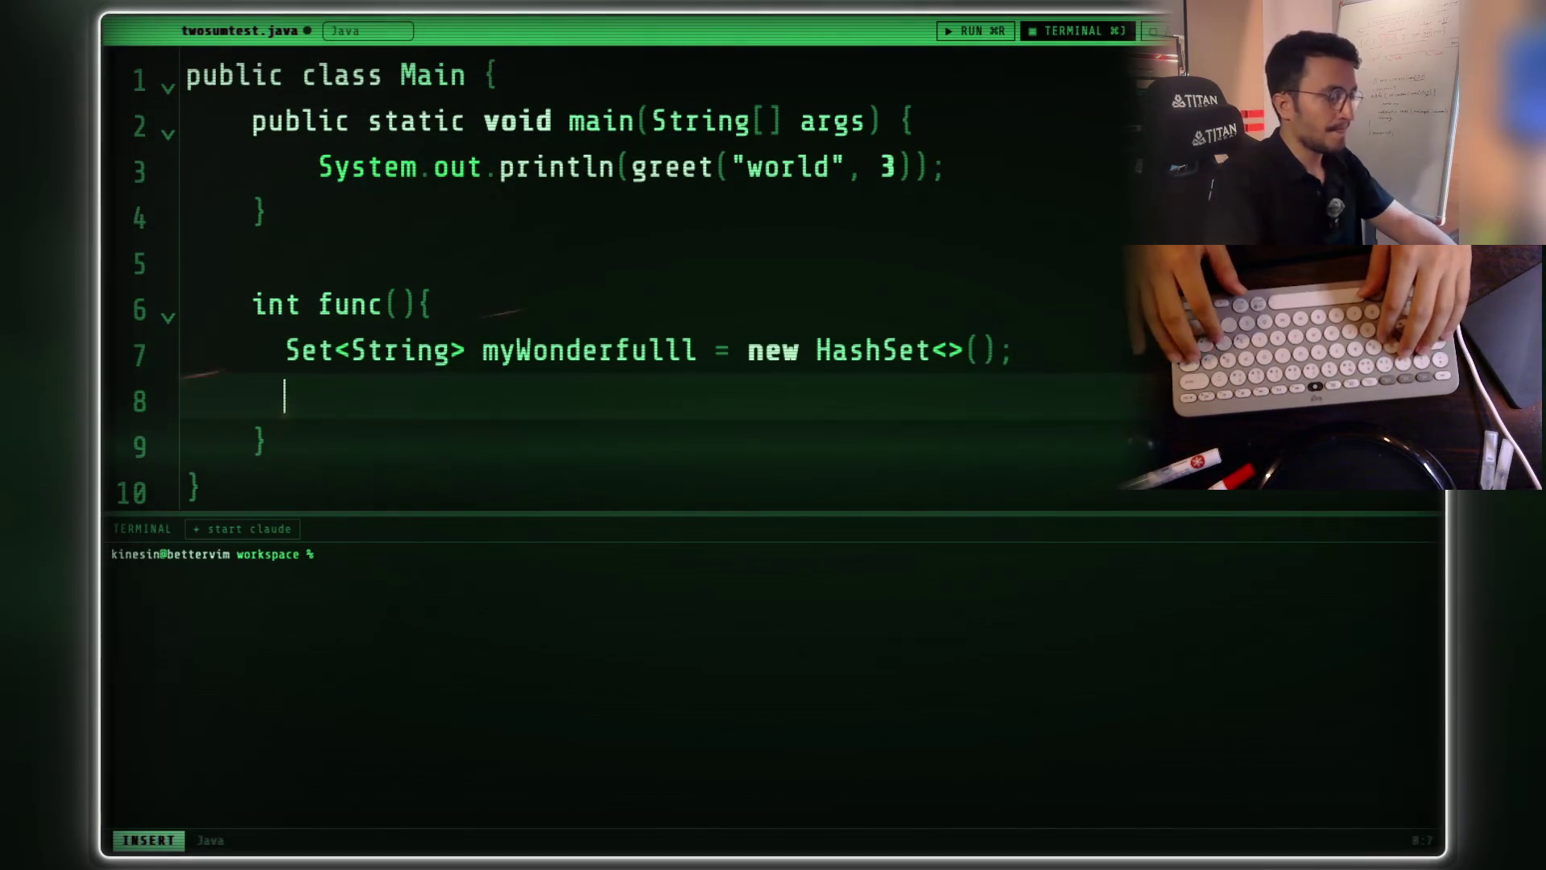
key("Return")
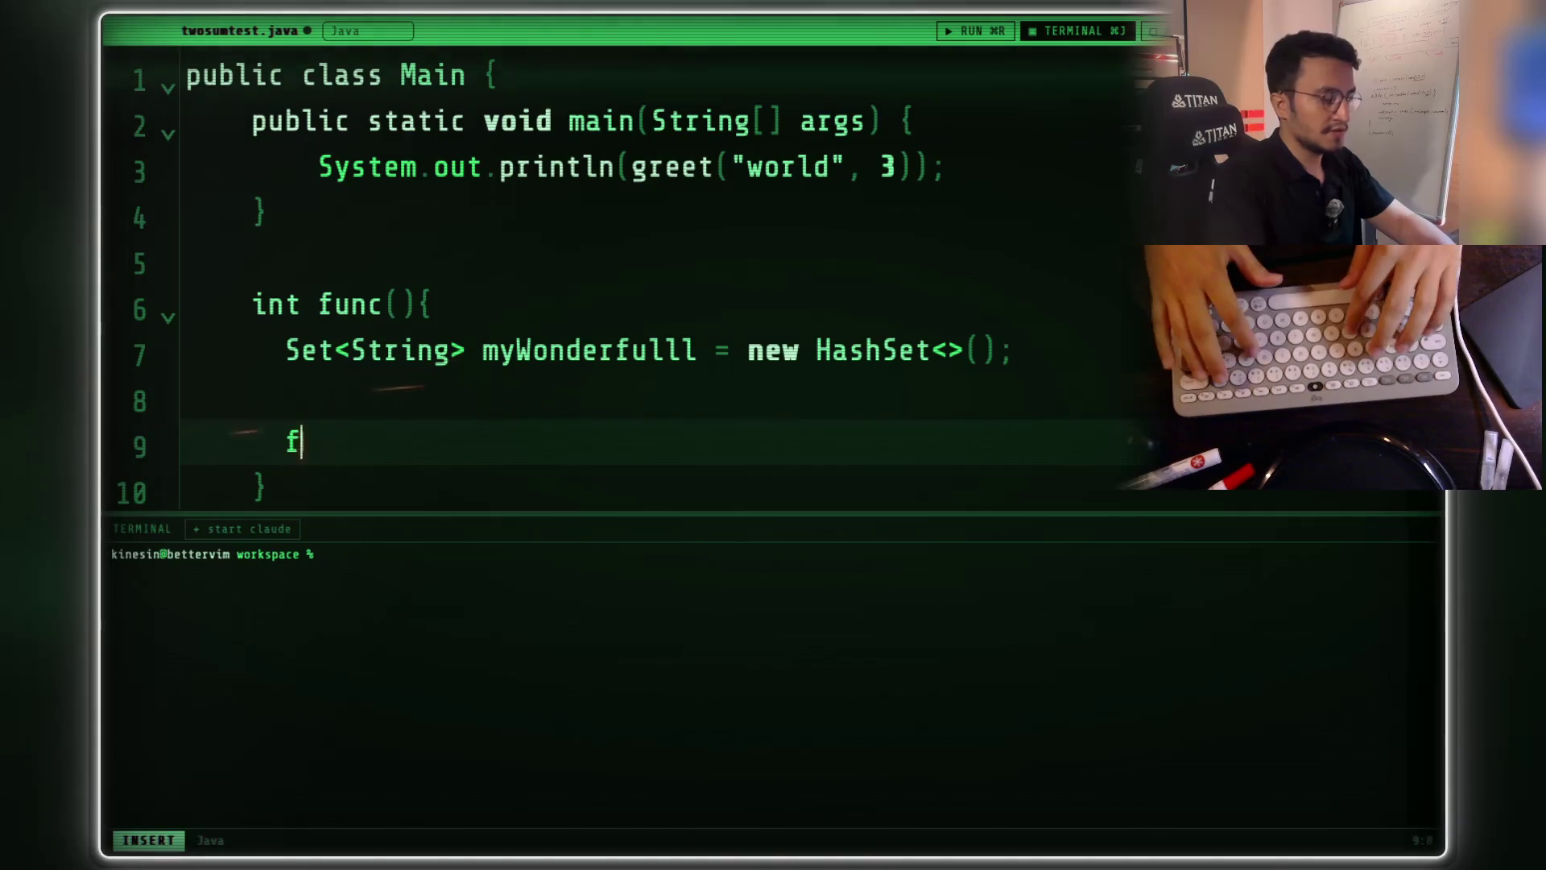
type("or(){")
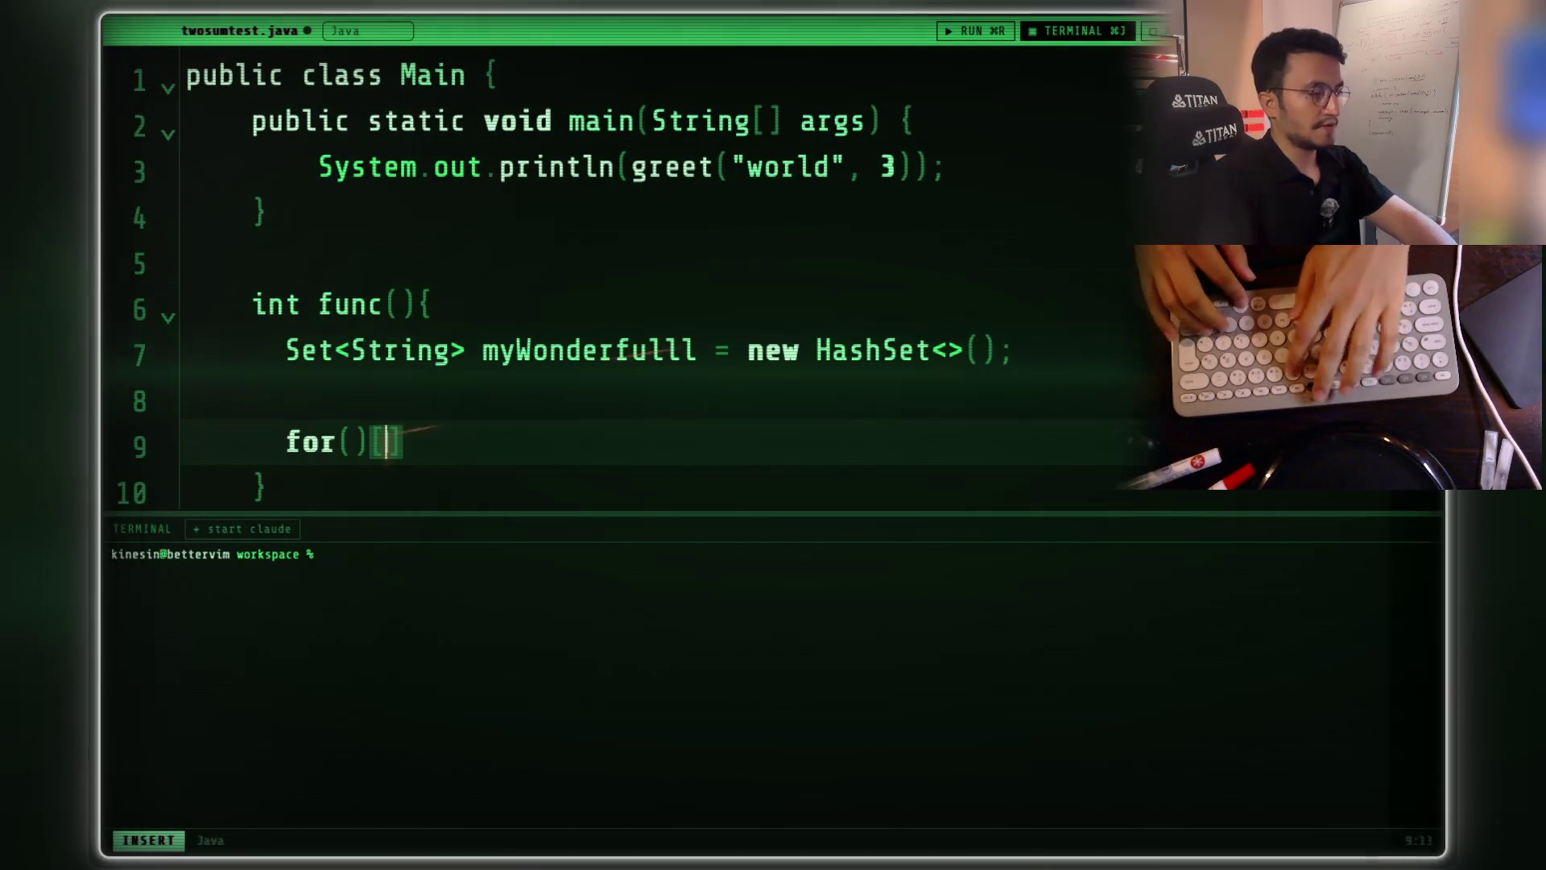
key("Return")
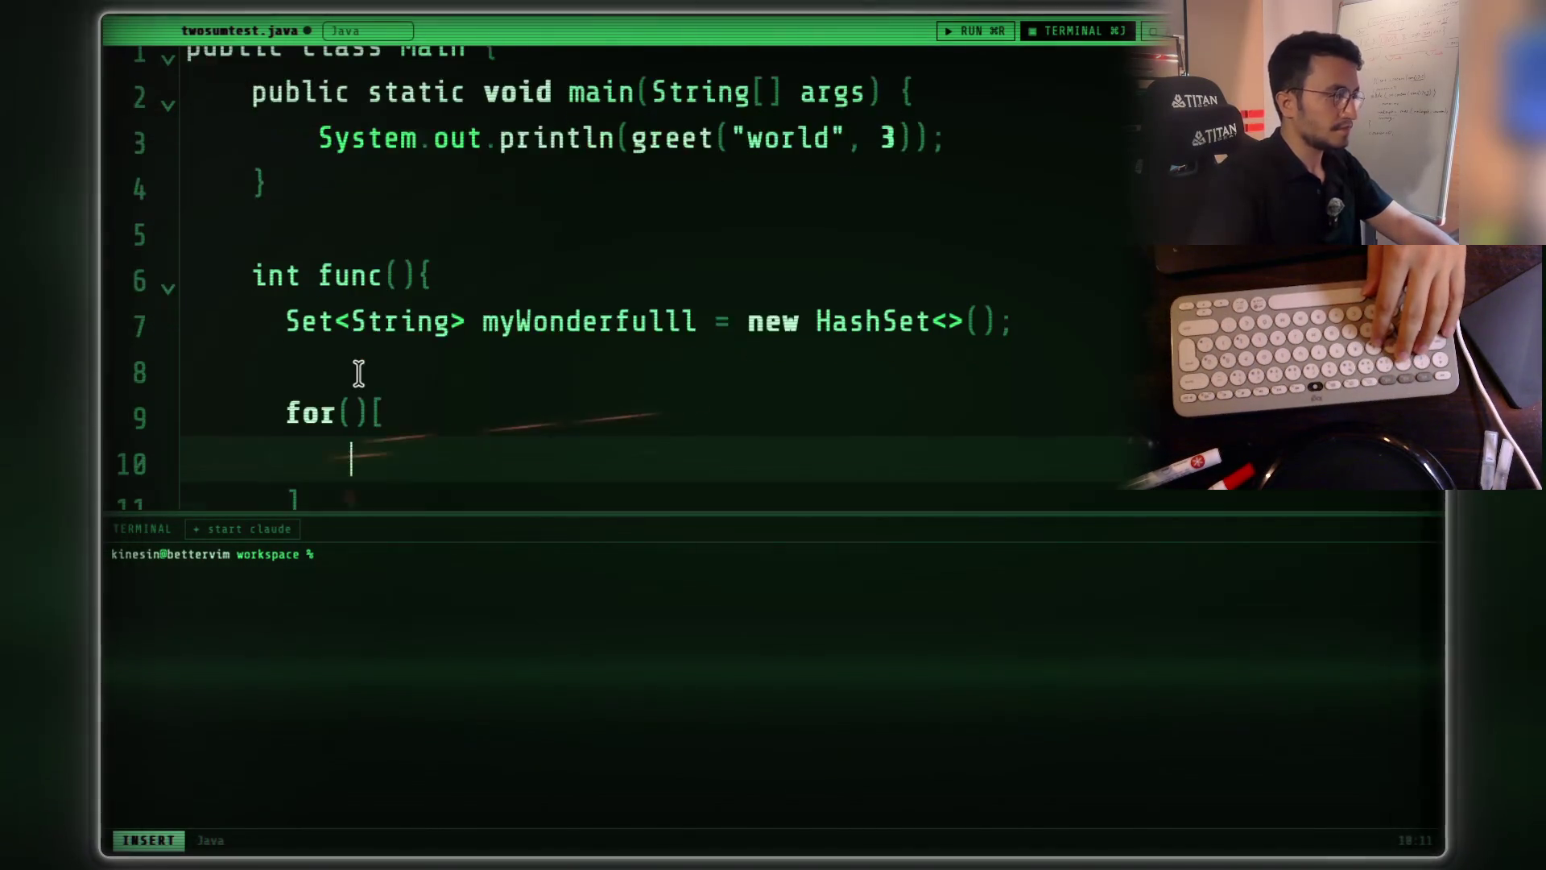
key("Down")
key("BackSpace")
key("BackSpace")
key("BackSpace")
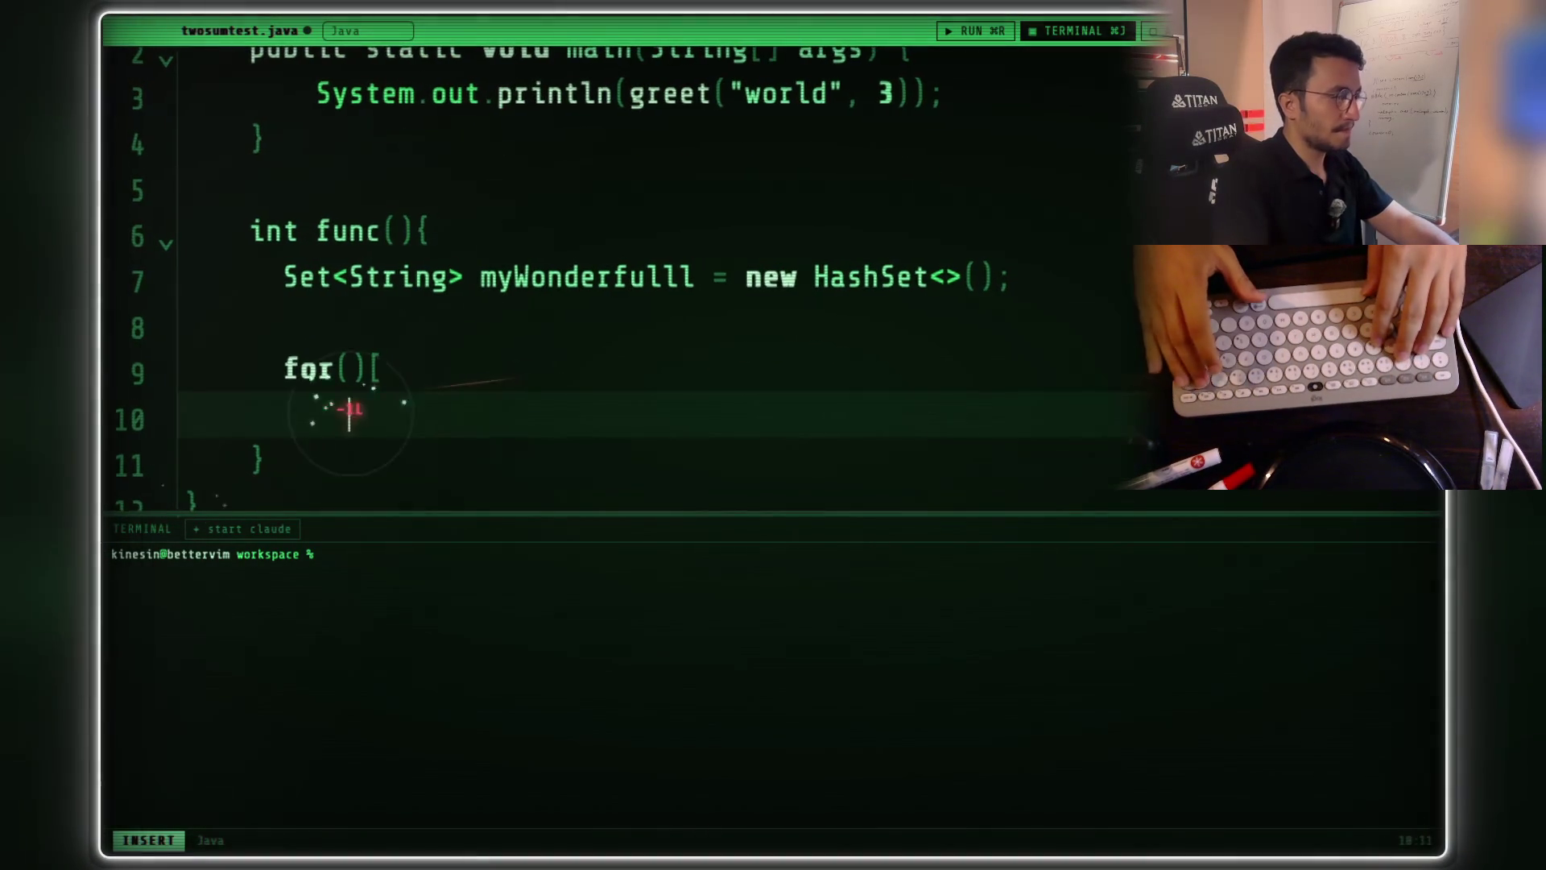
key("BackSpace")
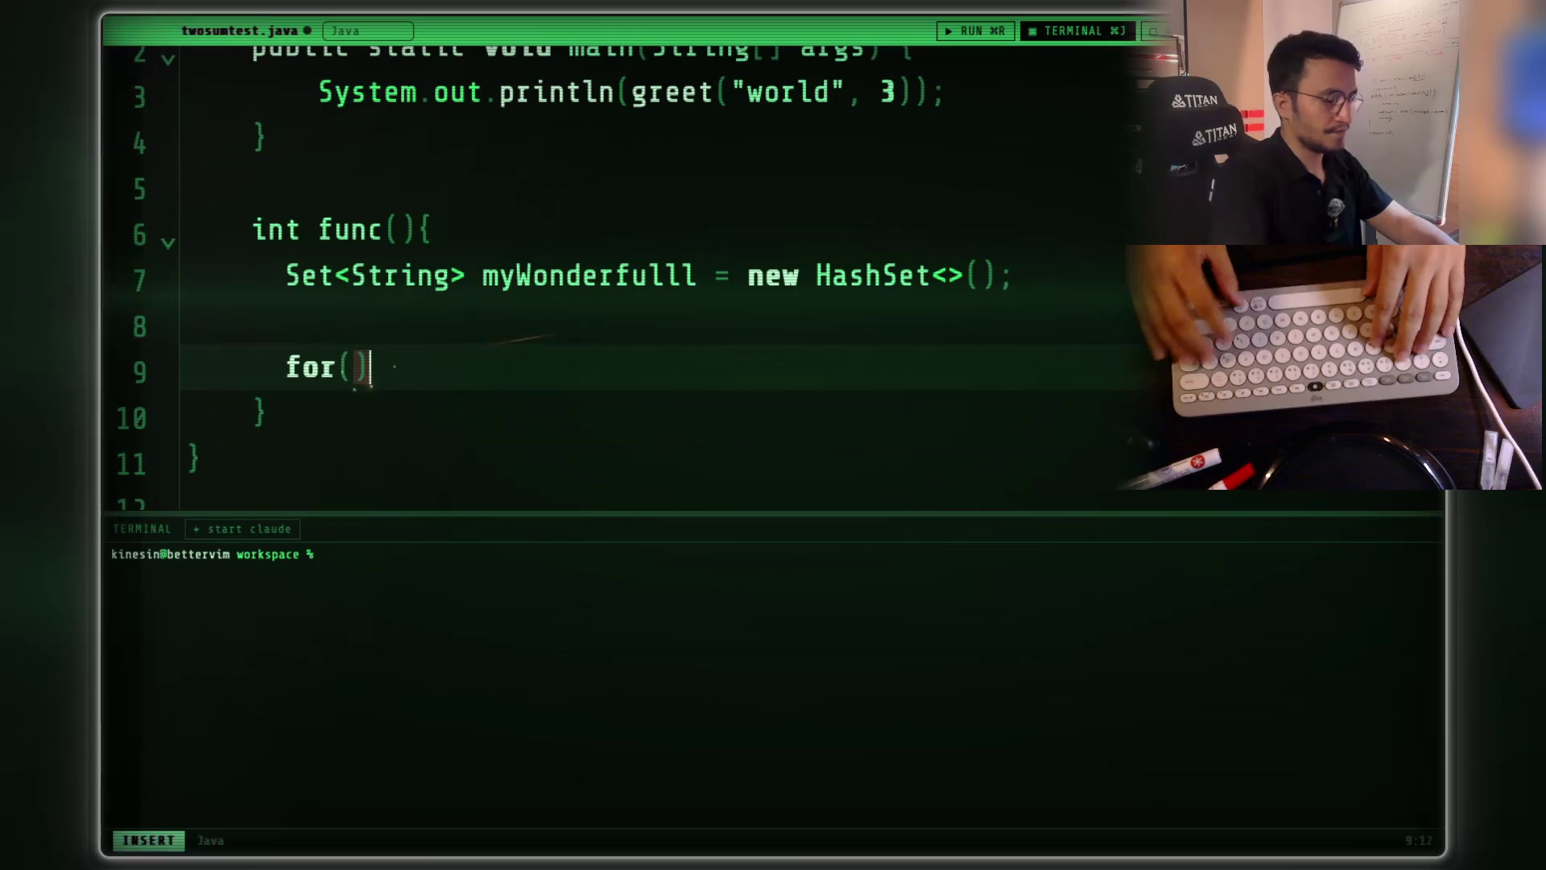
type("{}")
key("Return")
type("for(){")
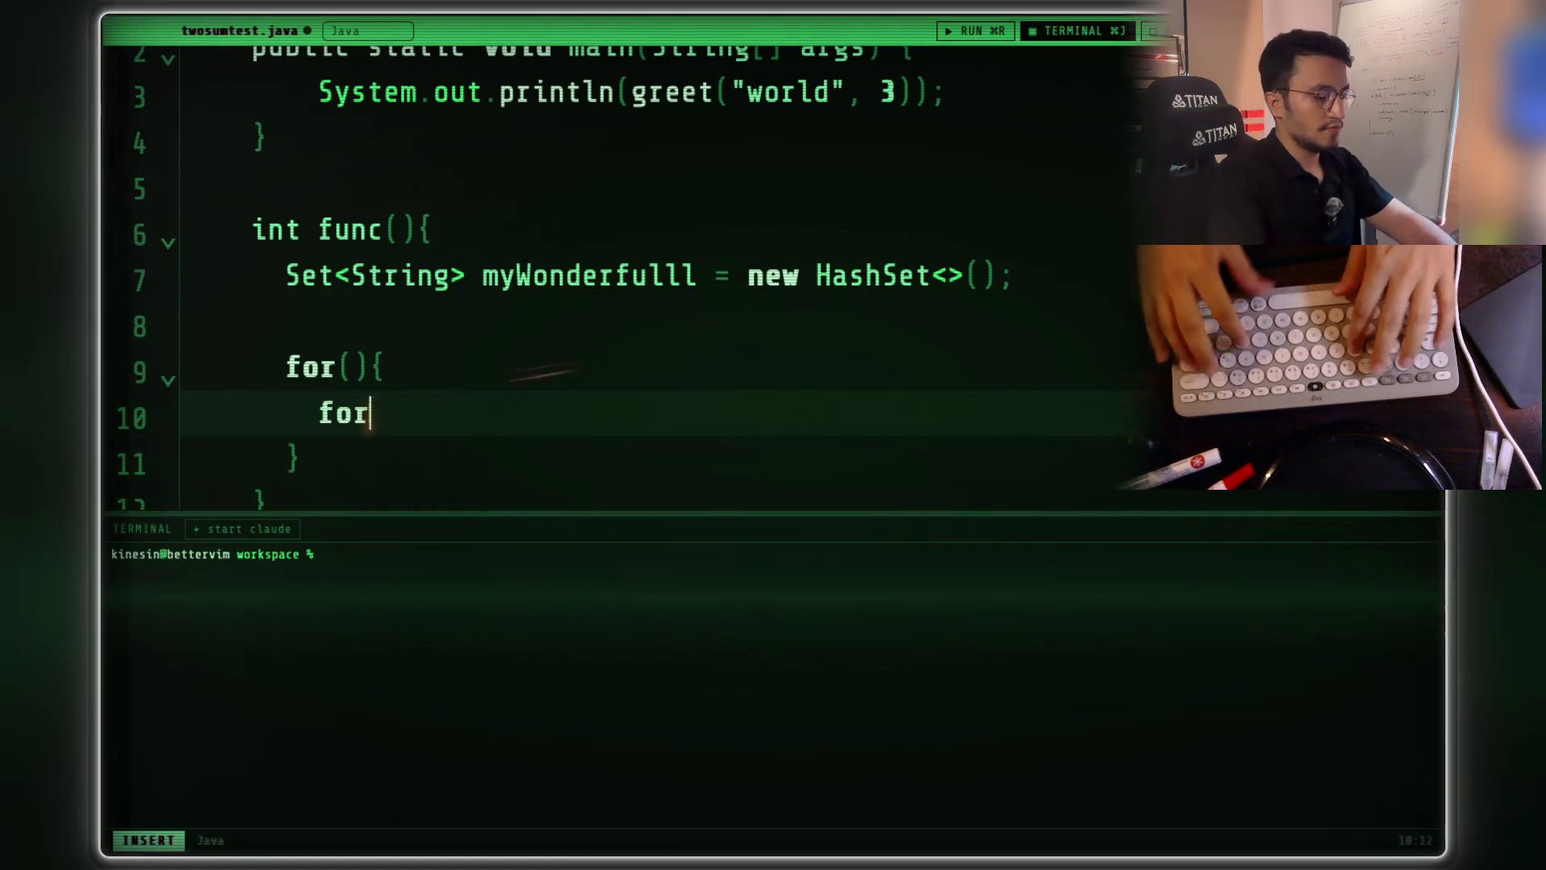
key("Return")
key("Up")
key("Up")
key("Up")
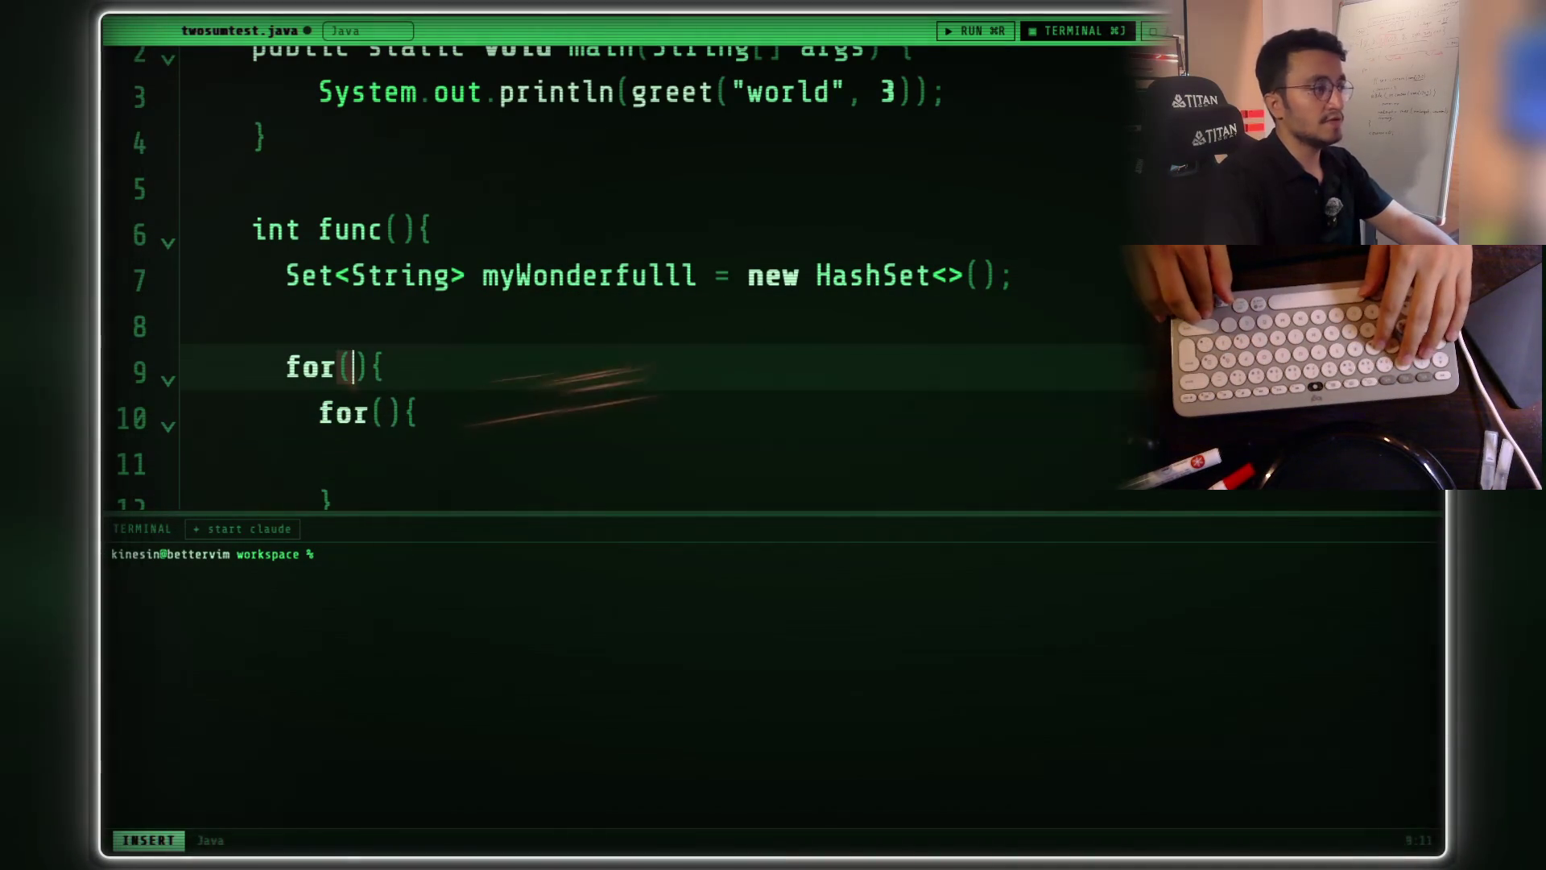
key("Right")
key("Right")
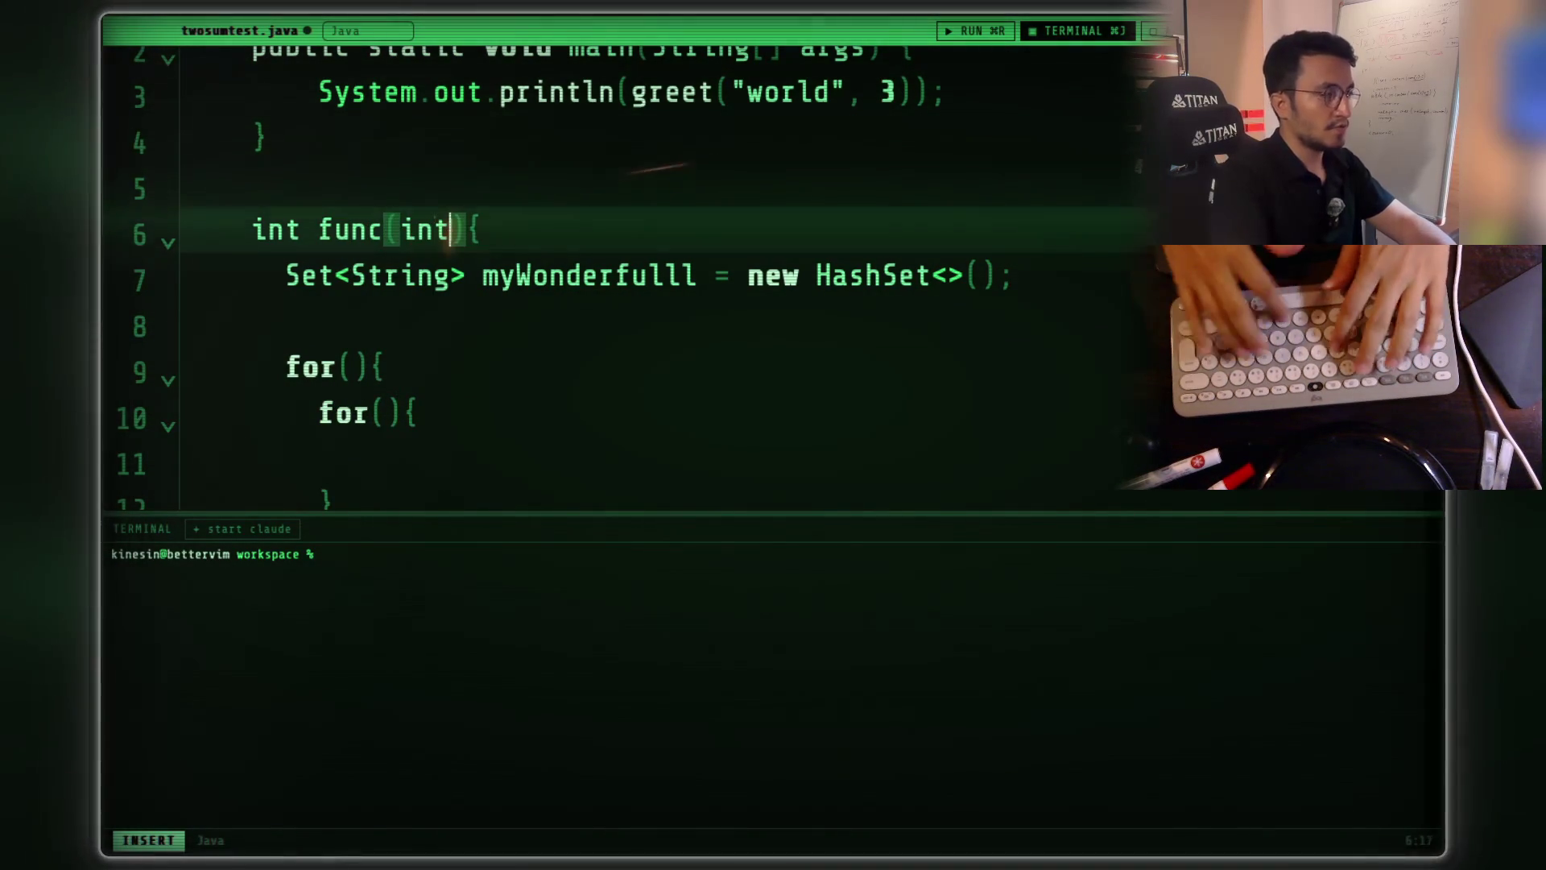
- Give func an int[][] board parameter and start the outer loop header with int i
type("[][]")
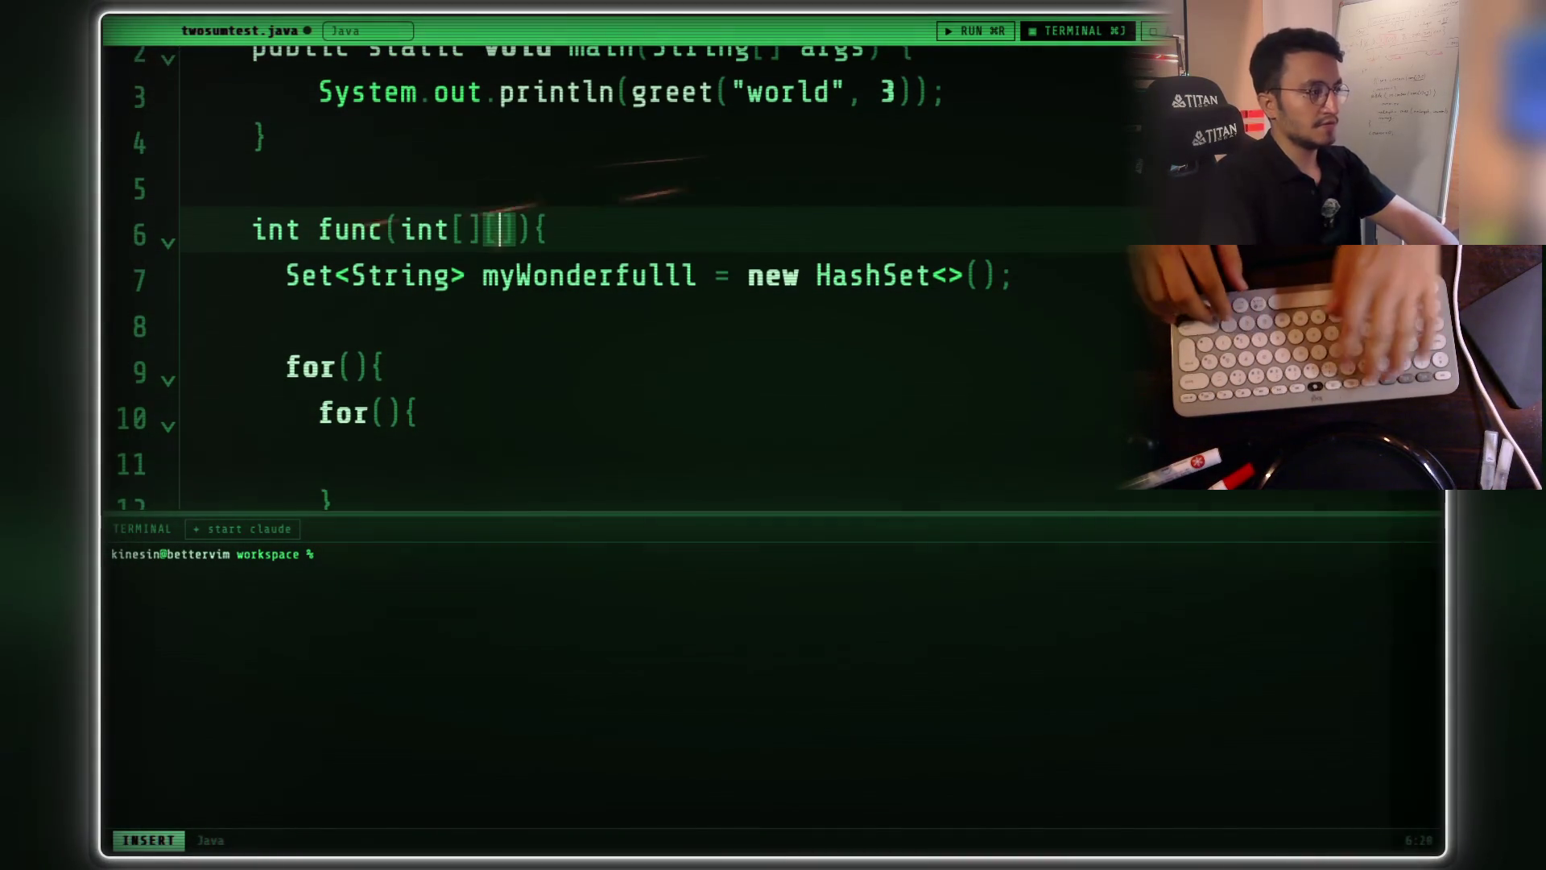
type(" board")
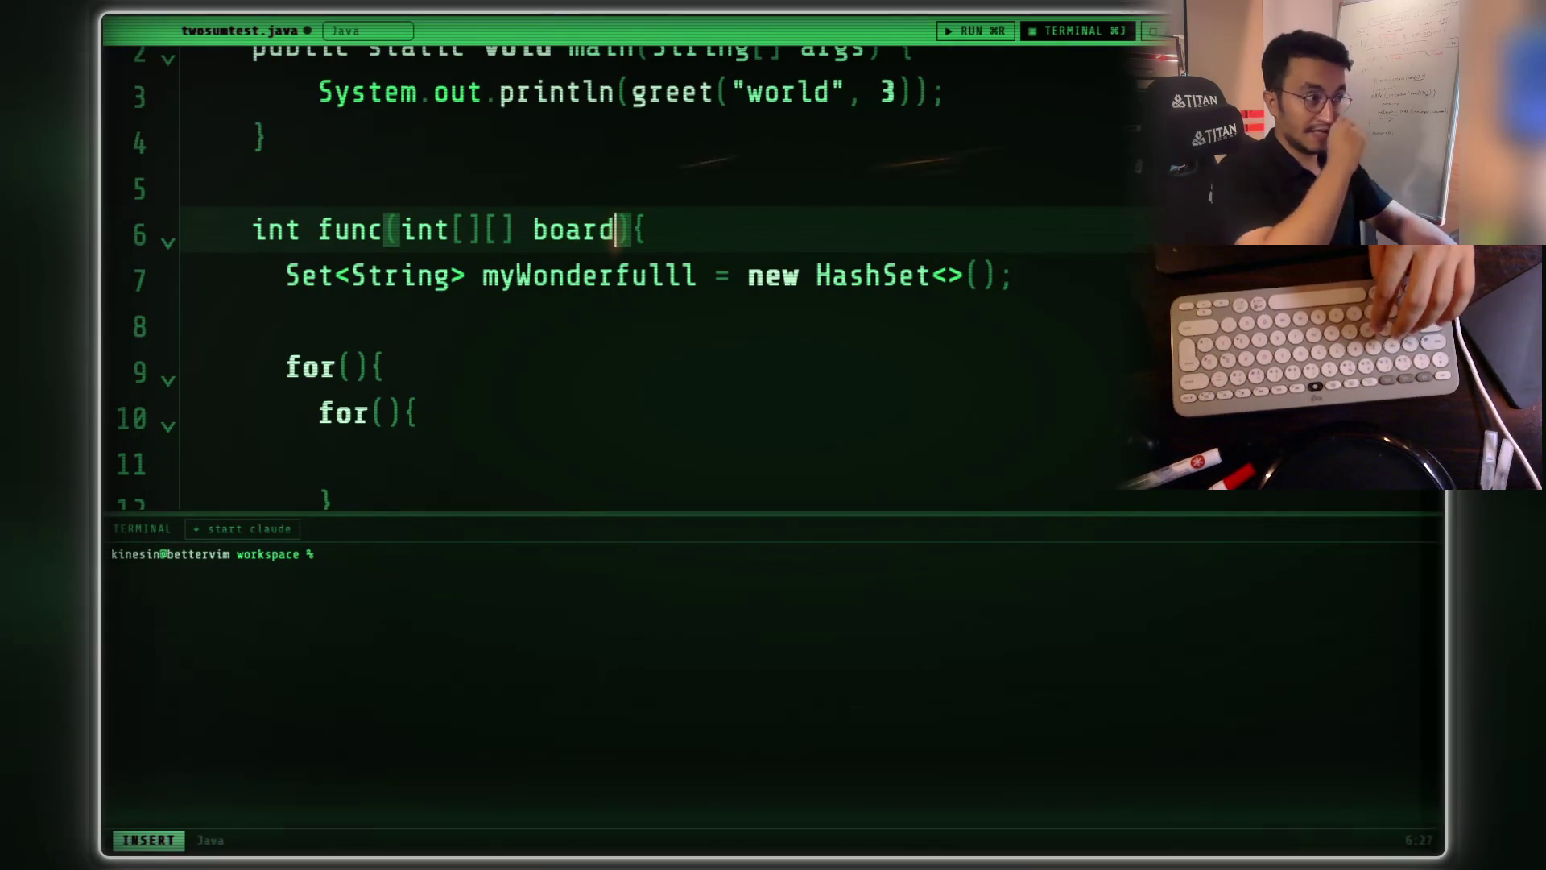
left_click(352, 367)
left_click(385, 413)
left_click(352, 367)
type("int")
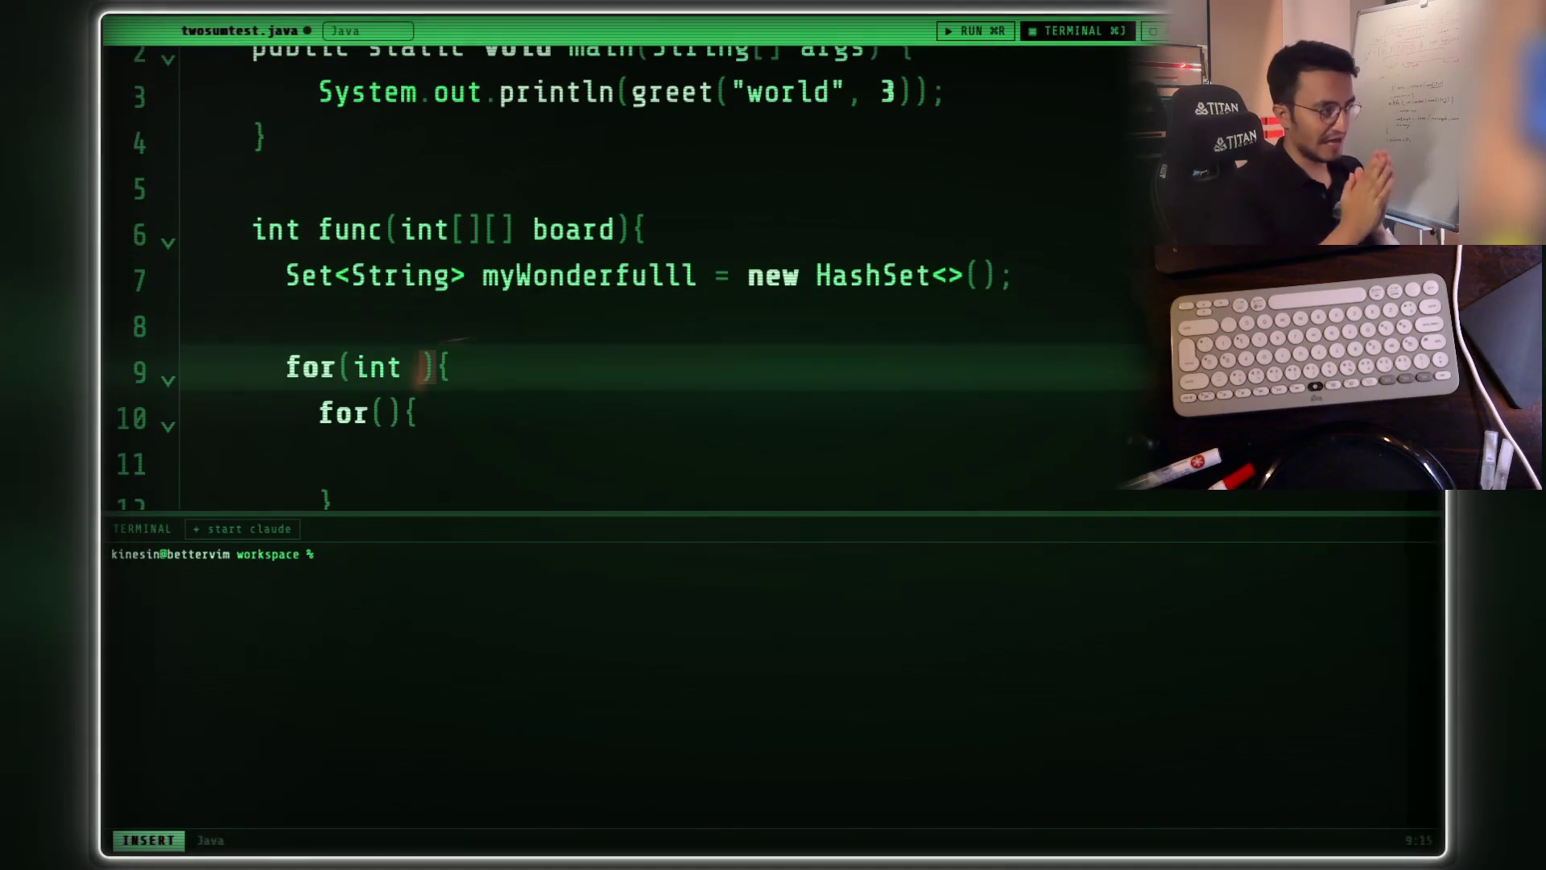
type("i")
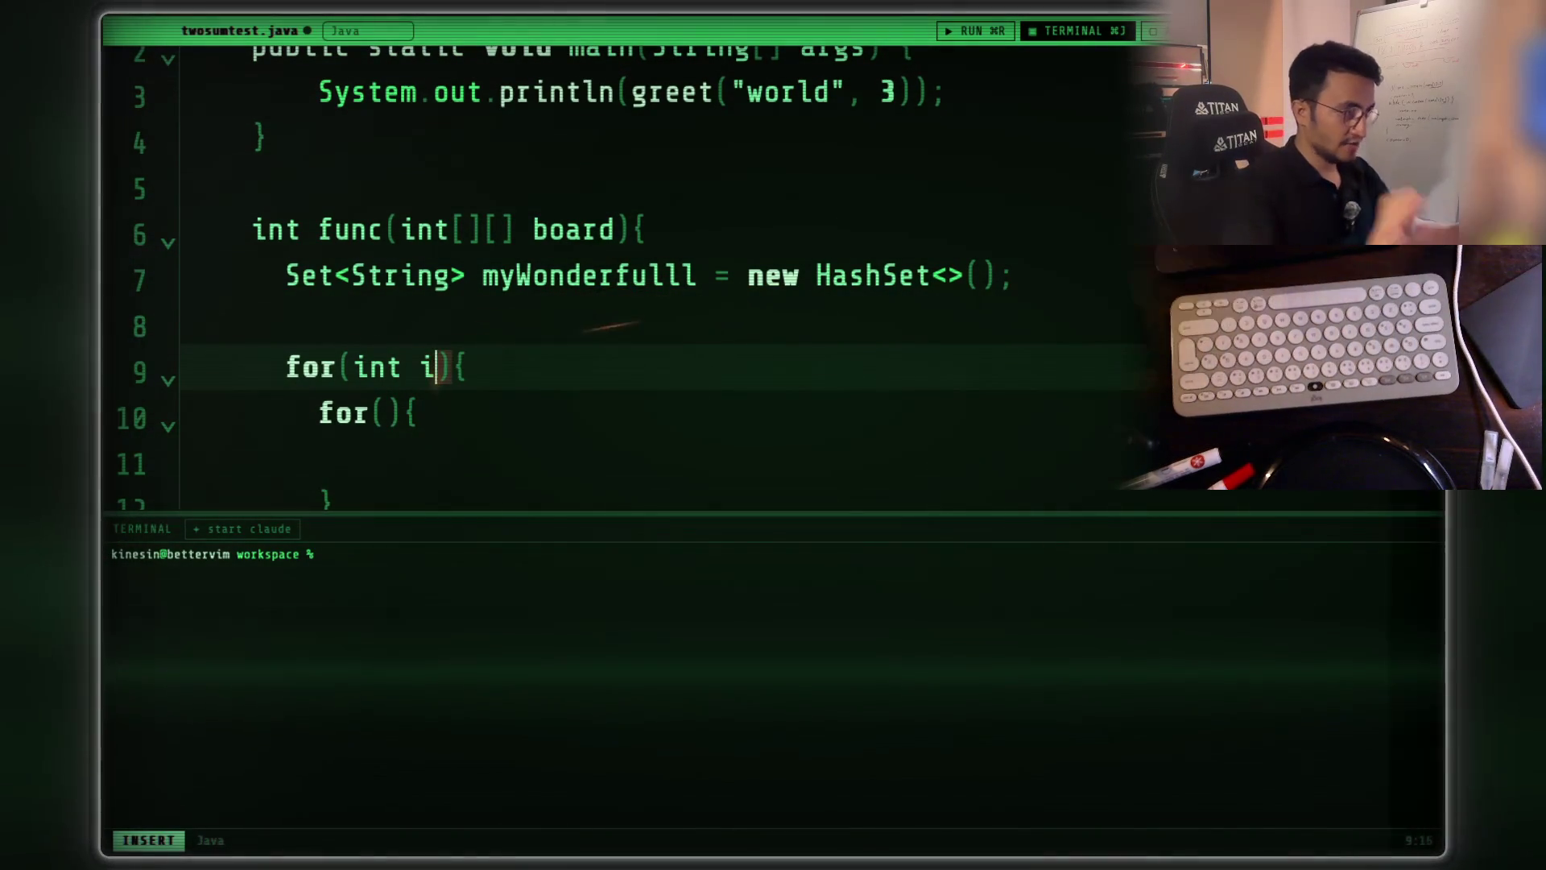
type("?=")
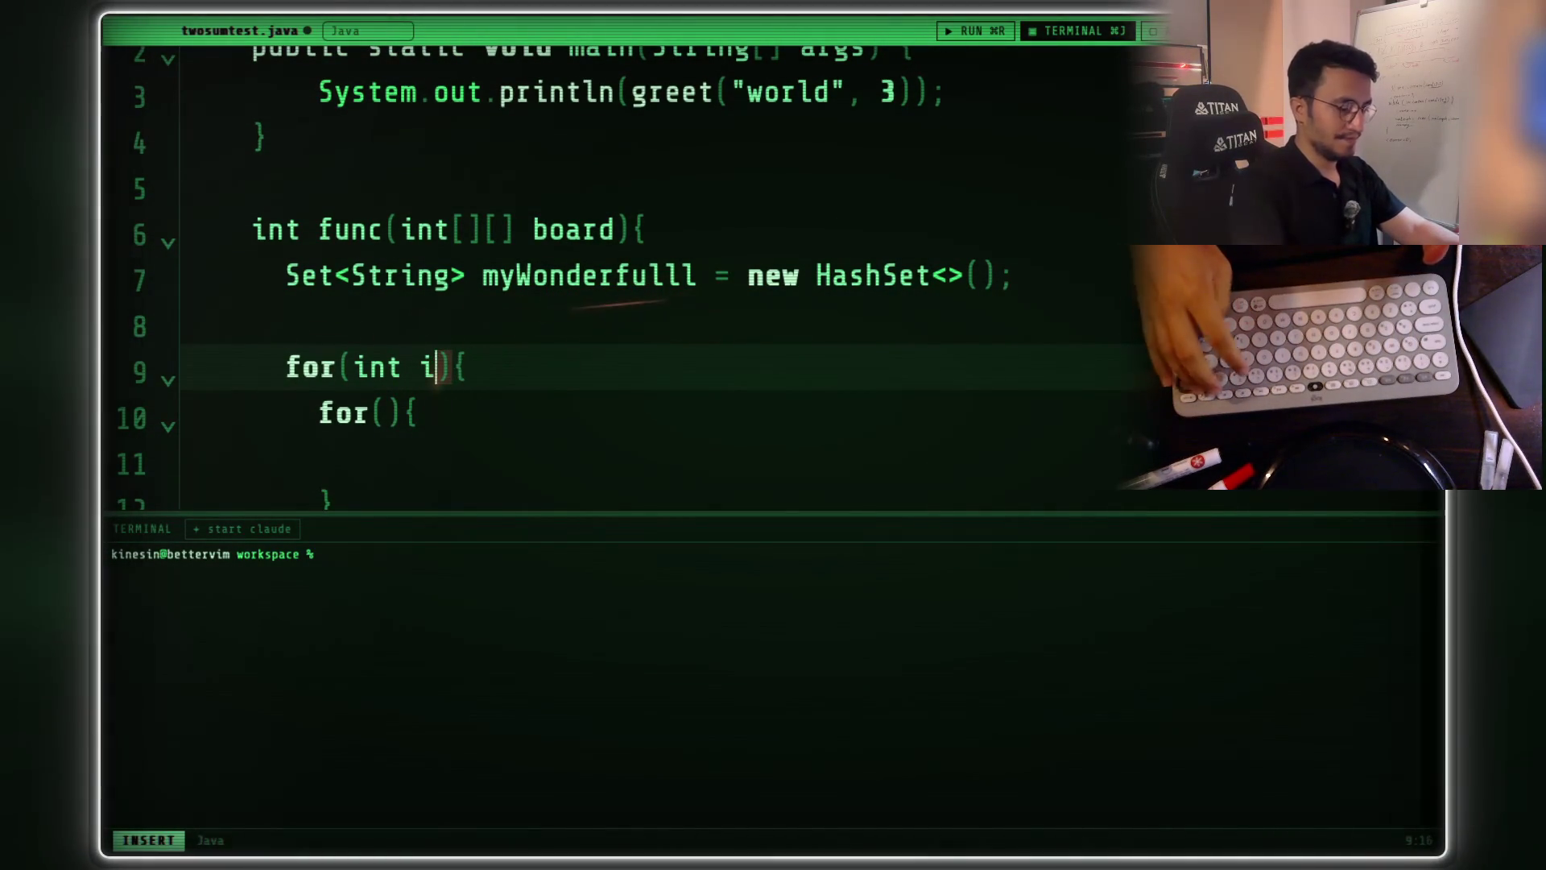
type("=0")
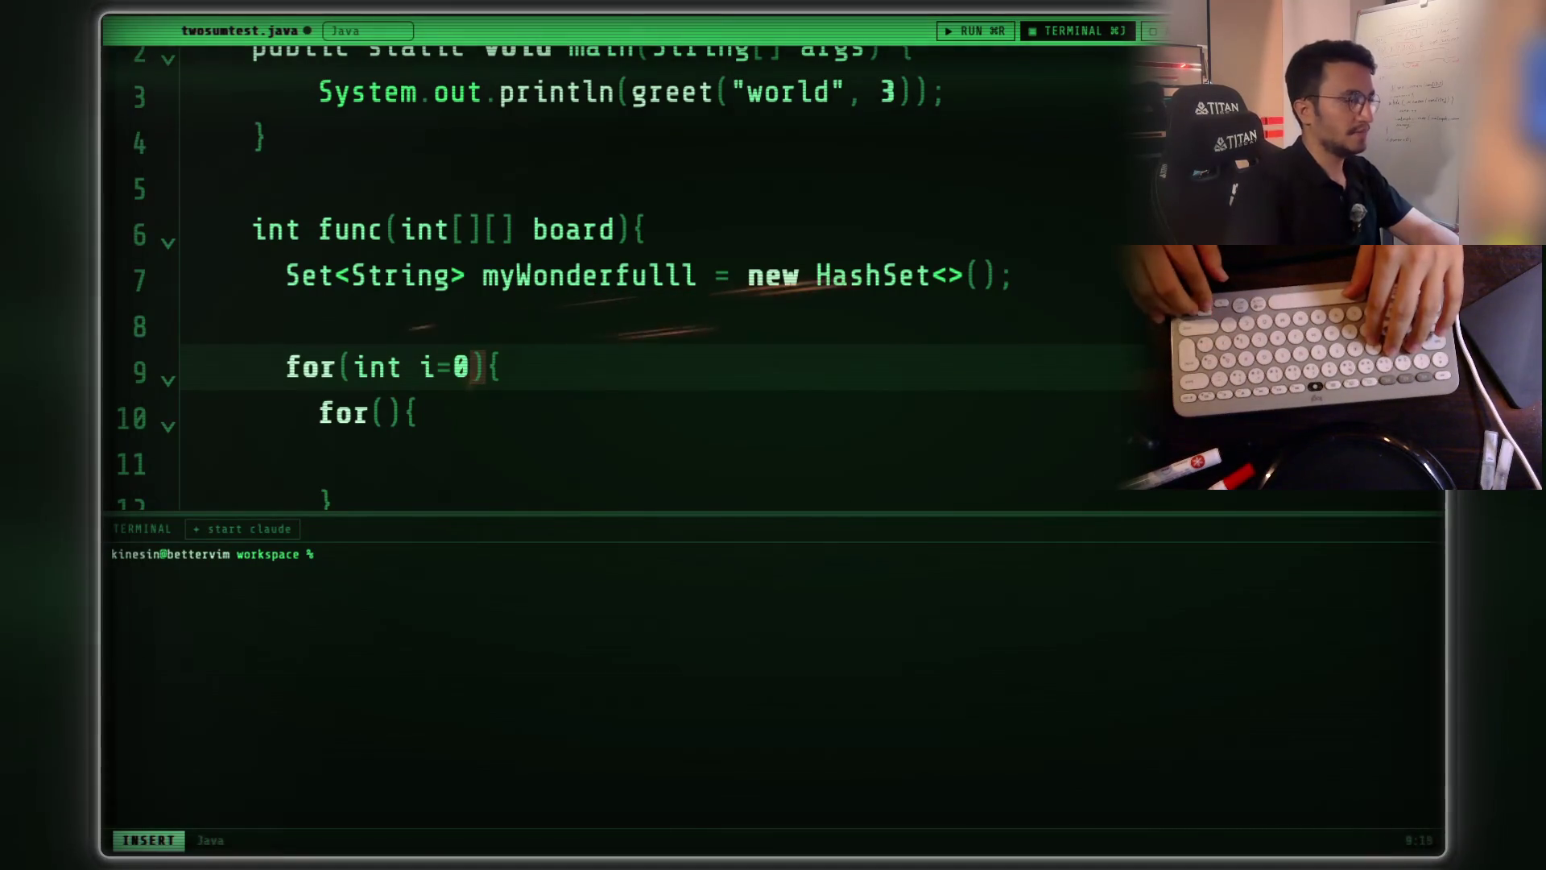
- Set the inner loop's initialiser to int j=0
left_click(385, 413)
type("int j=")
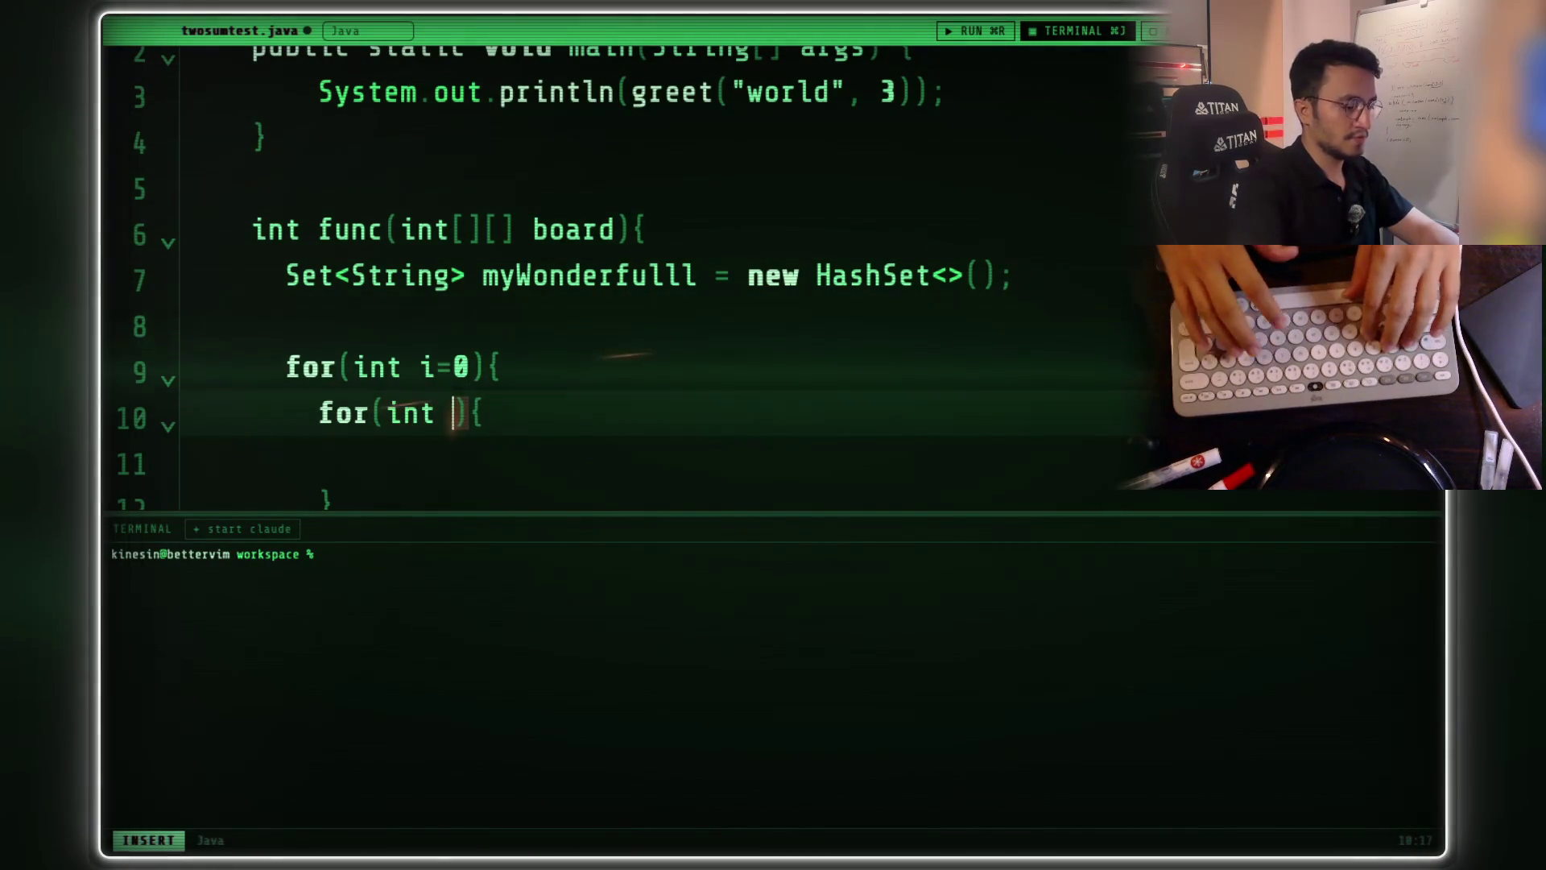
type("0")
left_click(352, 435)
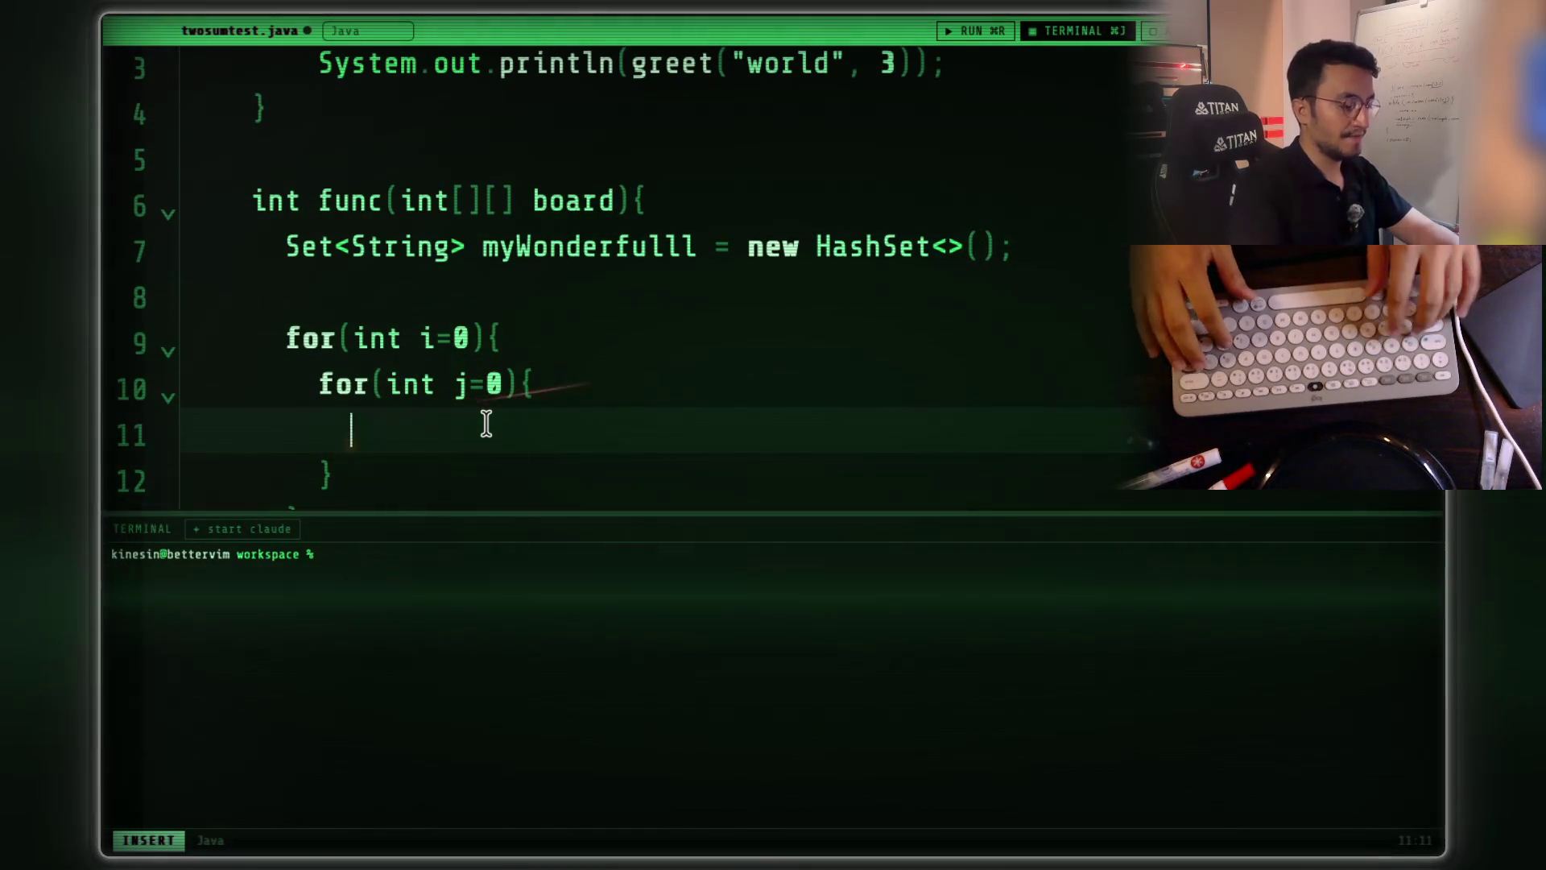
- Start 'String key =' on line 11 and rename loop variables i and j to r and c
type("sTRIN")
key("BackSpace")
key("BackSpace")
key("BackSpace")
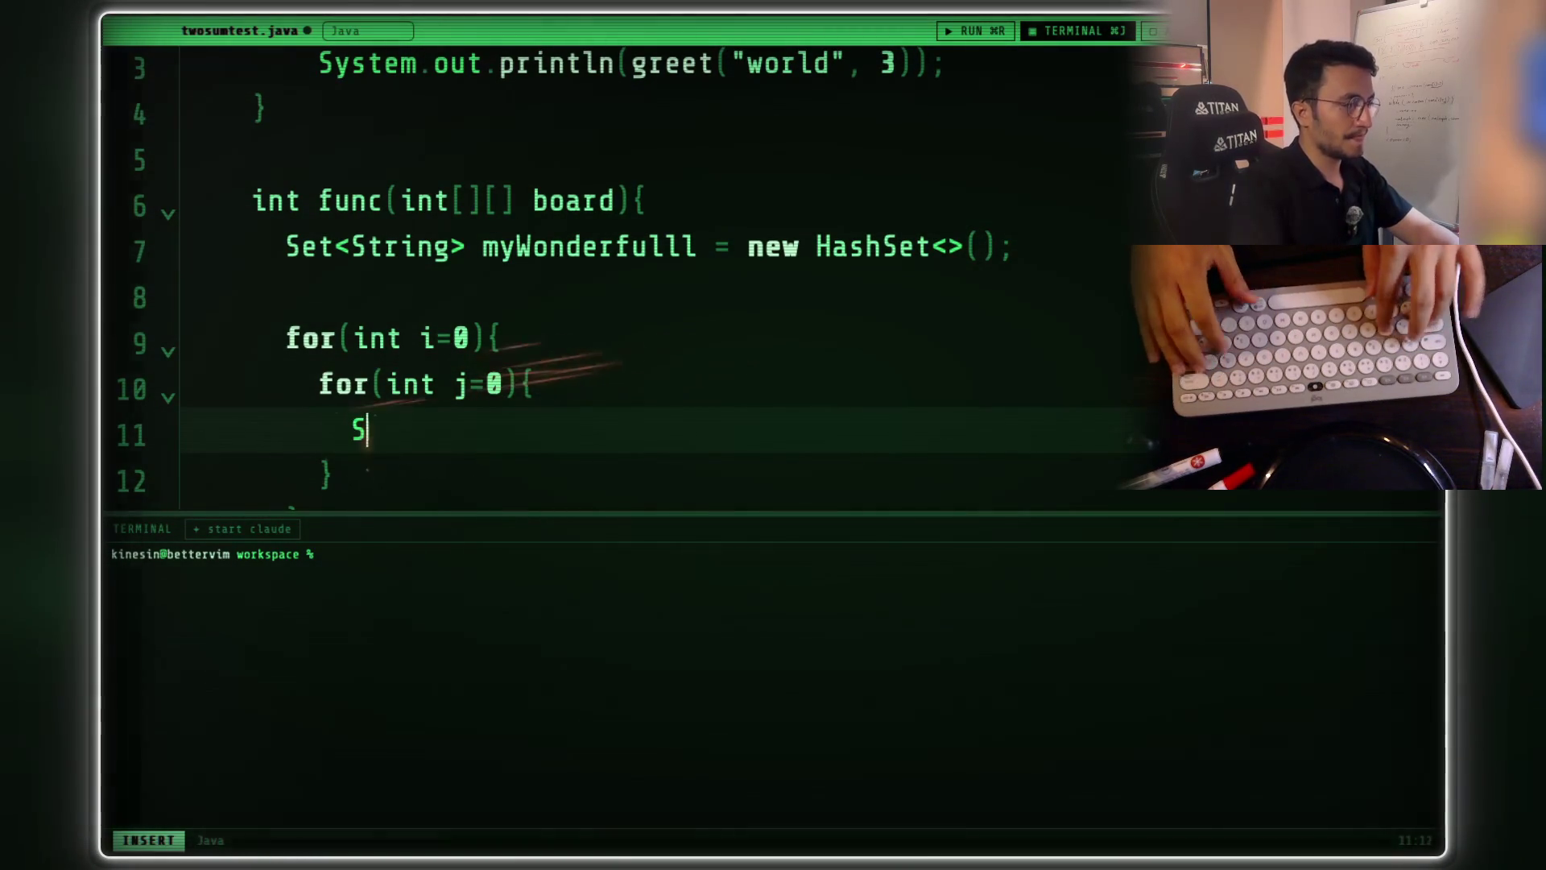
type("ring key =")
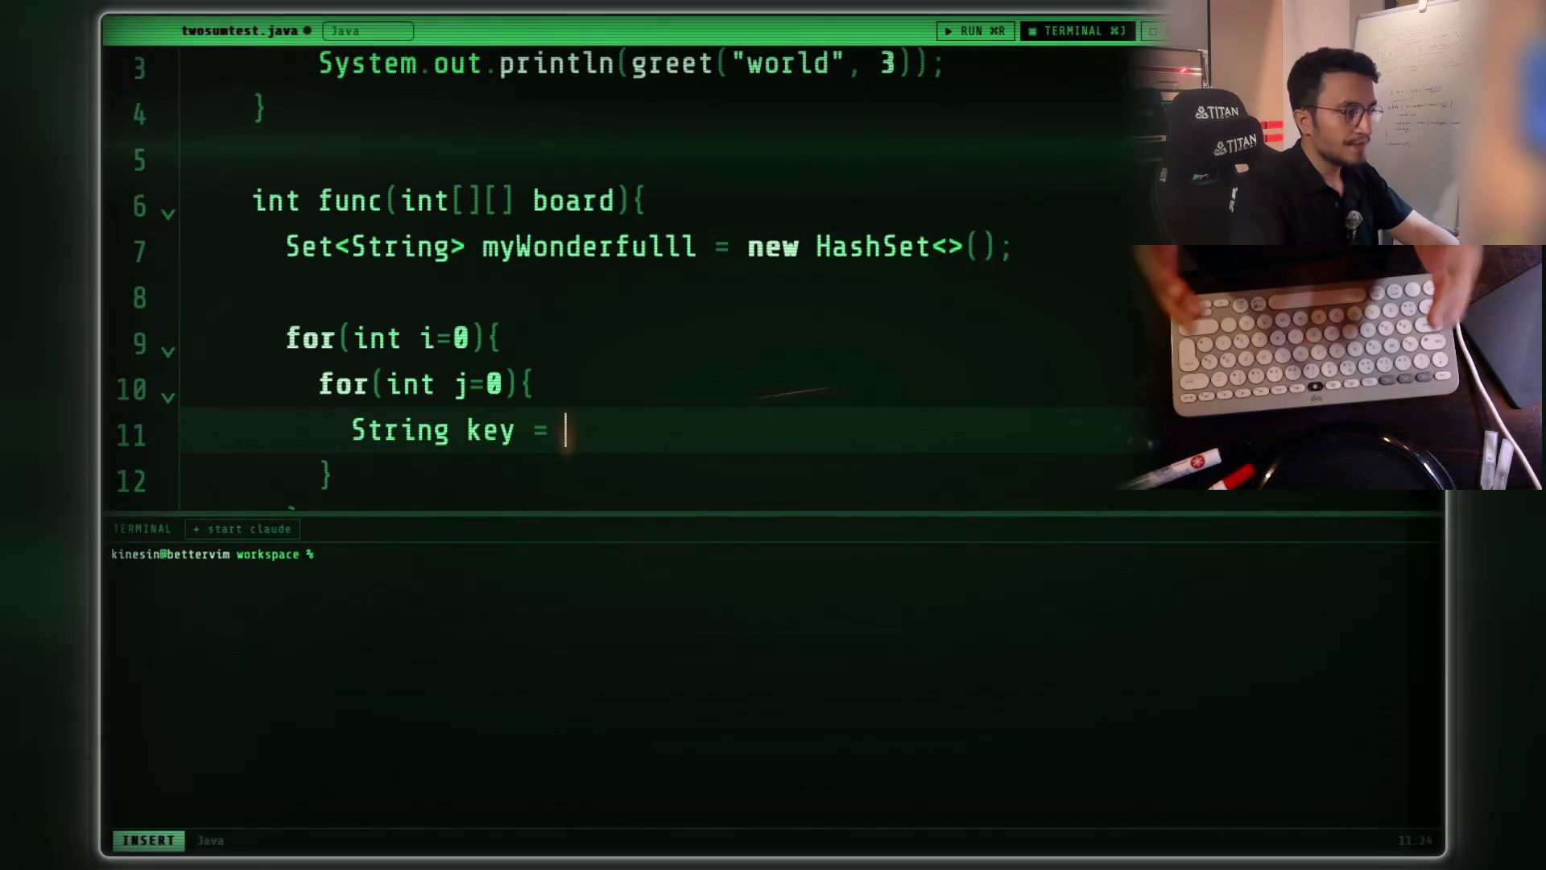
left_click(434, 338)
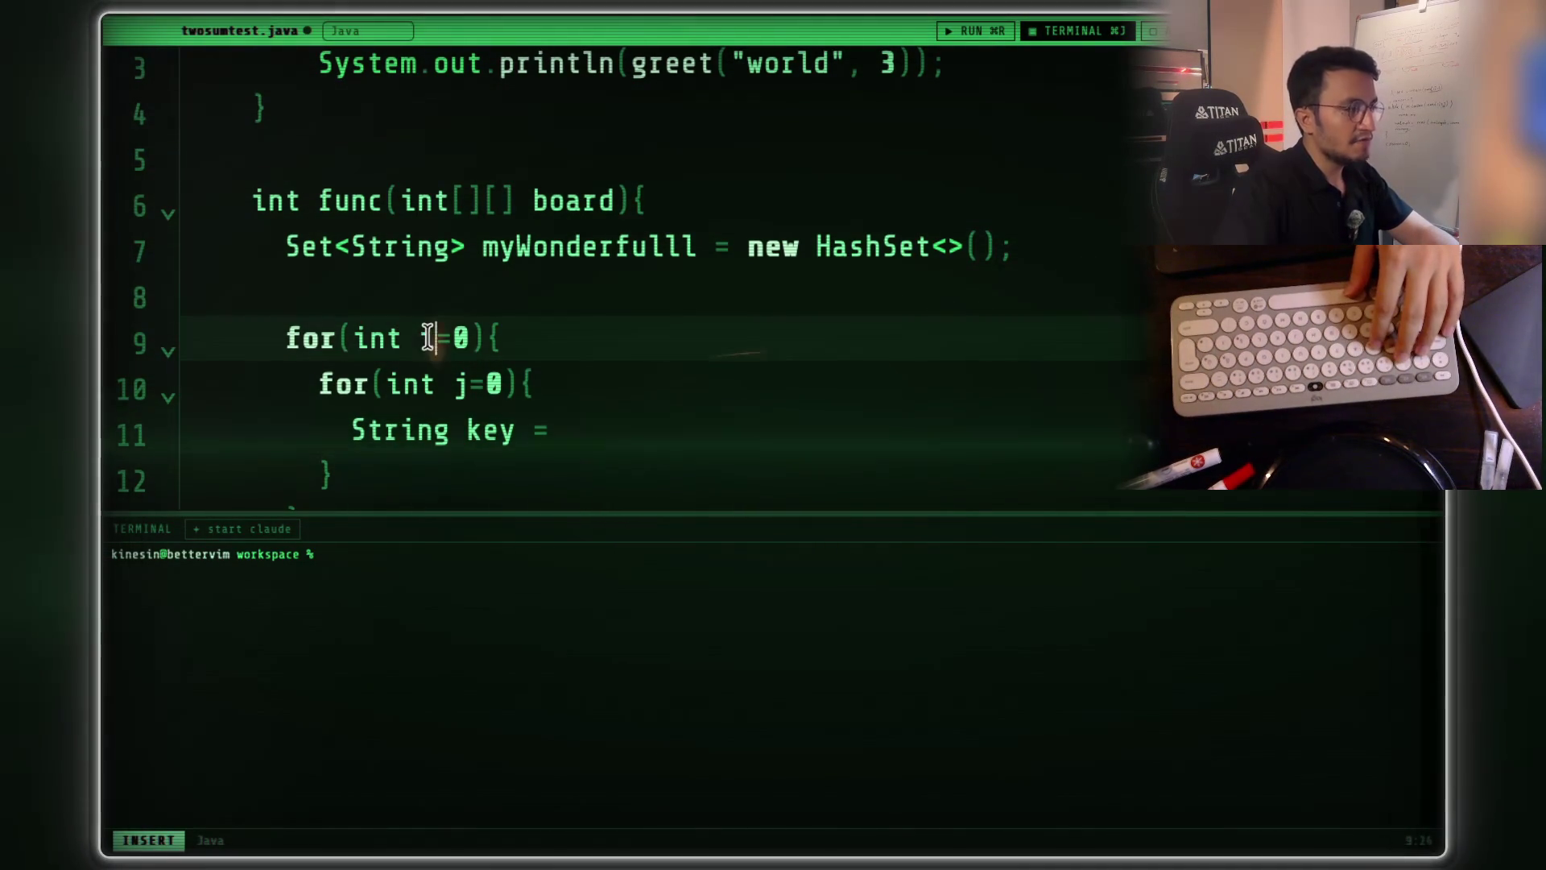
key("BackSpace")
type("r")
key("Down")
key("Right")
key("Right")
type("c")
key("Down")
- Finish the line as String keyRow = r + board[r][c]; and begin String keyCol below
left_click(549, 430)
type("r")
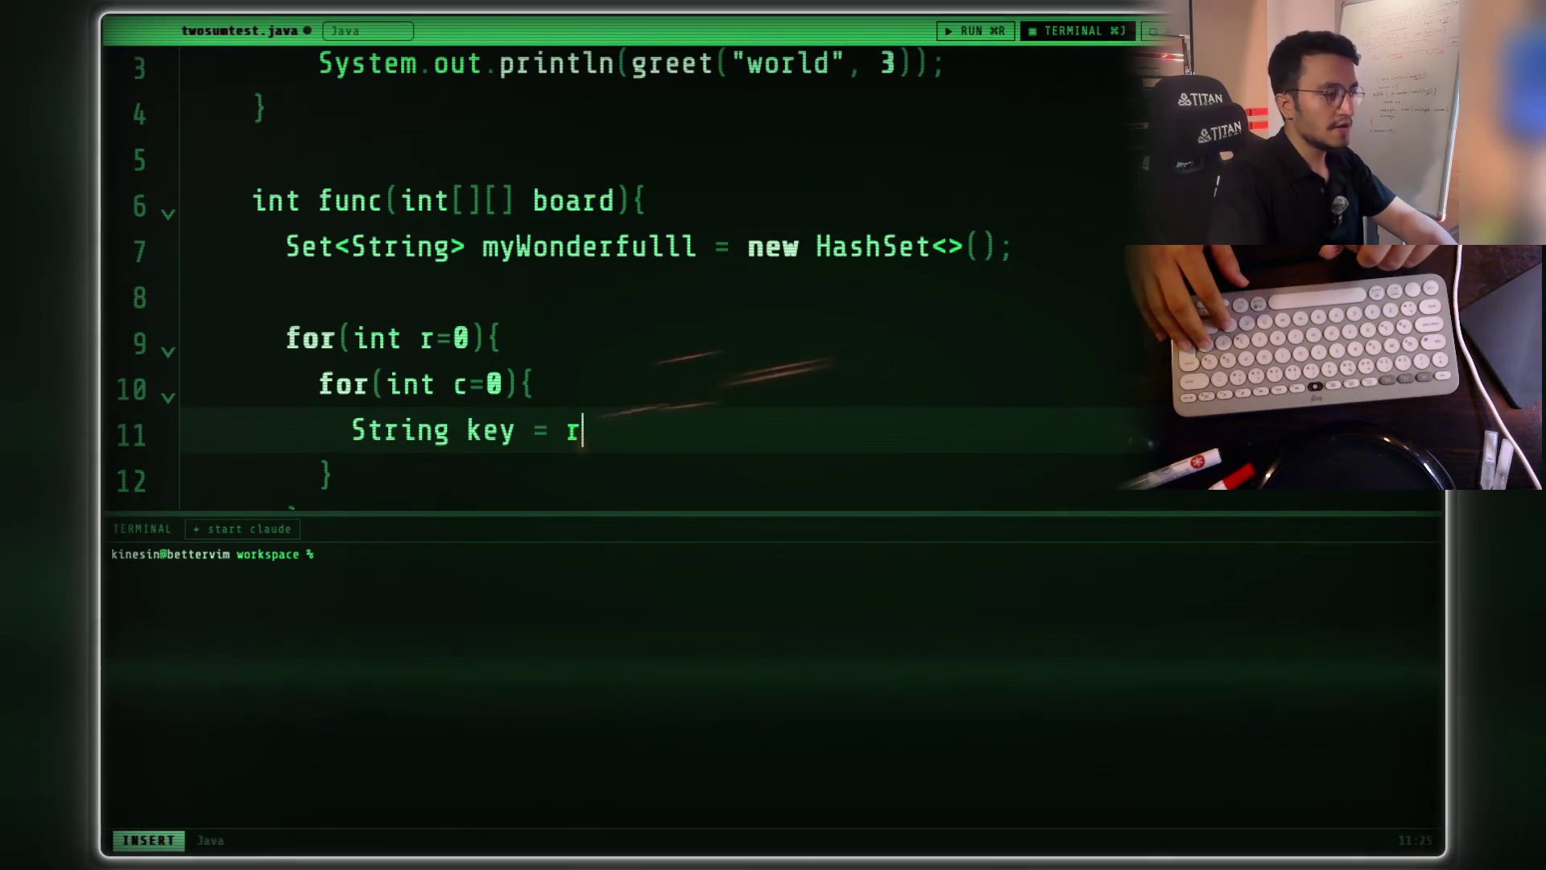
type(" + ")
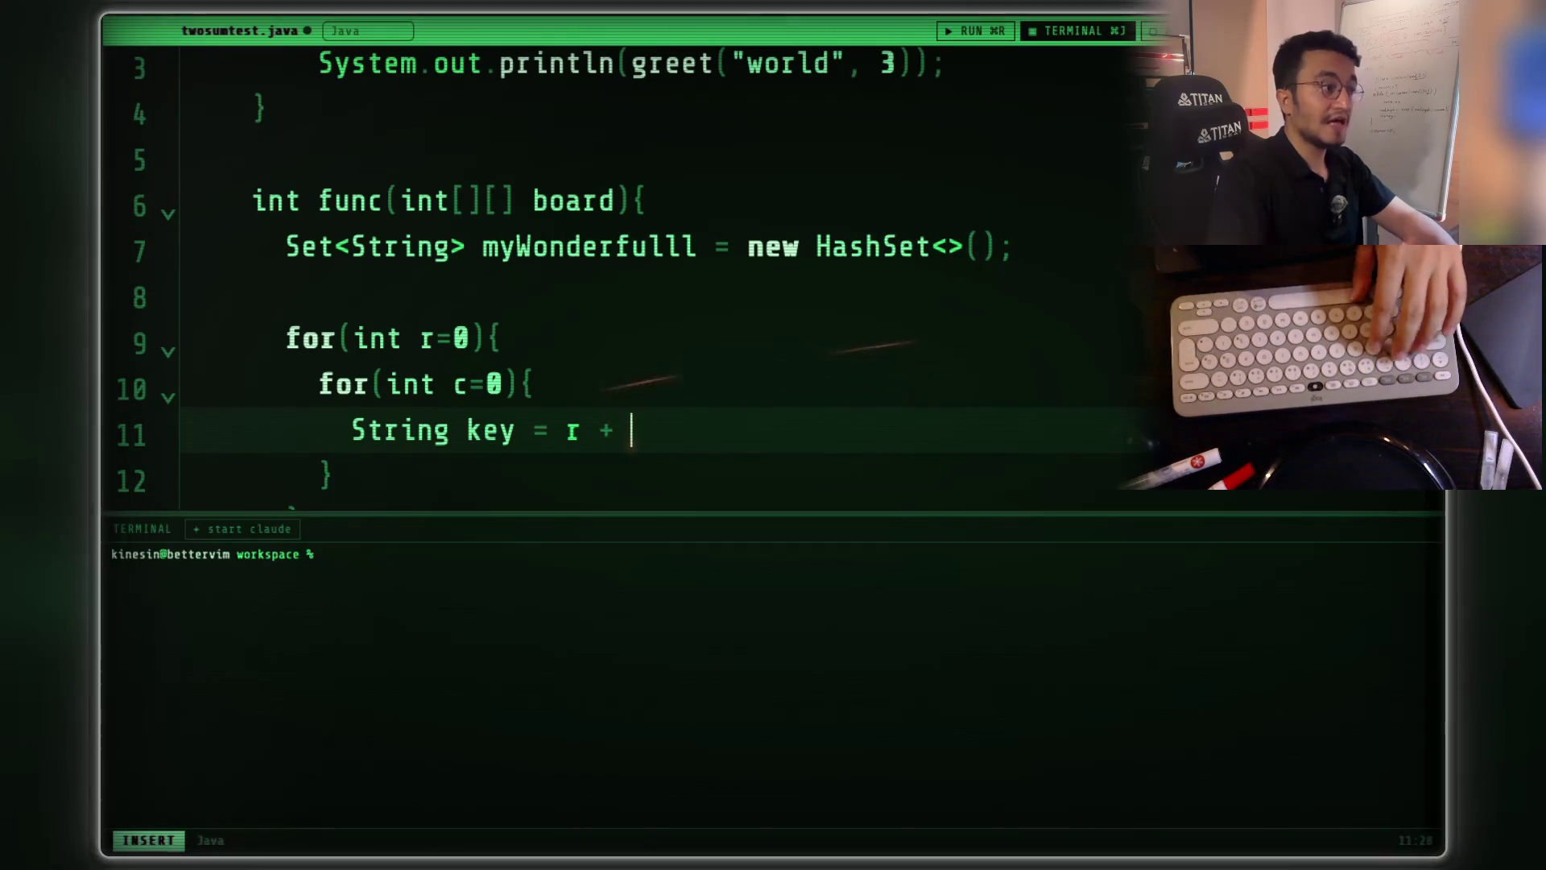
type("board[")
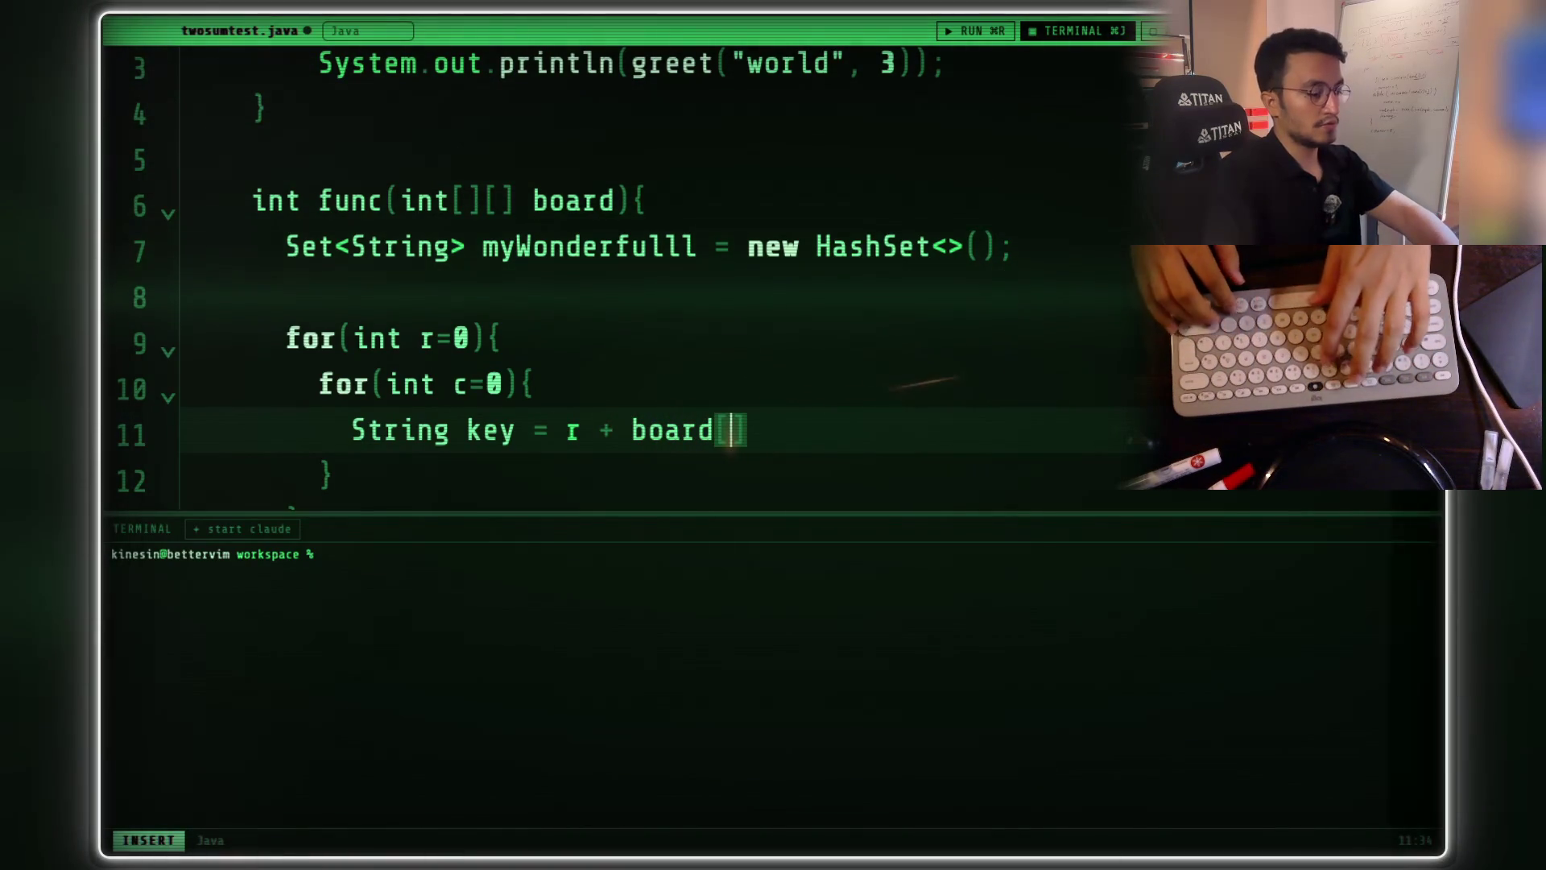
type("r][")
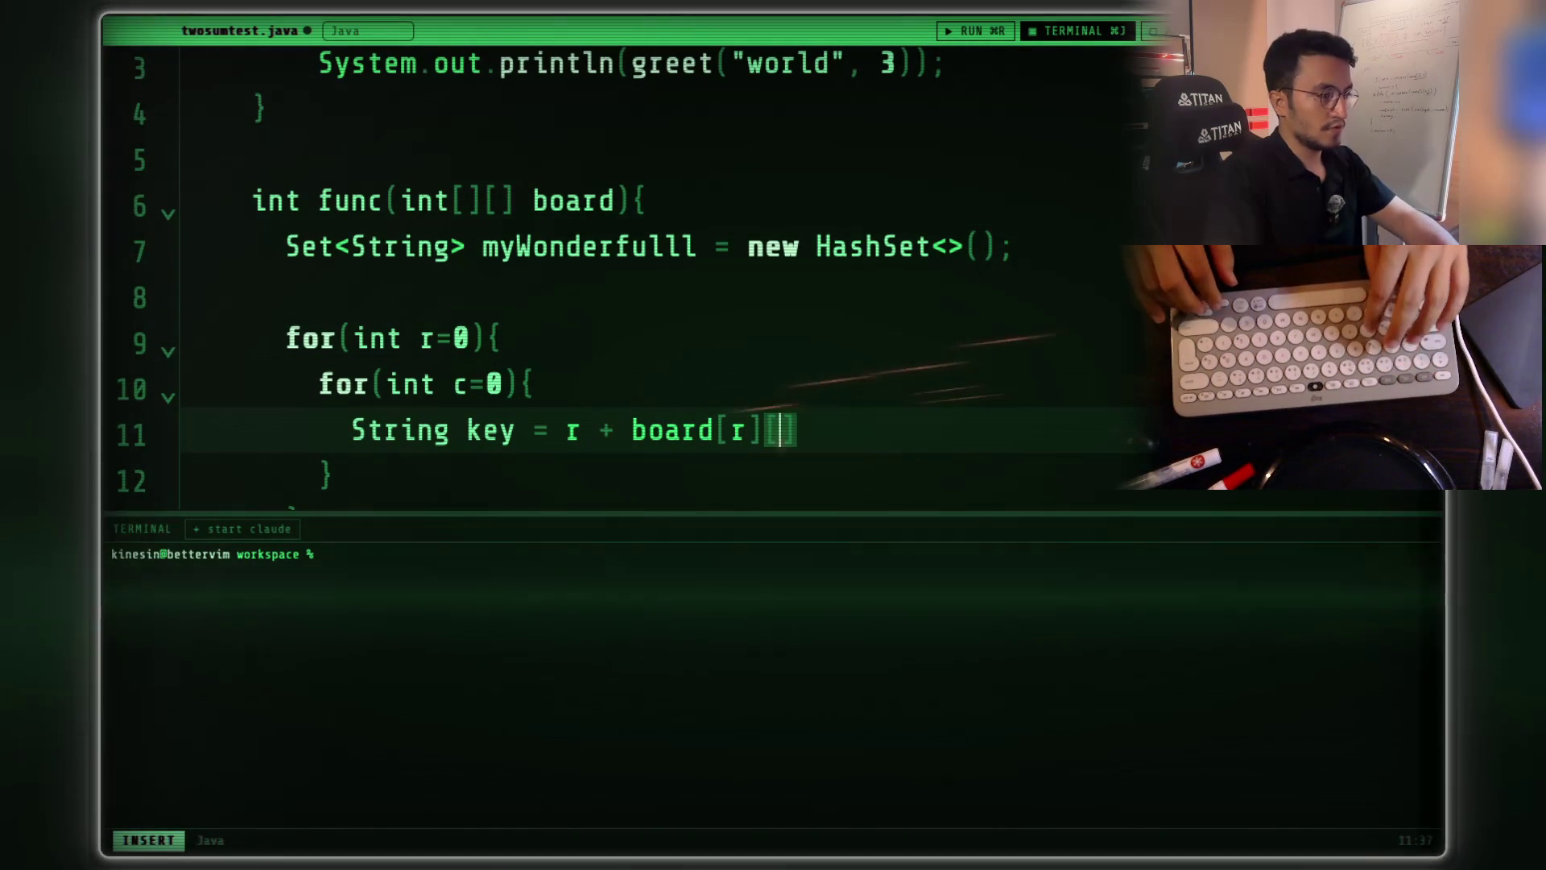
type("c];")
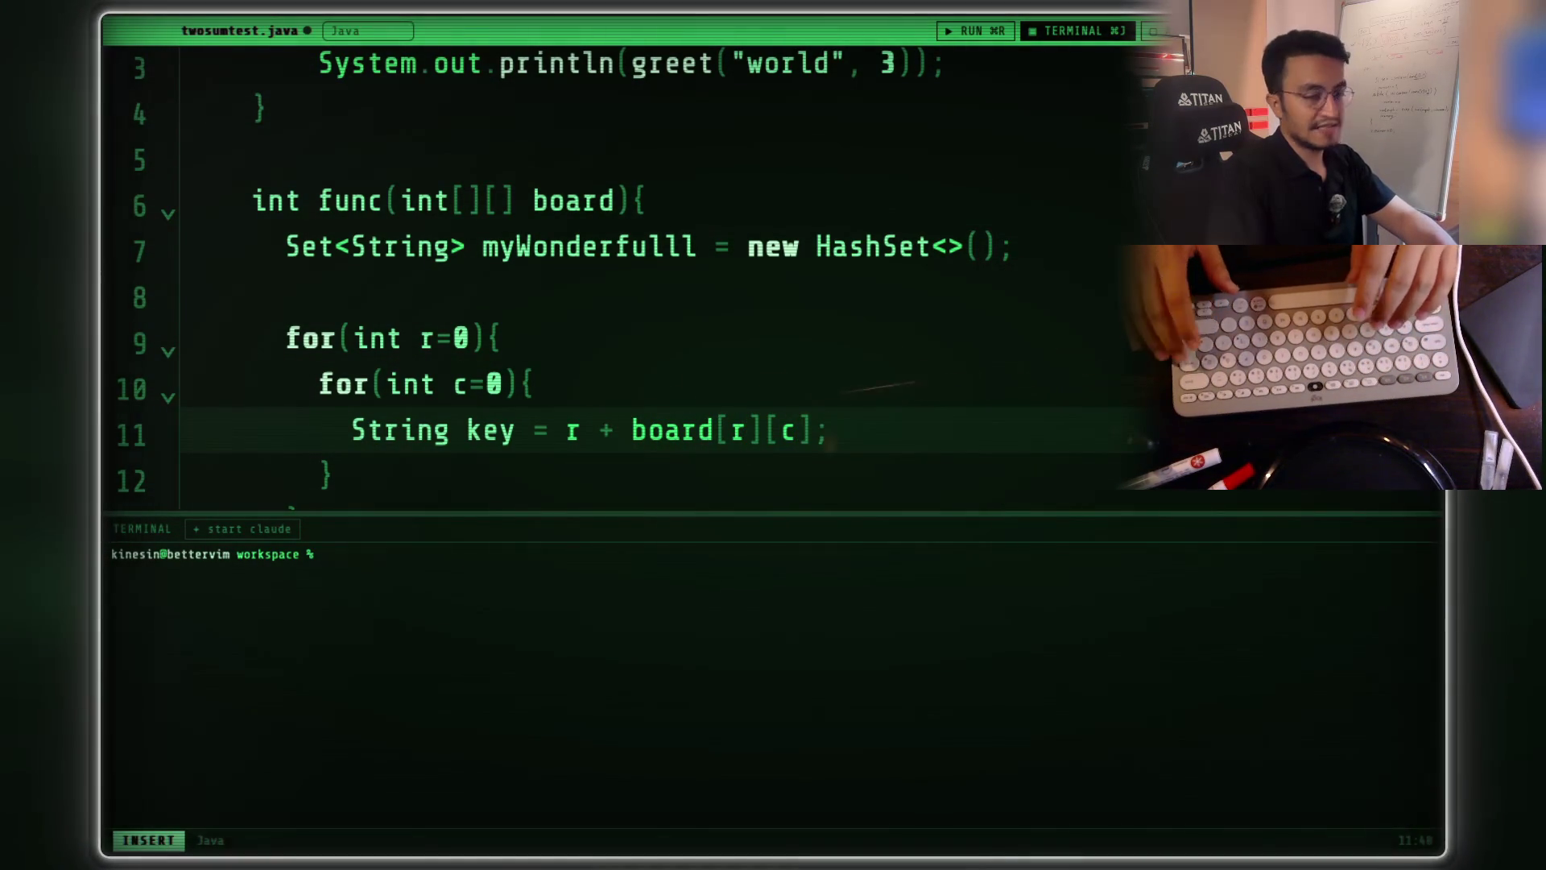
left_click(746, 430)
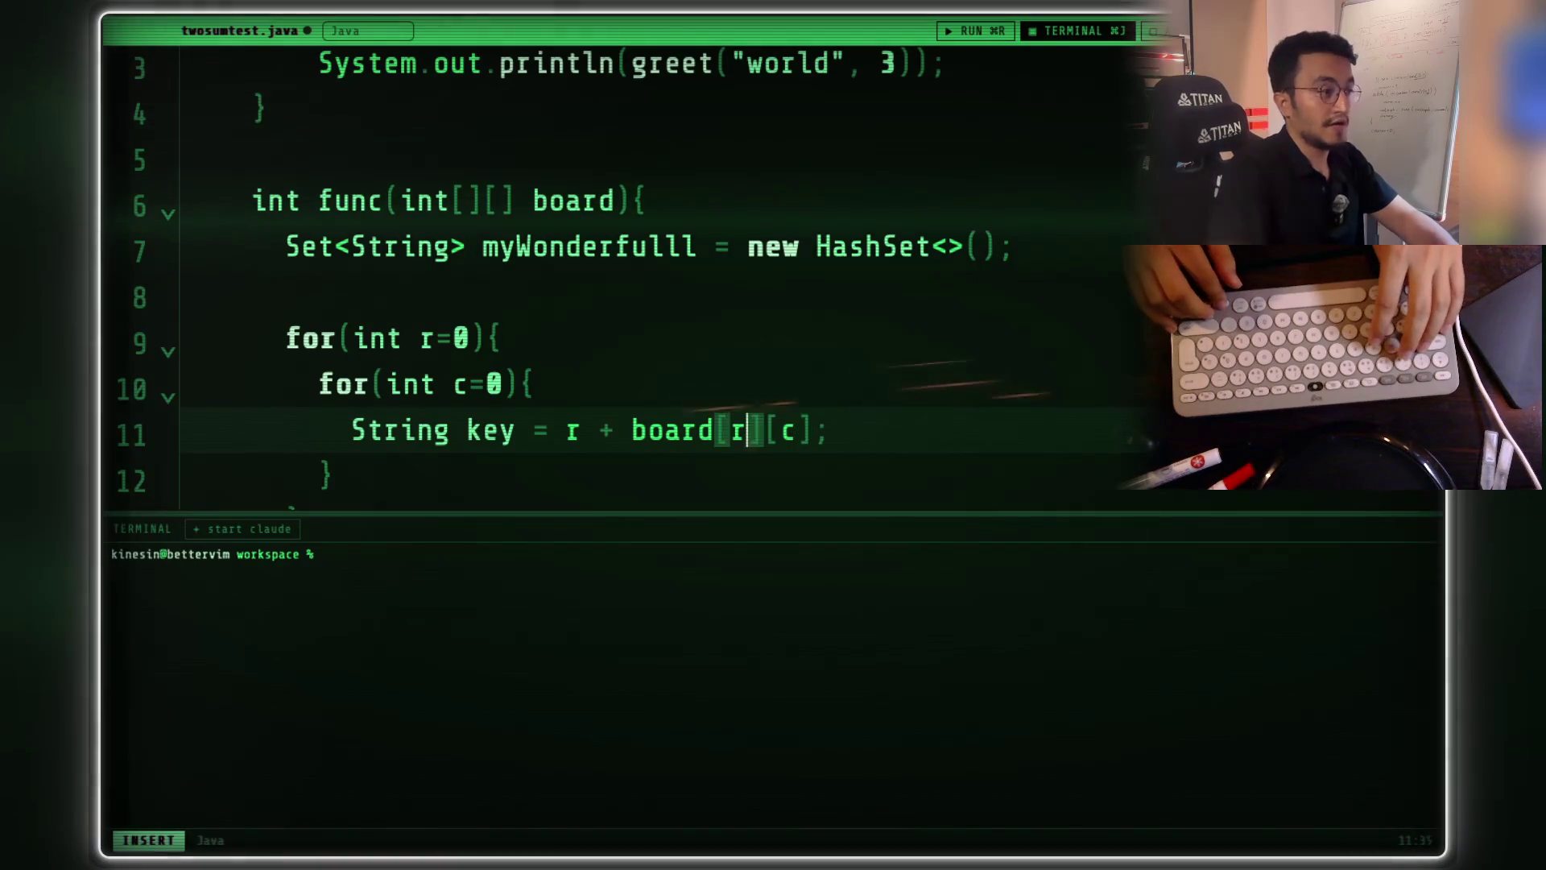
key("Left")
key("Left")
key("Left")
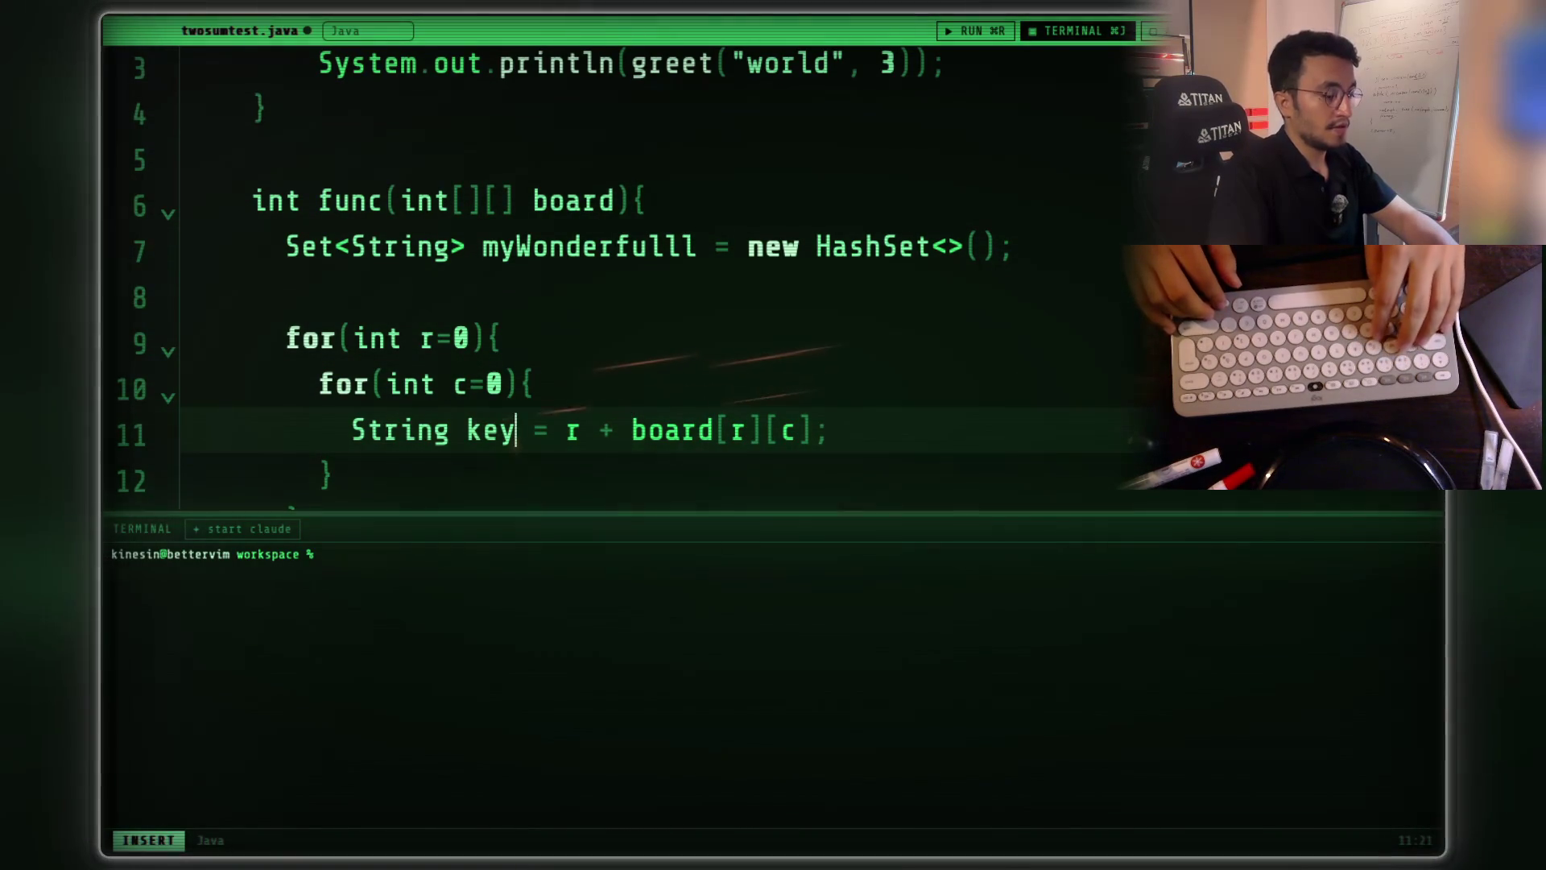
type("Row")
key("Right")
key("Right")
key("Right")
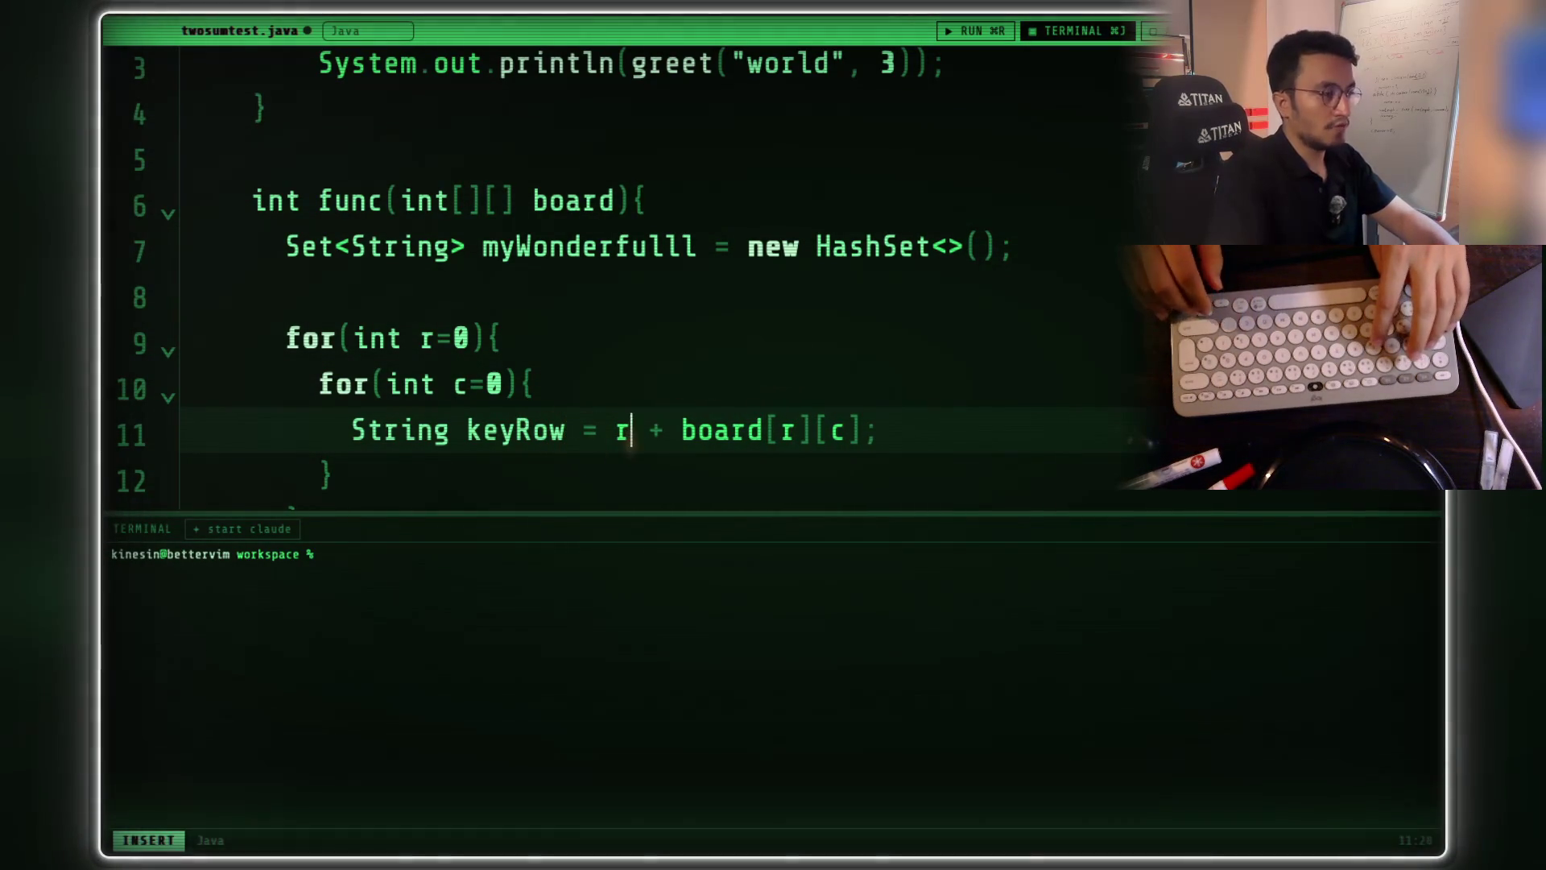
key("End")
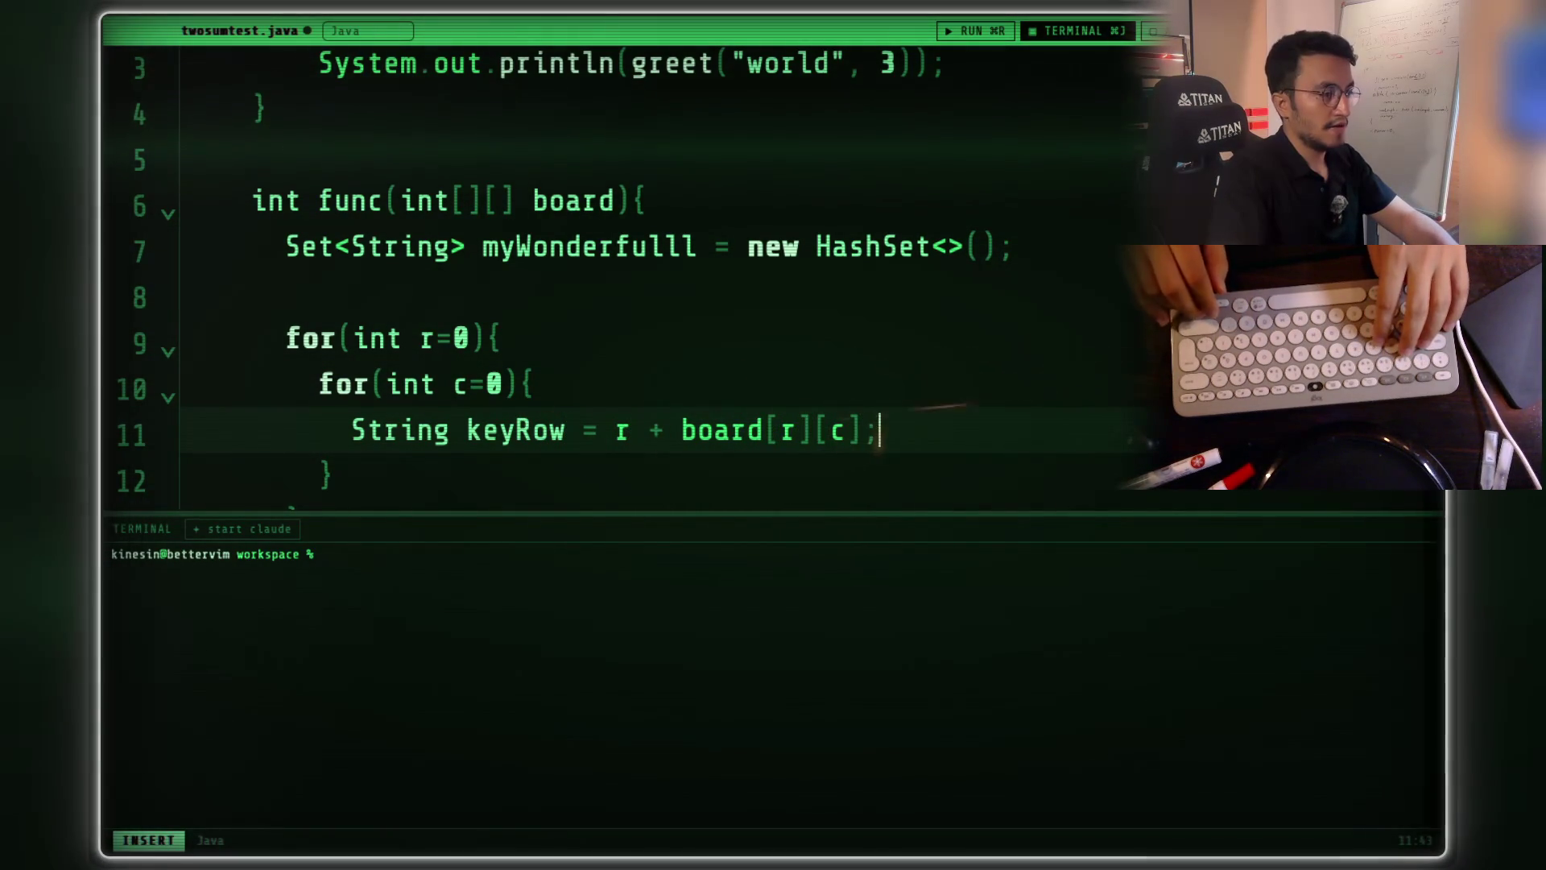
key("Return")
type("String keyCol")
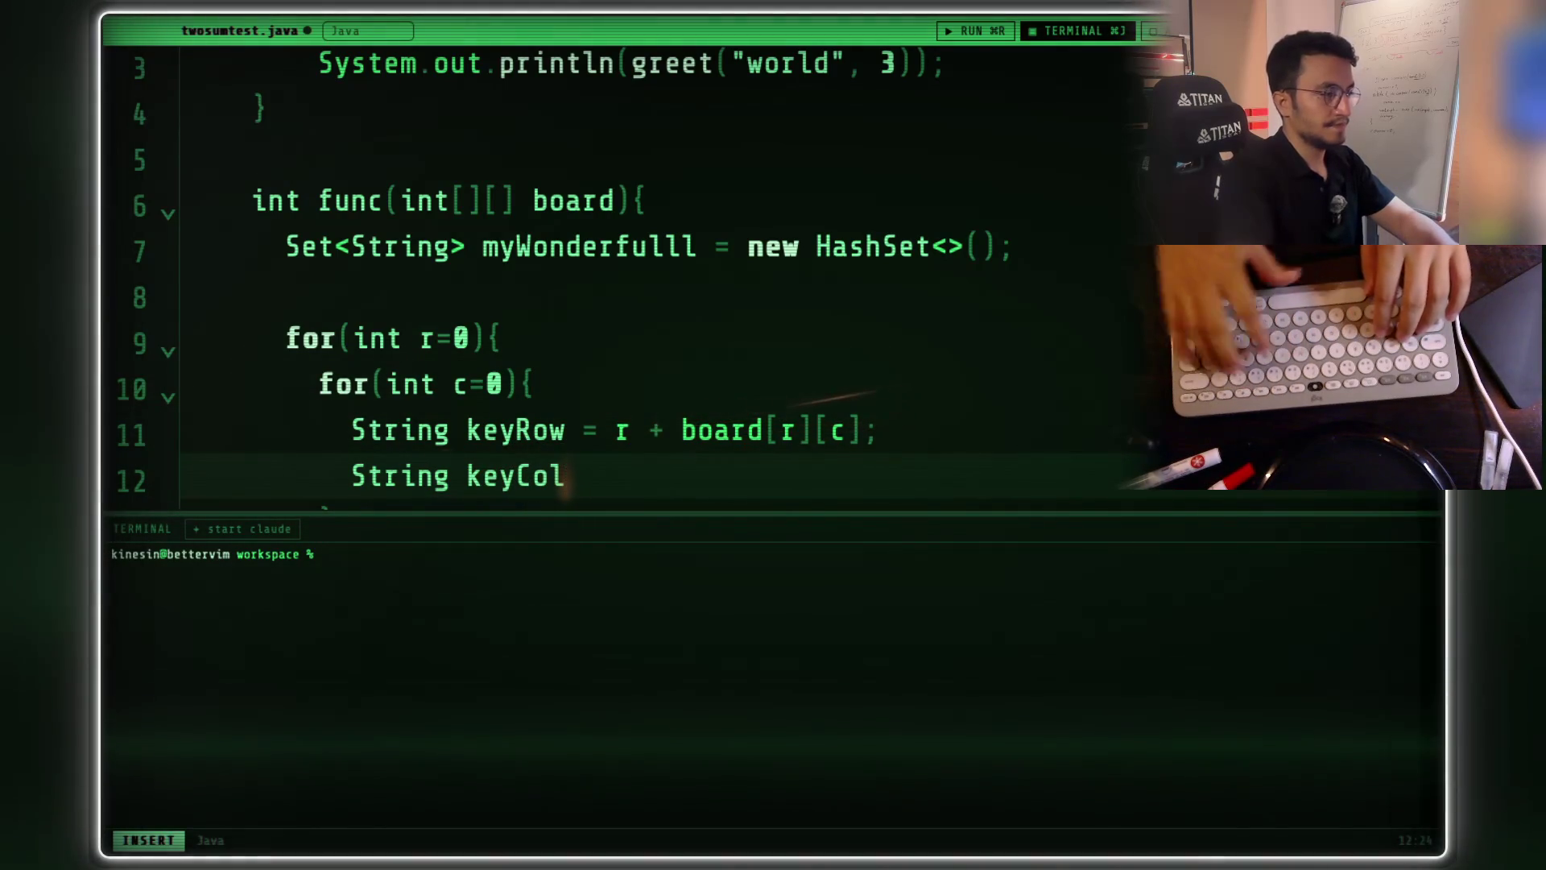
- Complete String keyCol = c + board[r][c]; and begin a third String declaration on line 13
left_click(186, 505)
left_click(567, 443)
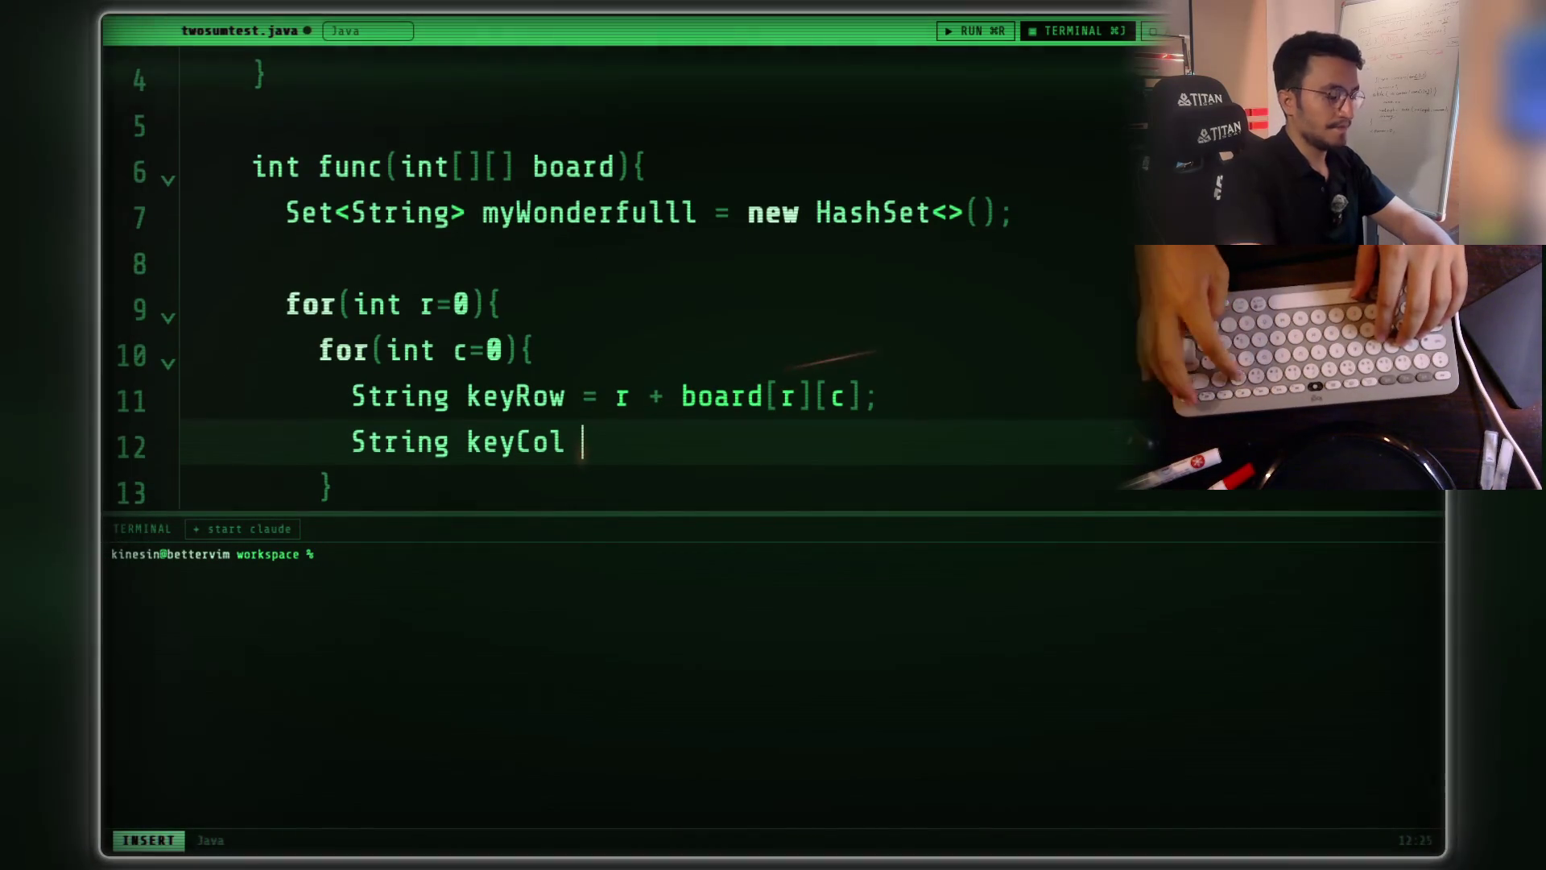
type("= c + board[][]")
key("Left")
key("Left")
key("Left")
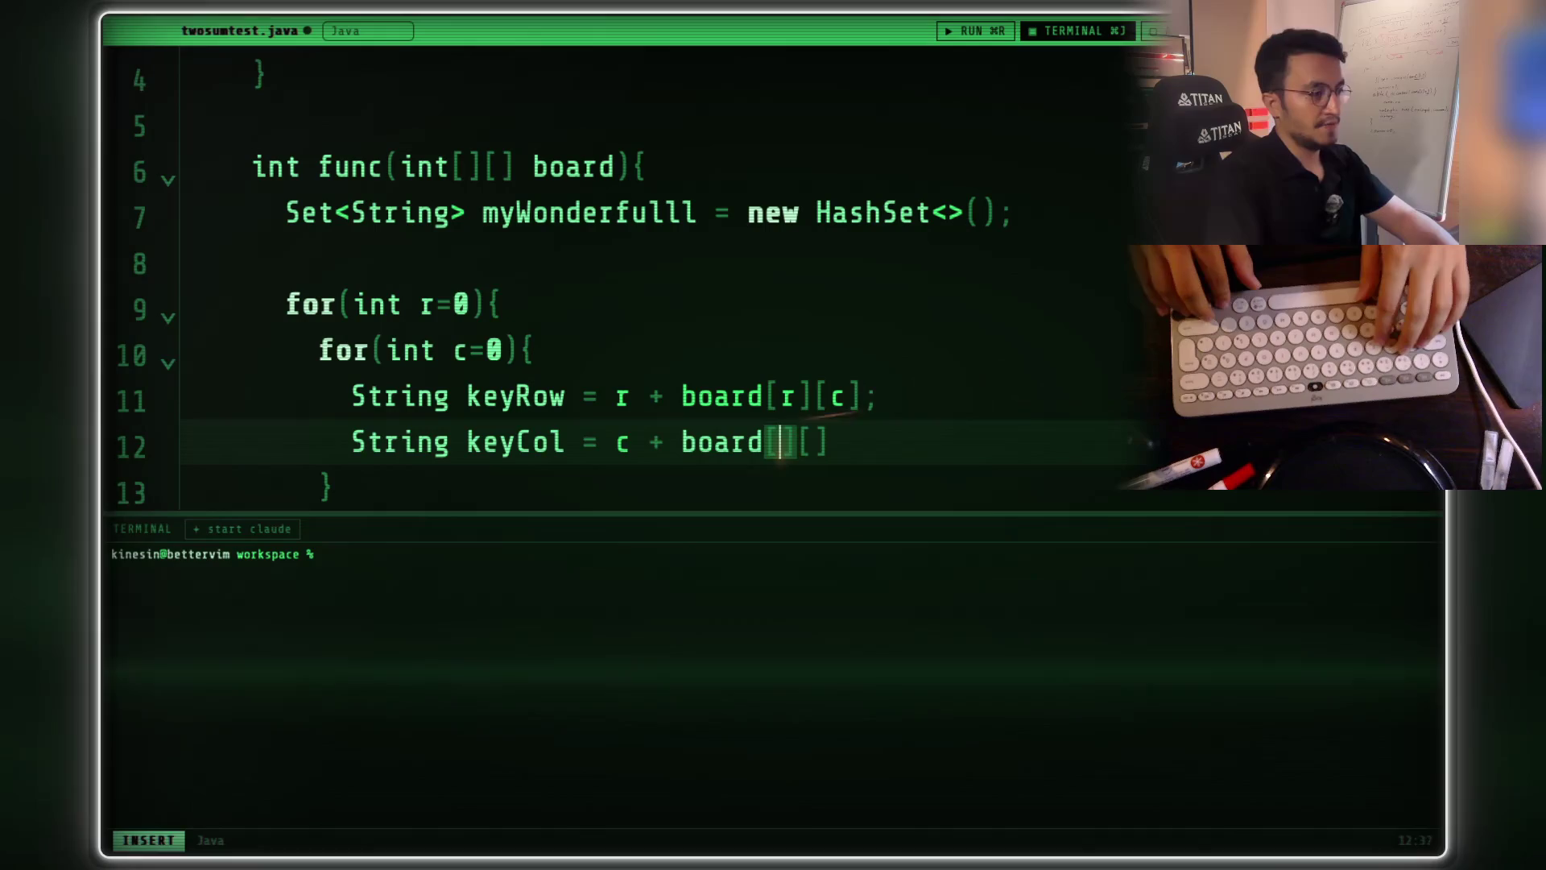
type("r][c]")
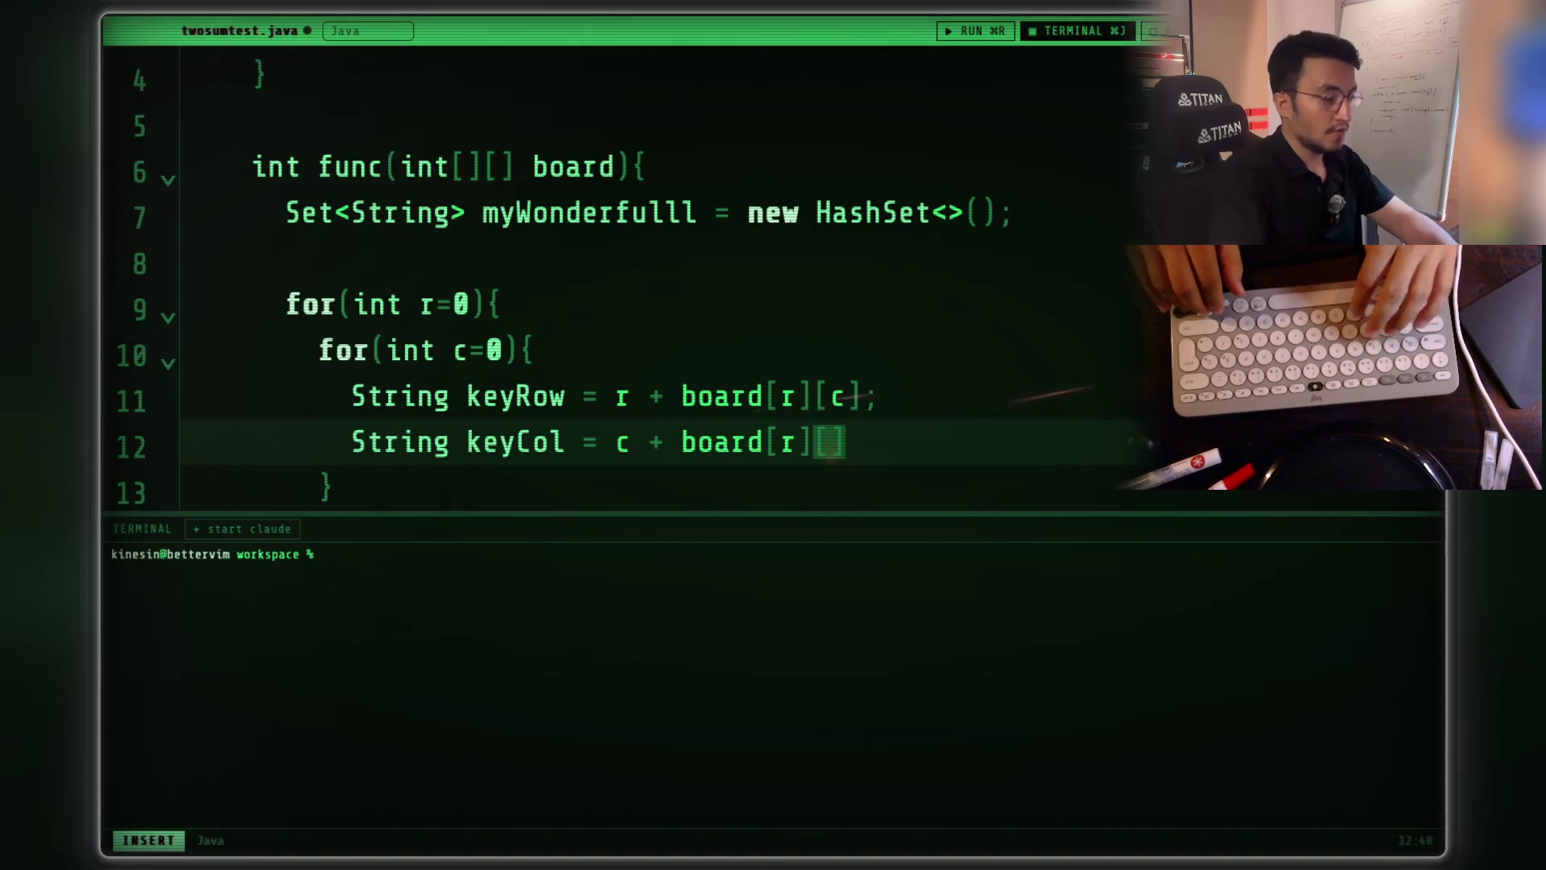
type(";")
key("Return")
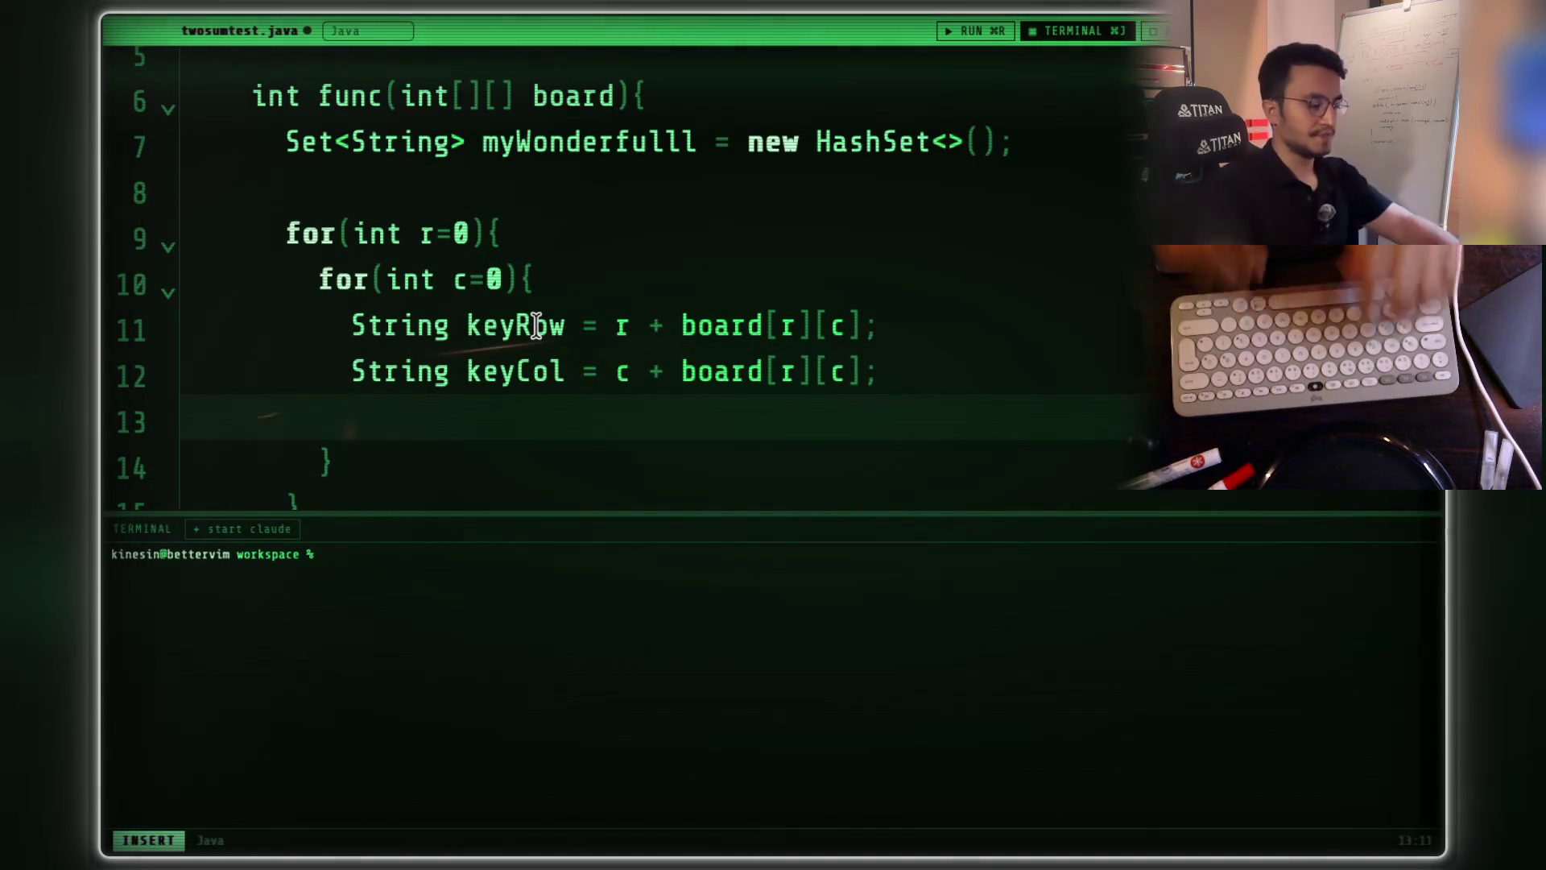
type("String ")
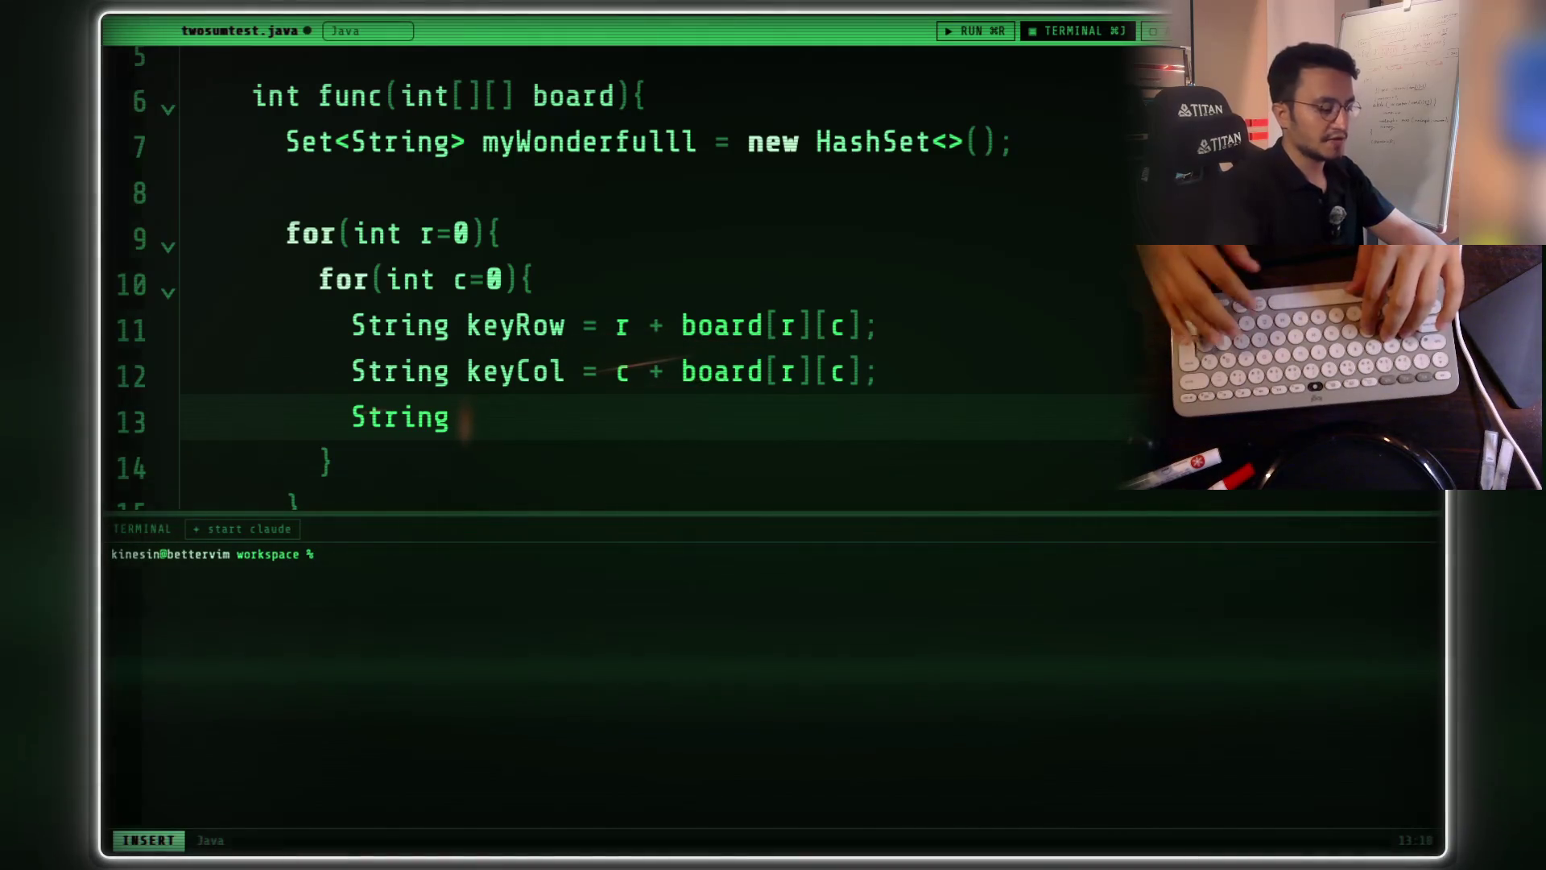
type("key")
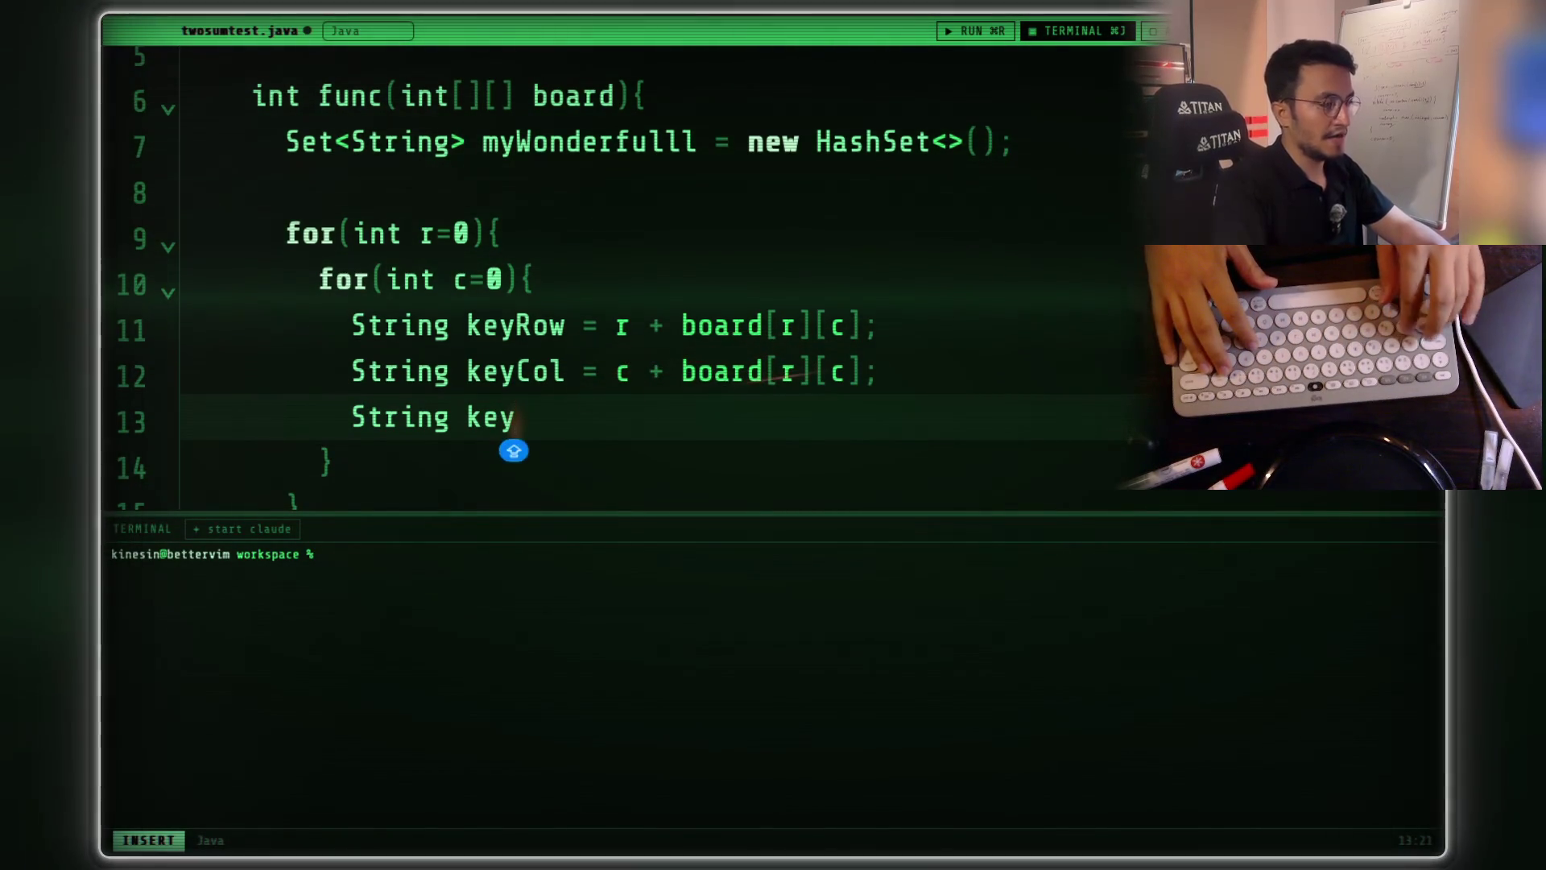
type("a")
- Correct keya to keyArea and set it to r/3
key("BackSpace")
type("A")
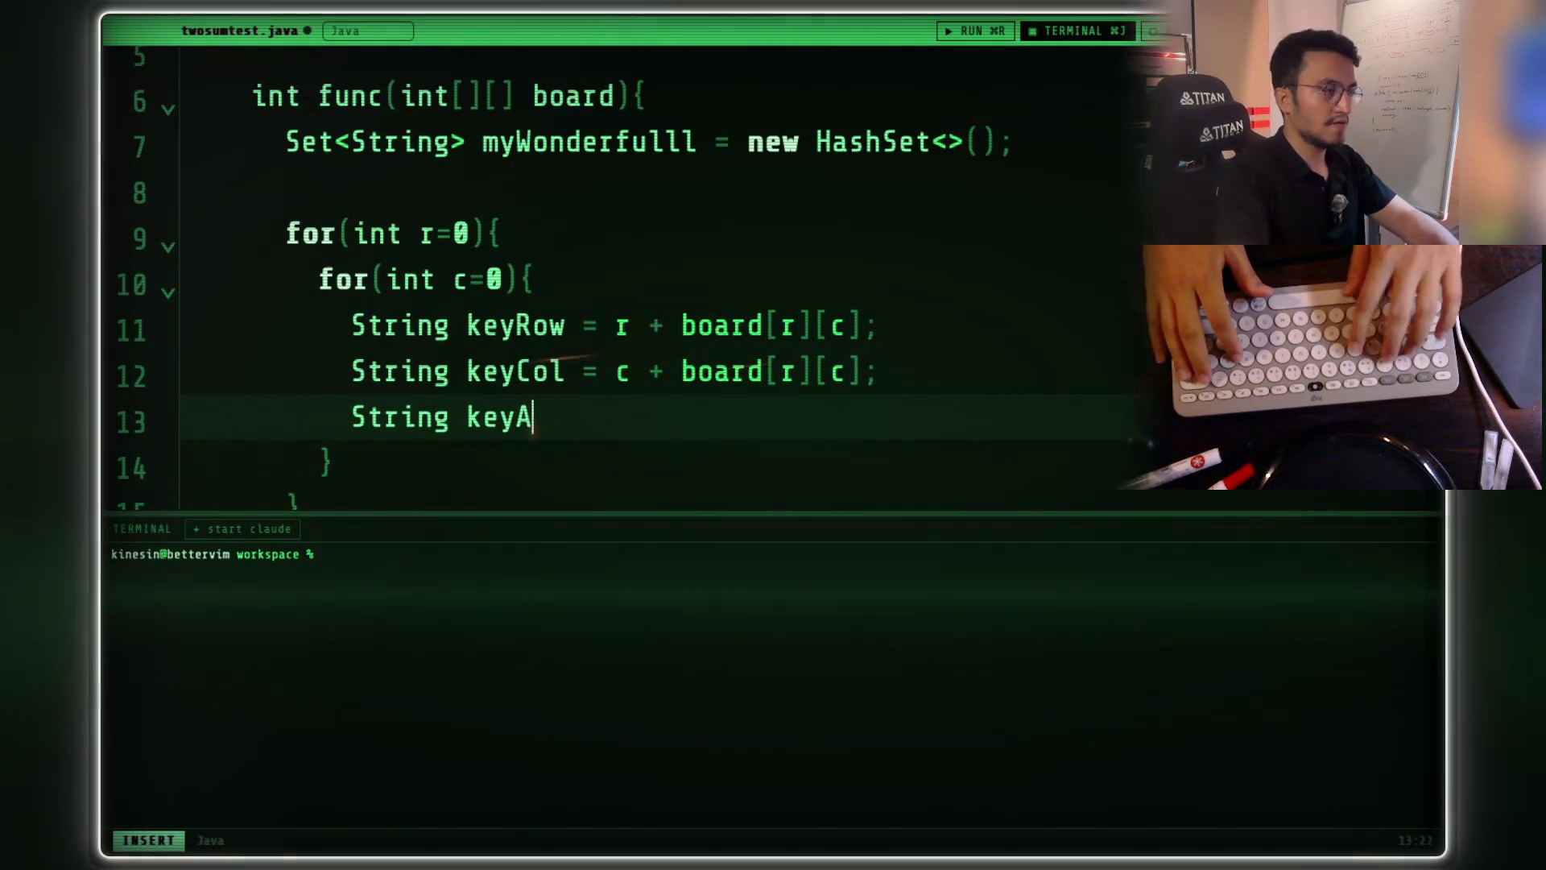
type("rea = ")
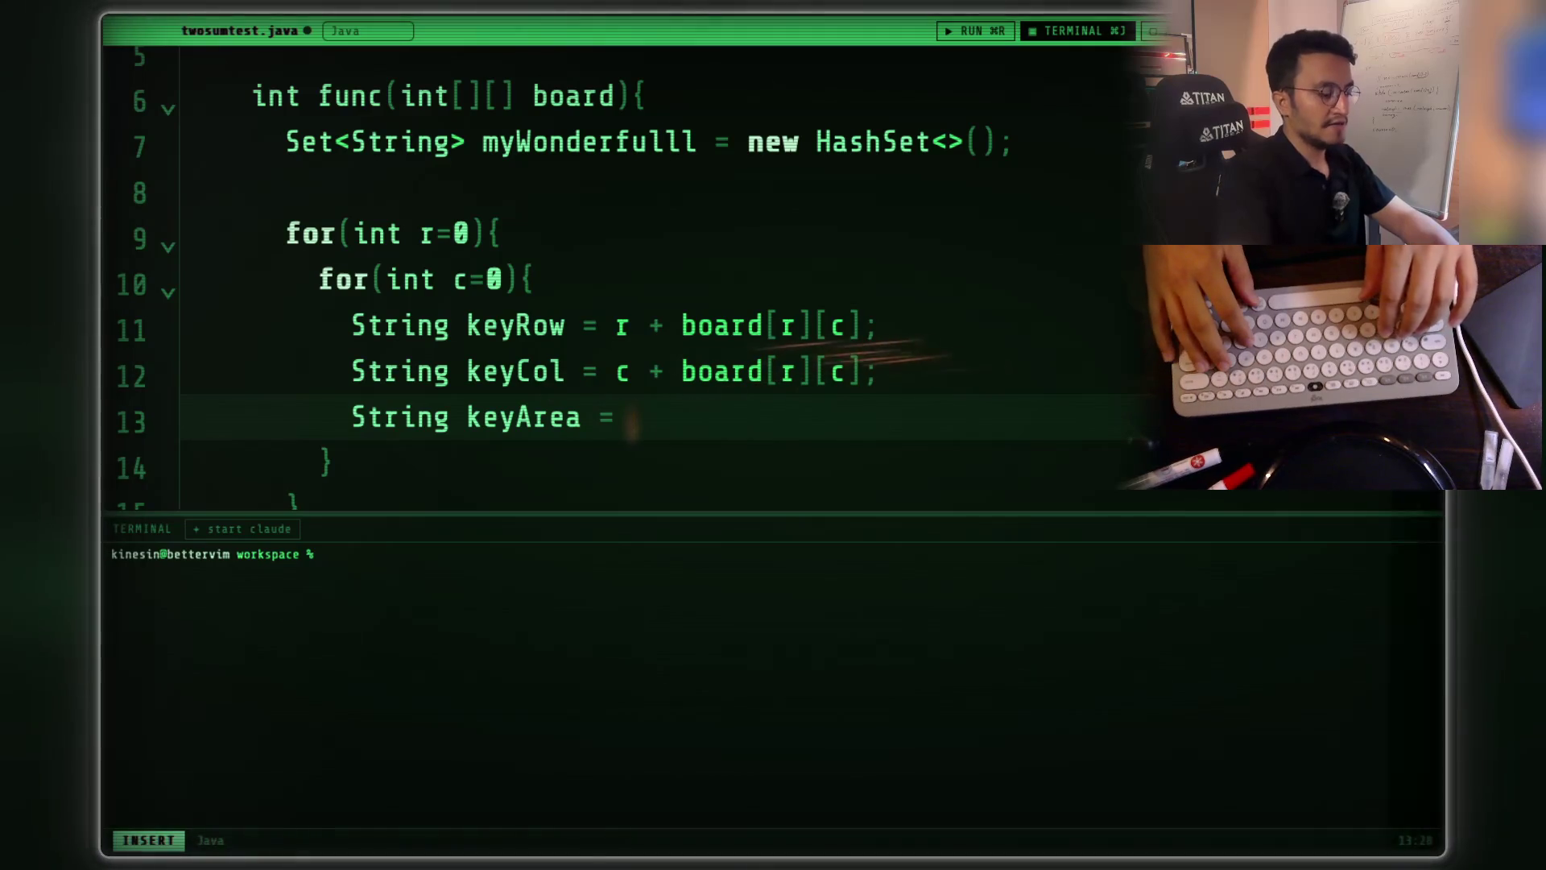
type("r/")
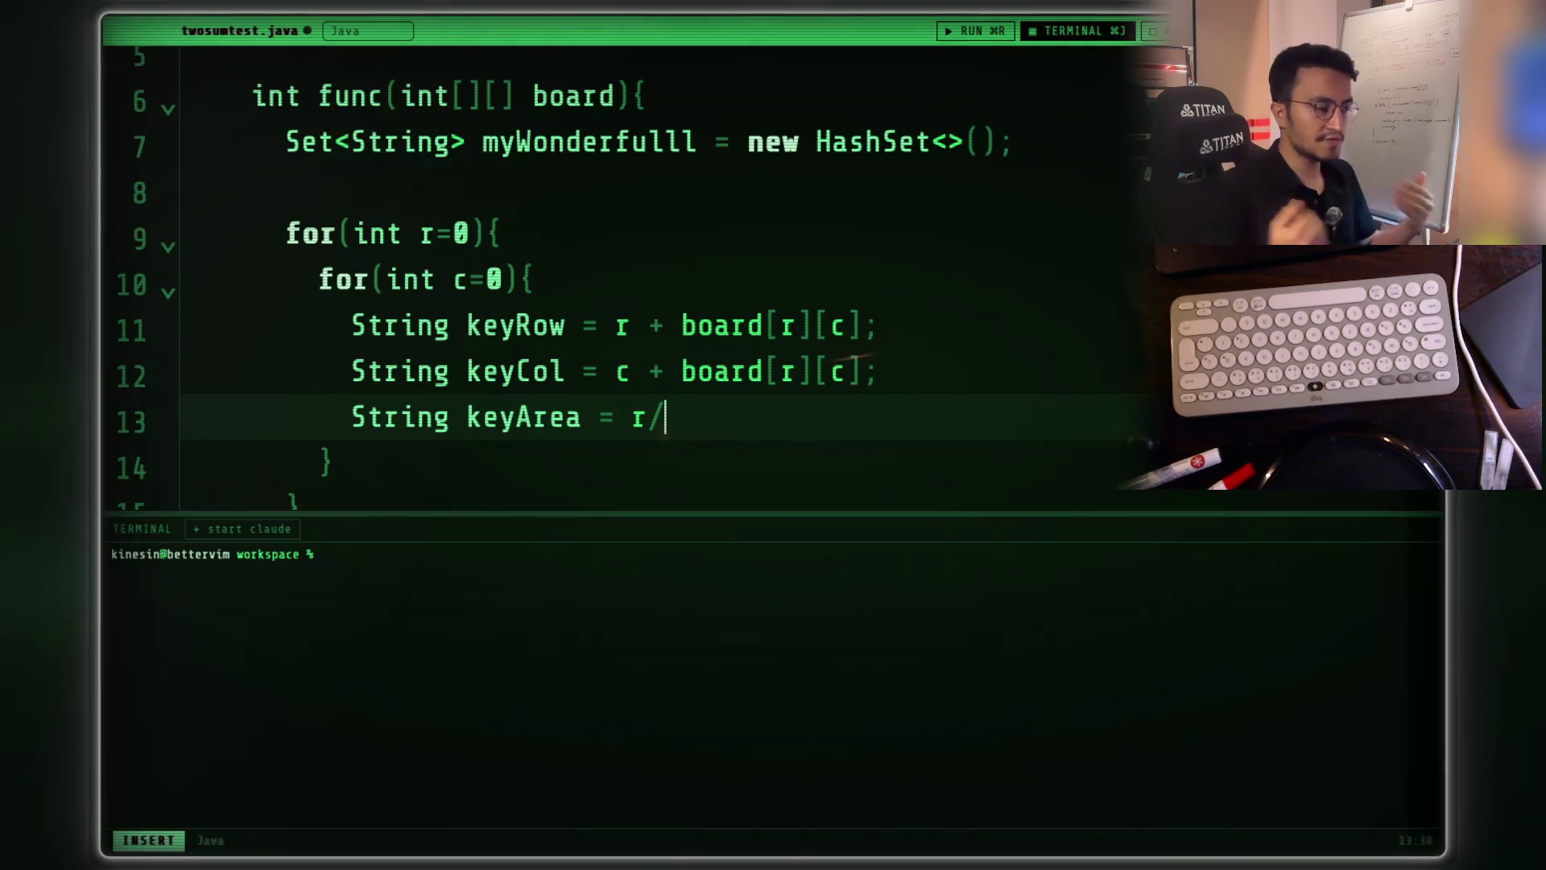
type("3")
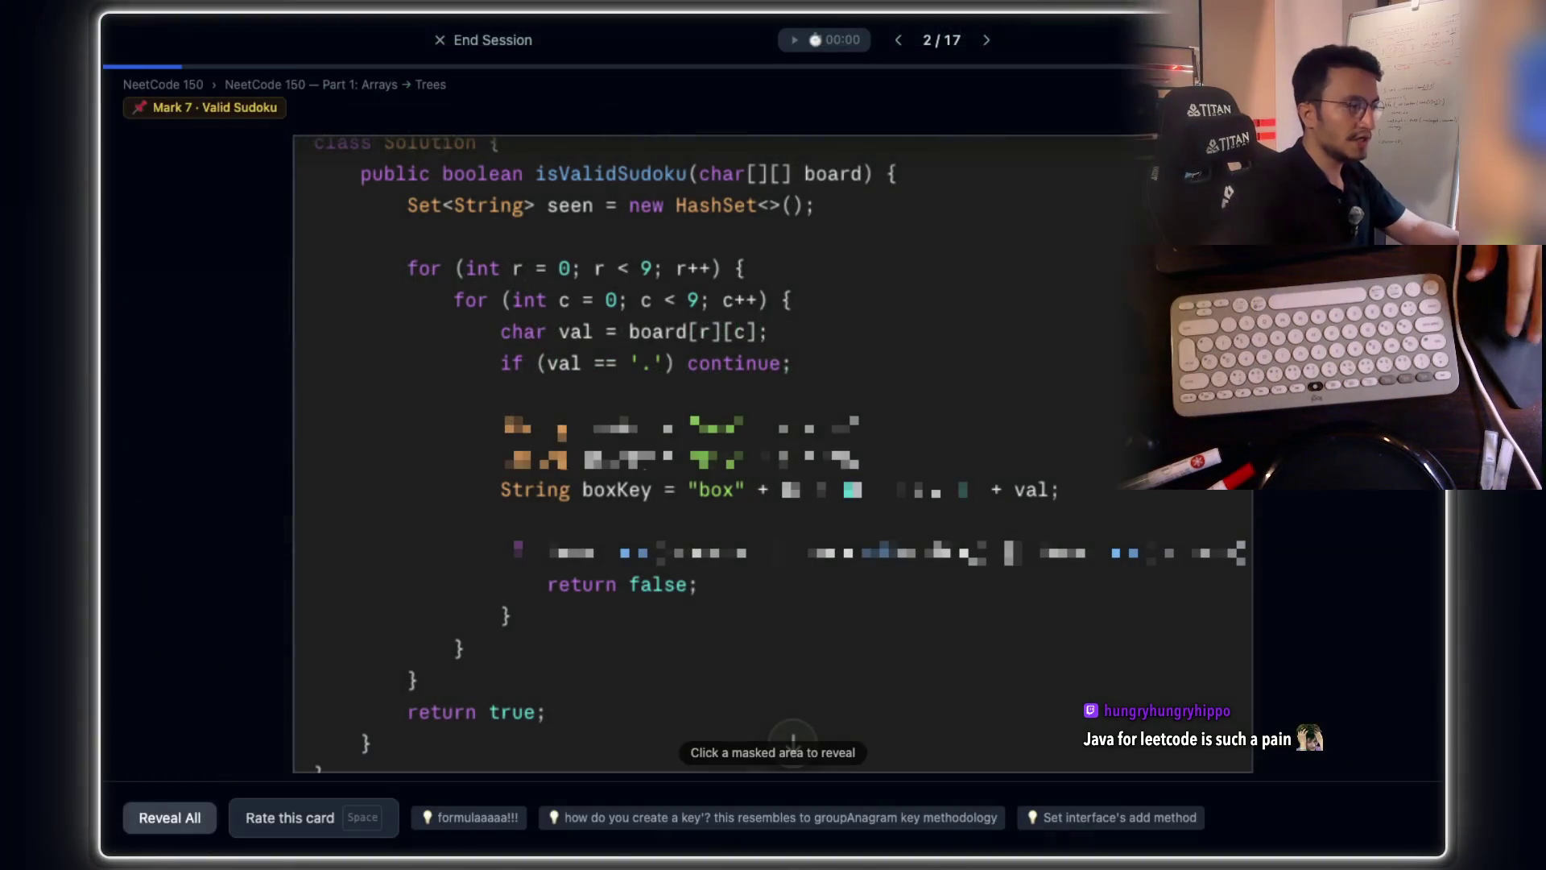
scroll(814, 403, "down", 5)
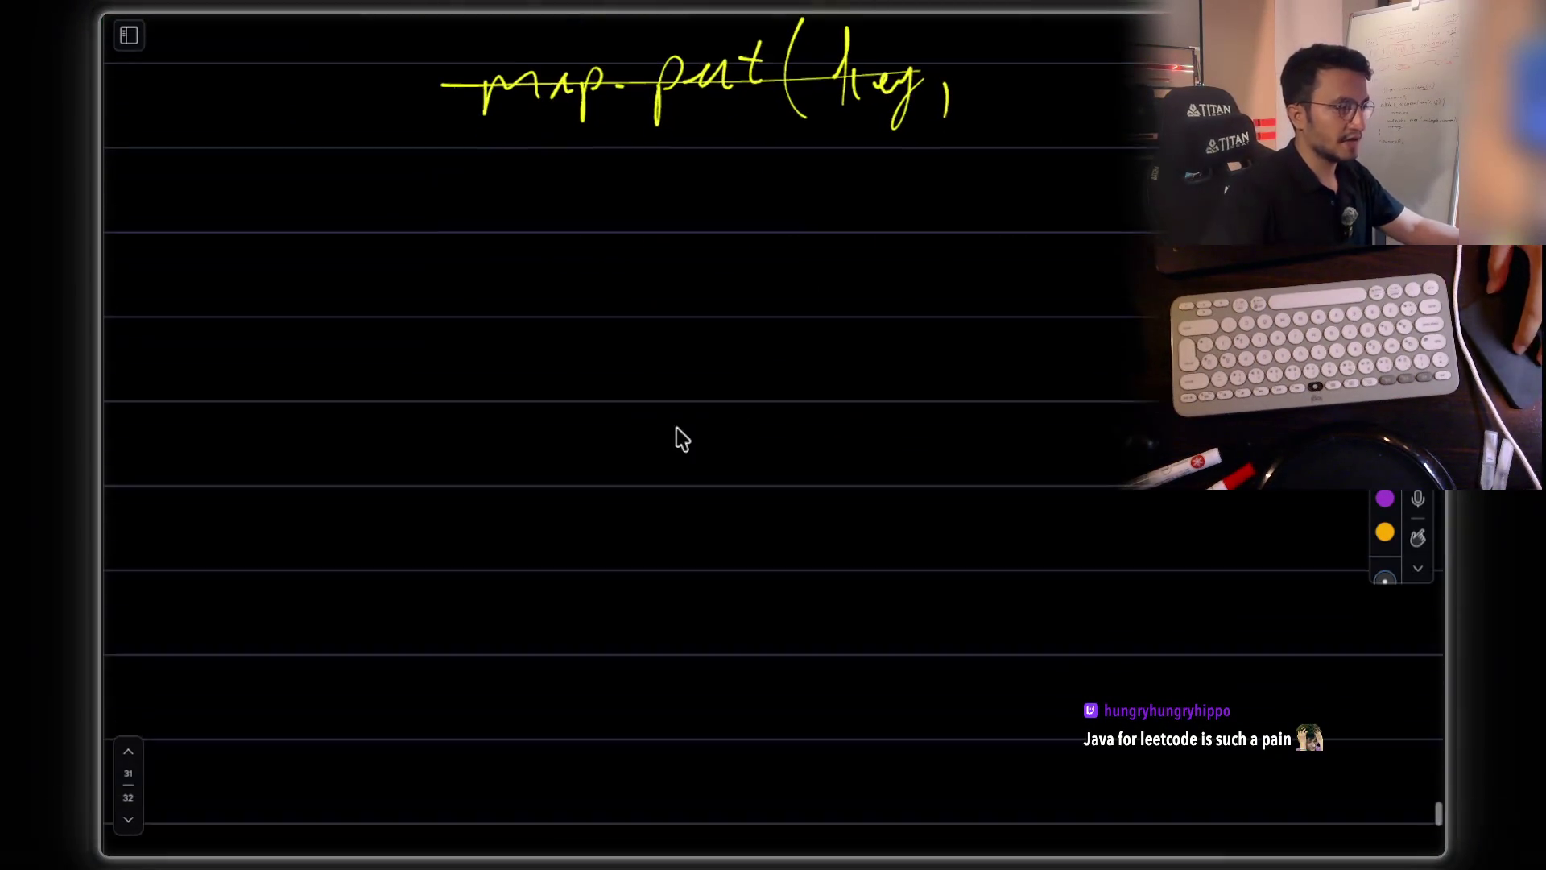
- Sketch a grid on the whiteboard, with vertical column lines and horizontal row lines
mouse_move(279, 313)
left_mouse_down()
mouse_move(300, 605)
mouse_move(707, 736)
mouse_move(926, 375)
mouse_move(521, 256)
mouse_move(280, 263)
left_mouse_up()
left_click_drag(415, 246, 408, 708)
left_click_drag(500, 235, 505, 687)
left_click_drag(576, 233, 598, 729)
left_click_drag(671, 240, 691, 712)
left_click_drag(780, 217, 788, 654)
left_click_drag(306, 351, 1090, 303)
left_click_drag(338, 420, 1024, 411)
left_click_drag(322, 523, 900, 534)
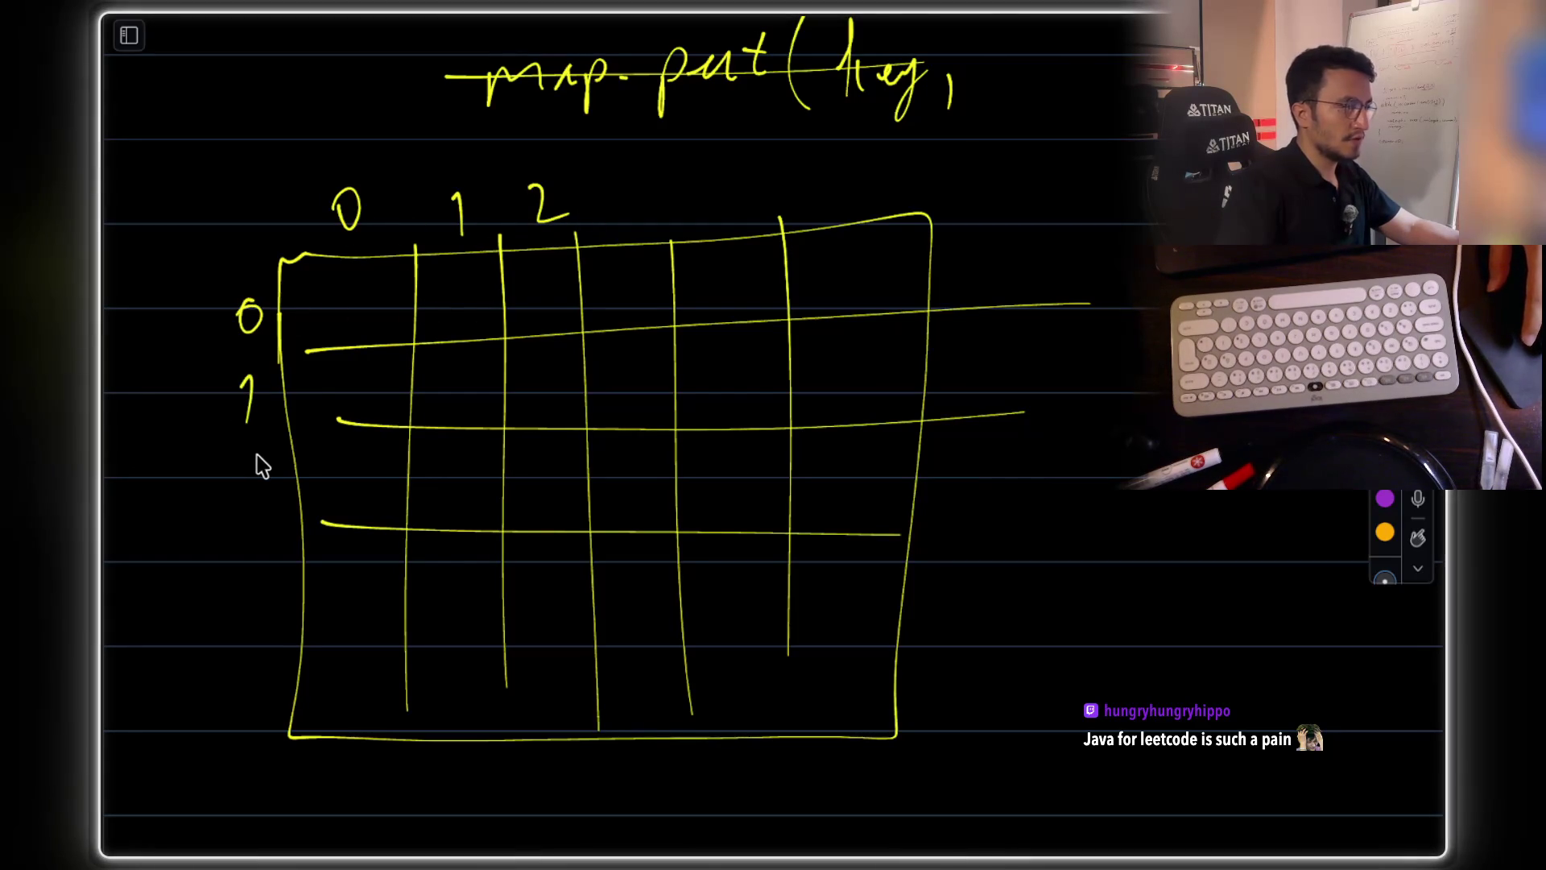
- Label the third row 2, hatch the top-left block in green, and arrow it up to 0
left_click_drag(250, 466, 288, 488)
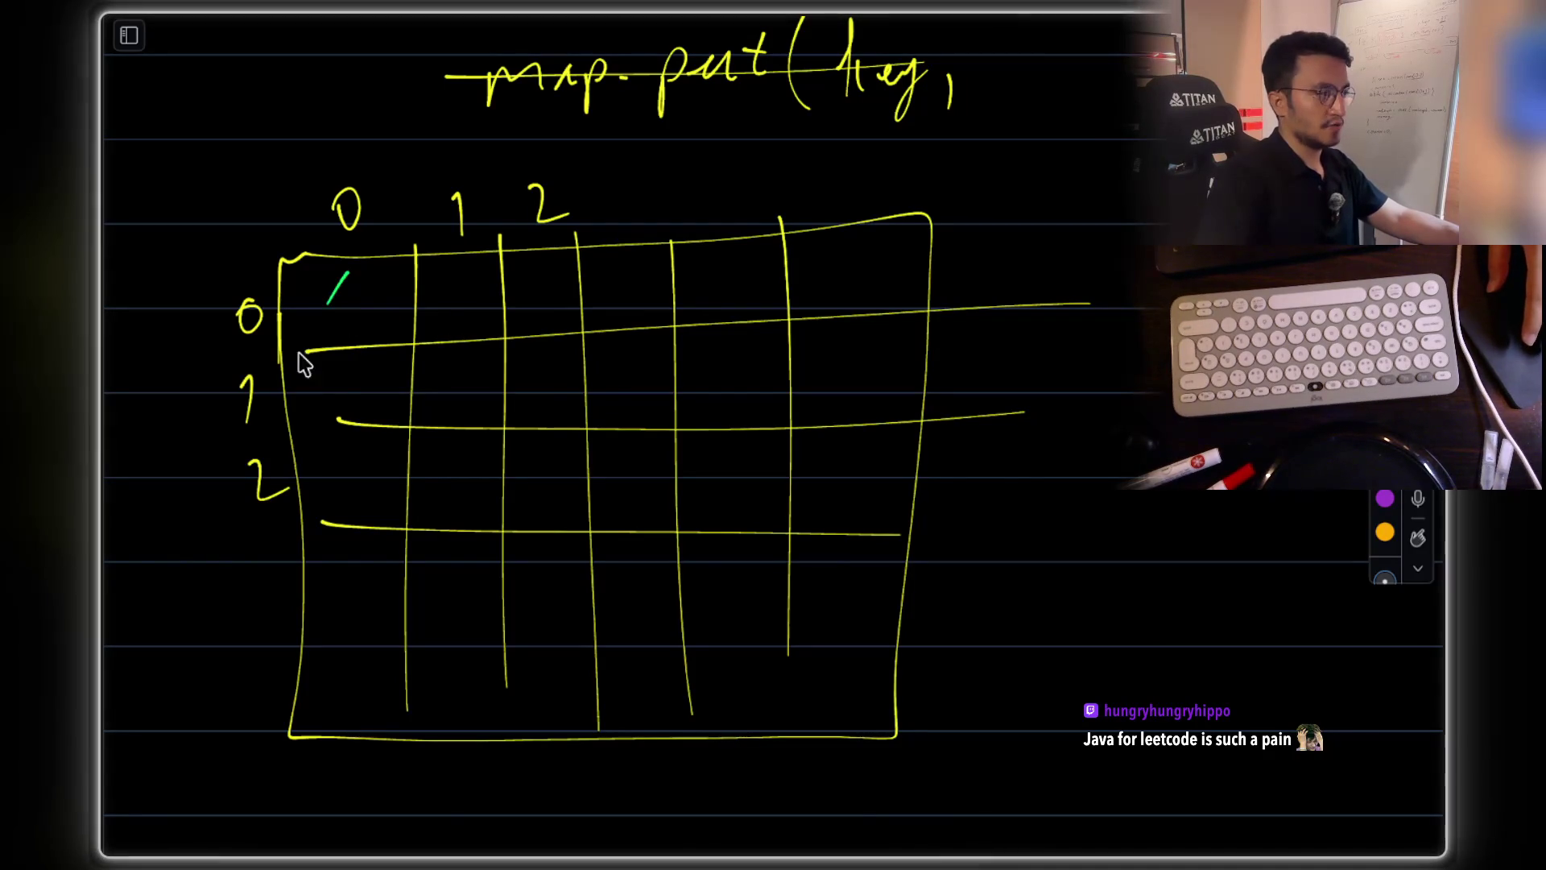
left_click_drag(397, 410, 374, 454)
left_click_drag(513, 263, 396, 487)
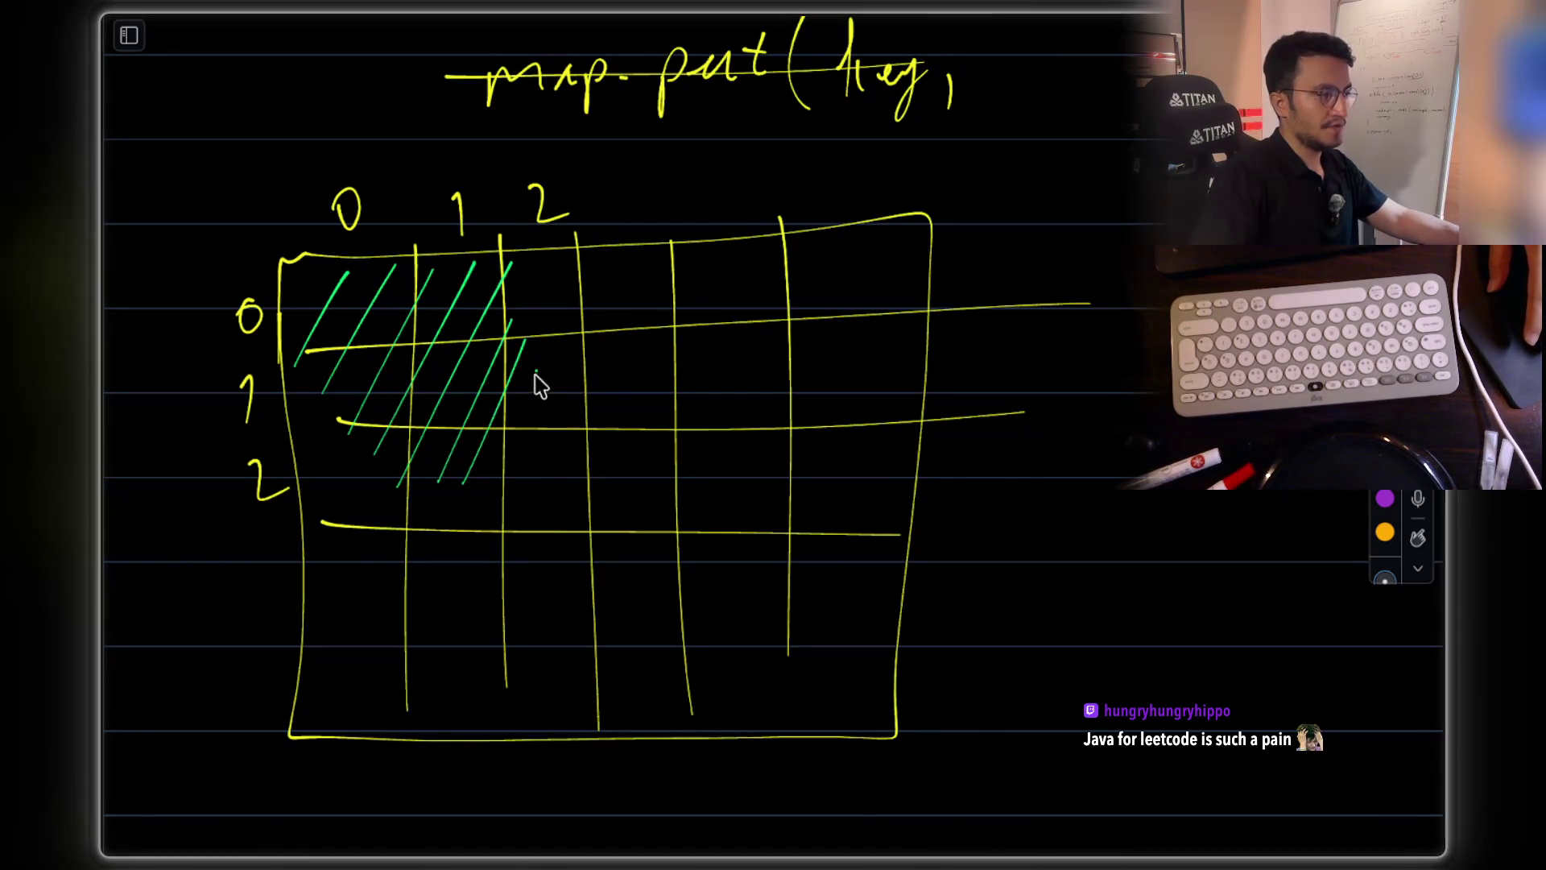
left_click_drag(566, 415, 541, 491)
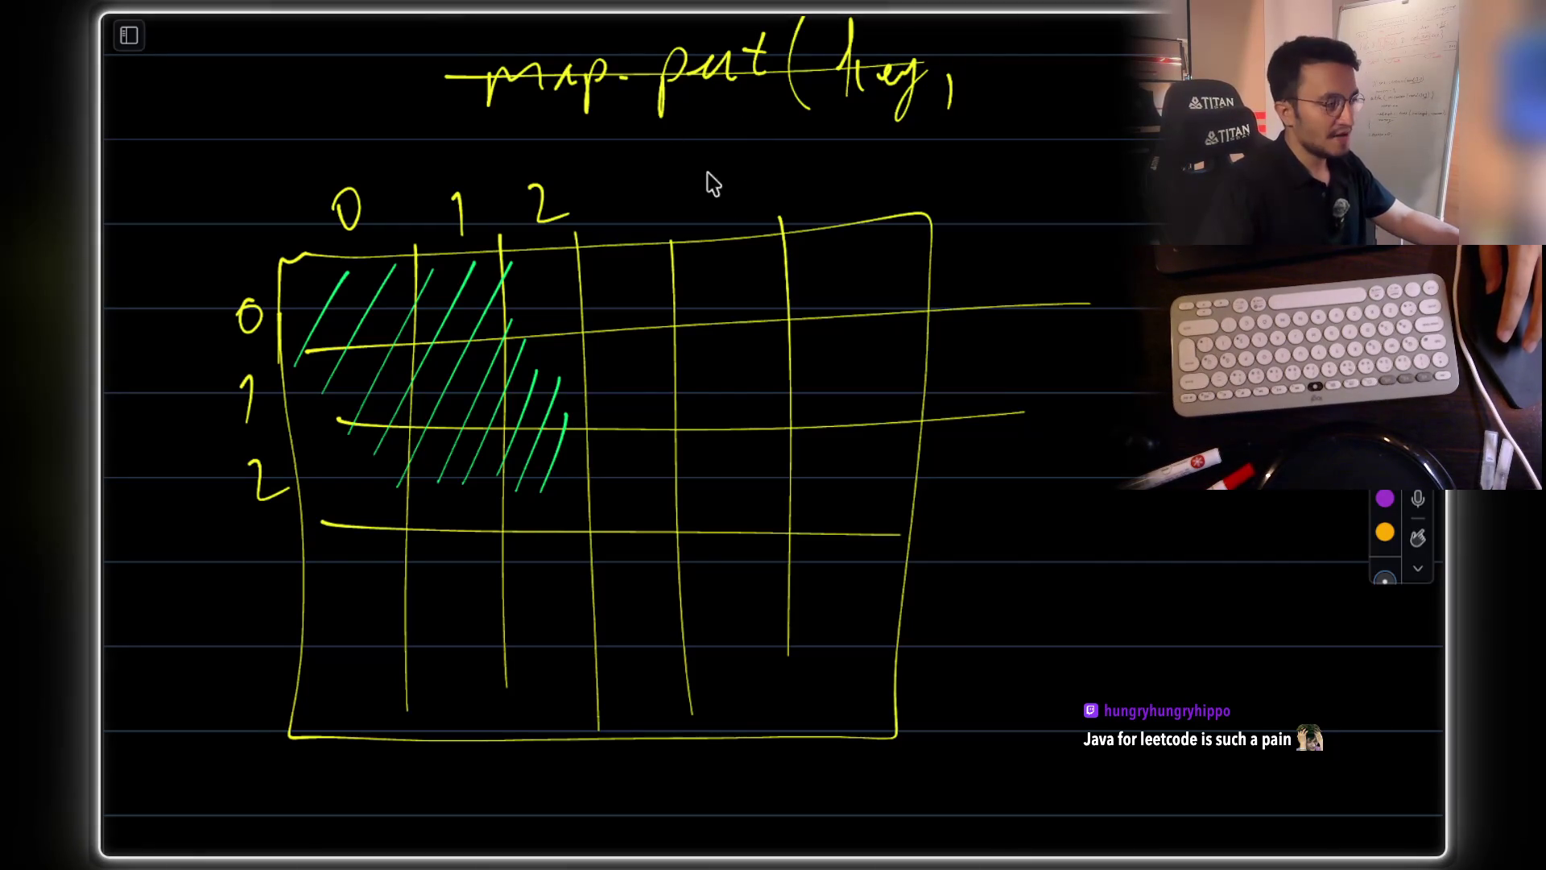
left_click_drag(662, 179, 769, 131)
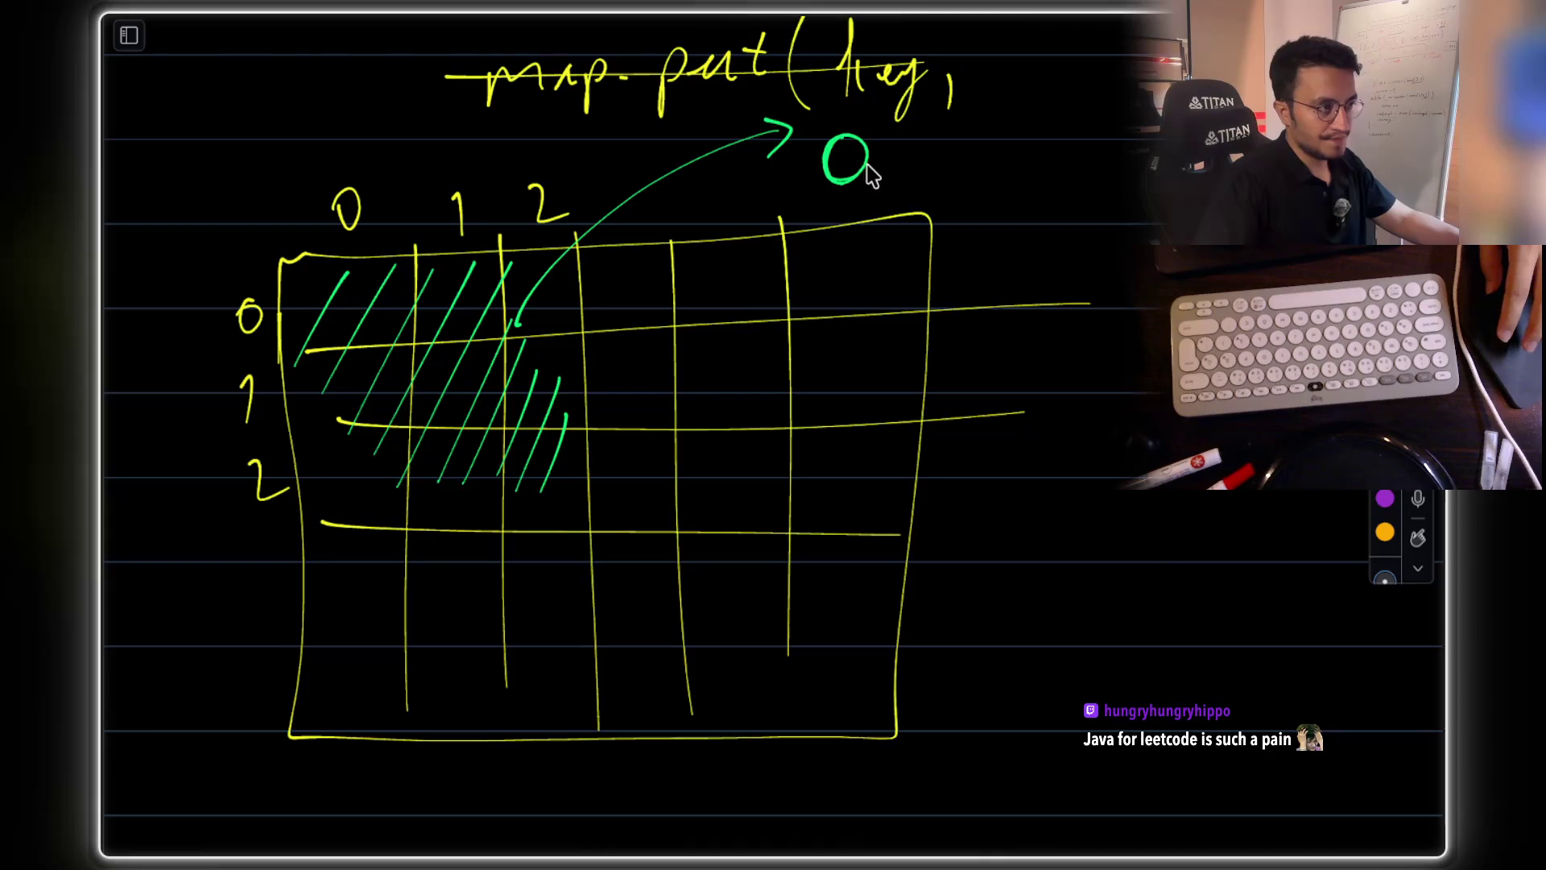
- Hatch the empty cells right of the shaded block and curve an arrow from them out to 1
left_click_drag(686, 276, 616, 496)
left_click_drag(777, 234, 697, 475)
left_click_drag(838, 251, 755, 461)
left_click_drag(873, 272, 845, 370)
left_click_drag(1013, 326, 1090, 311)
left_click_drag(1153, 214, 1147, 294)
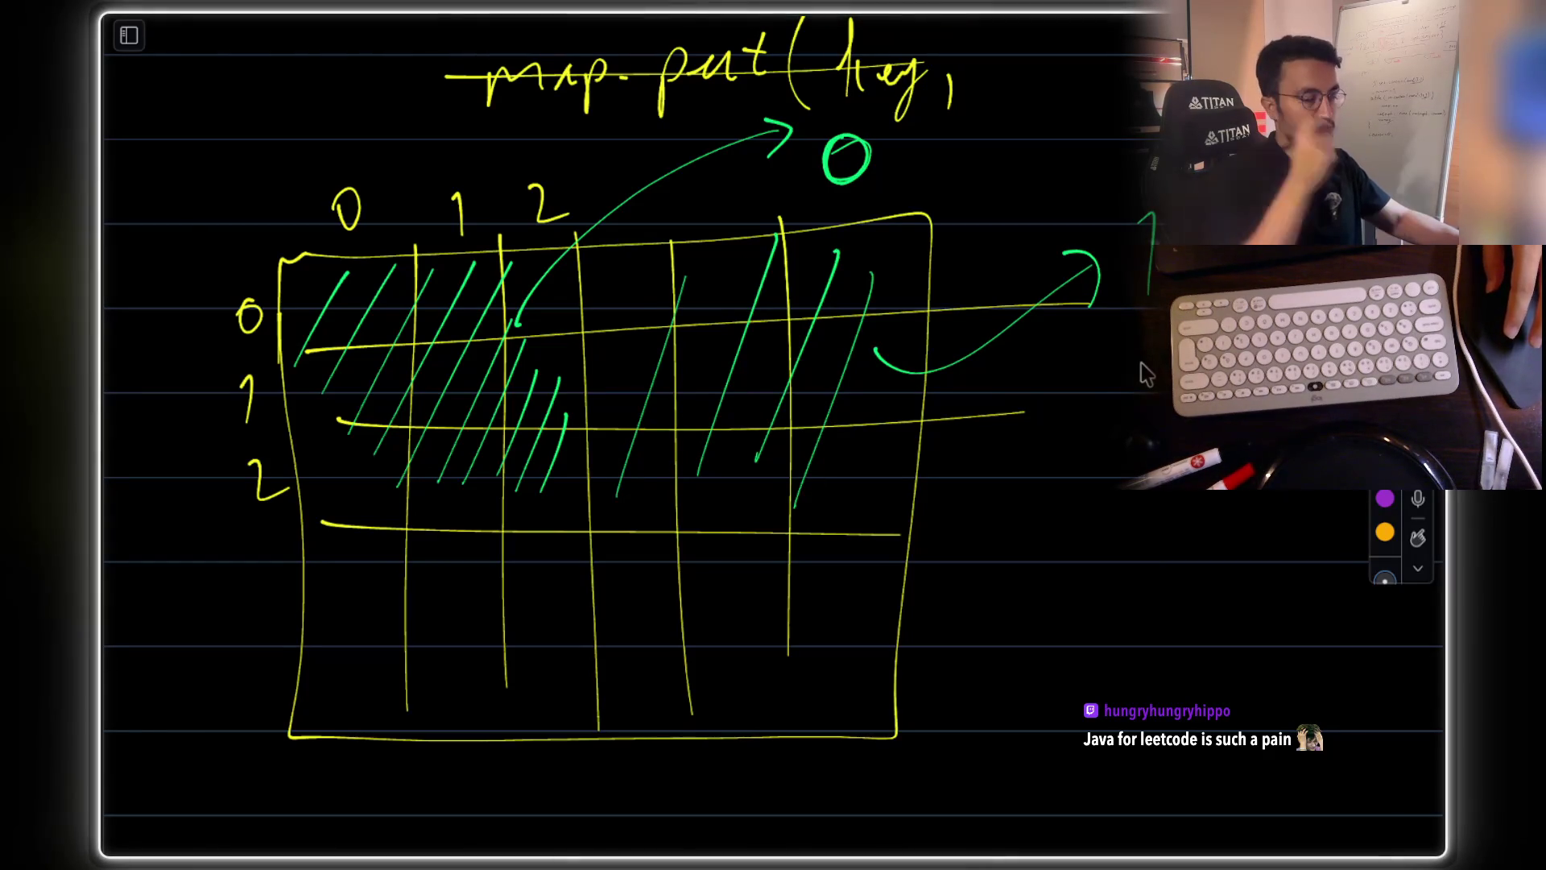
scroll(1147, 375, "down", 1)
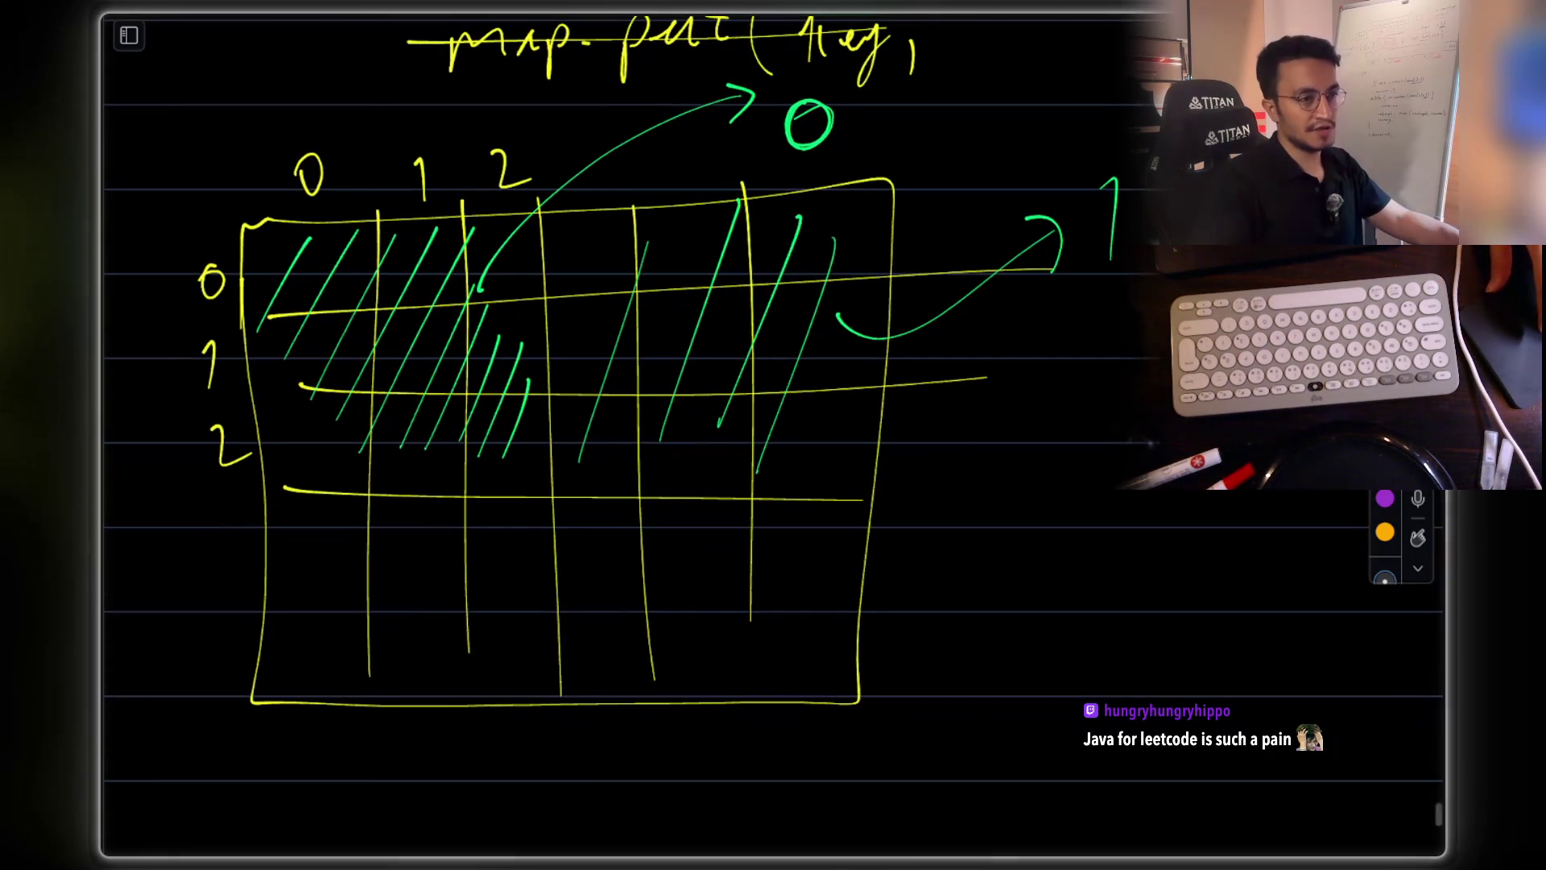
- Hatch the area just below the grid with green strokes
scroll(1104, 335, "down", 3)
left_click_drag(371, 466, 304, 708)
left_click_drag(471, 486, 394, 713)
left_click_drag(534, 517, 470, 714)
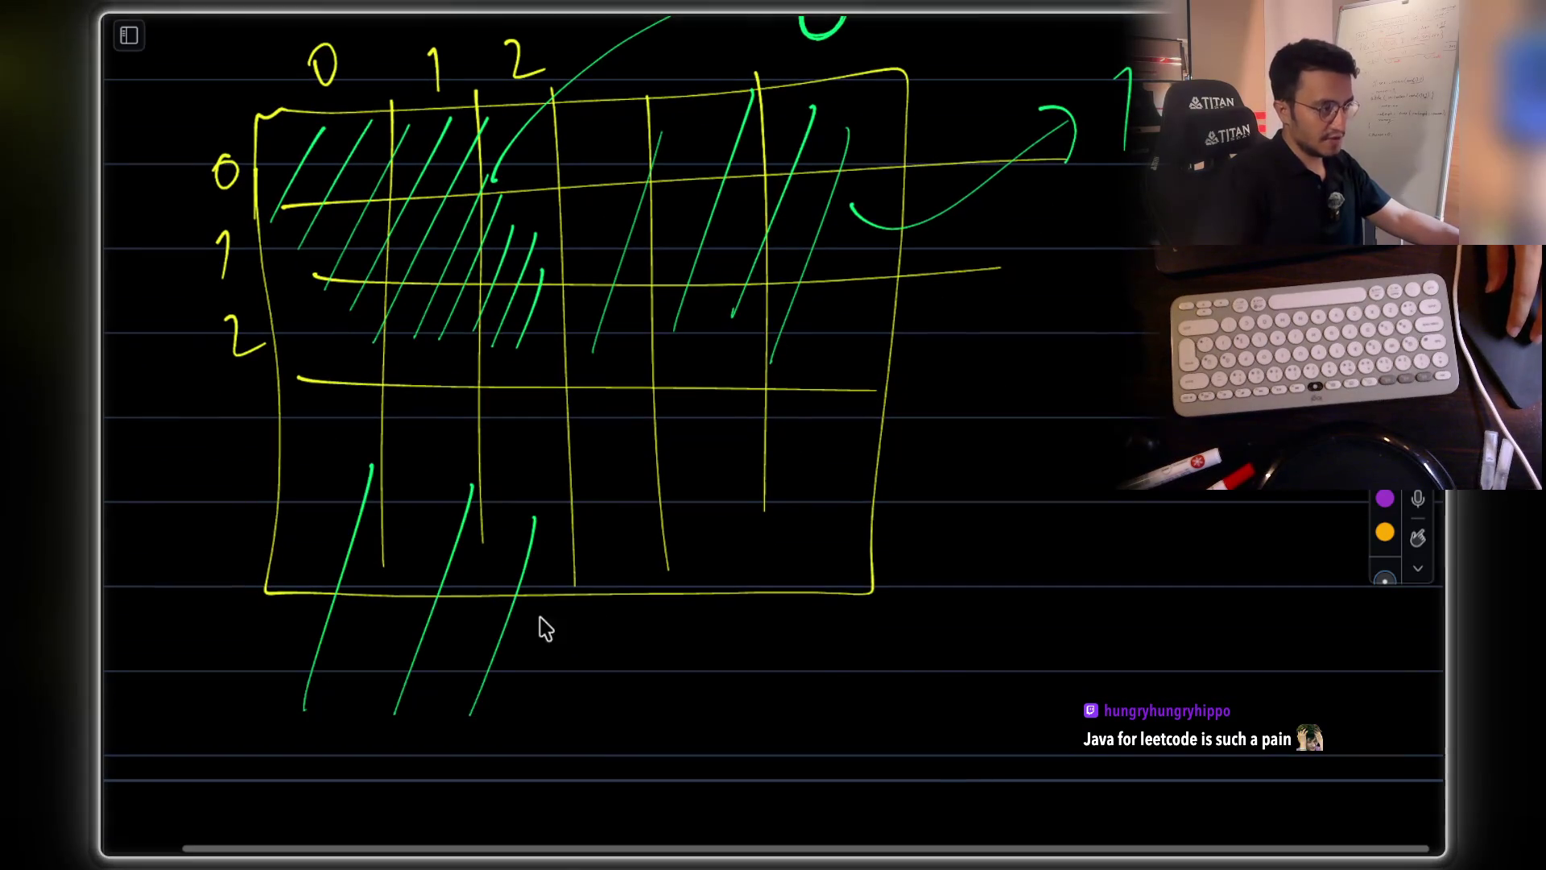
left_click_drag(549, 576, 513, 696)
scroll(545, 390, "up", 2)
scroll(545, 389, "left", 2)
- Add a bracket mark and the numbers 4, 5, 7 and 8 around the grid's lower edge
mouse_move(252, 623)
left_mouse_down()
mouse_move(295, 673)
mouse_move(252, 716)
left_mouse_up()
left_click_drag(802, 590, 863, 715)
left_click_drag(1292, 516, 1205, 618)
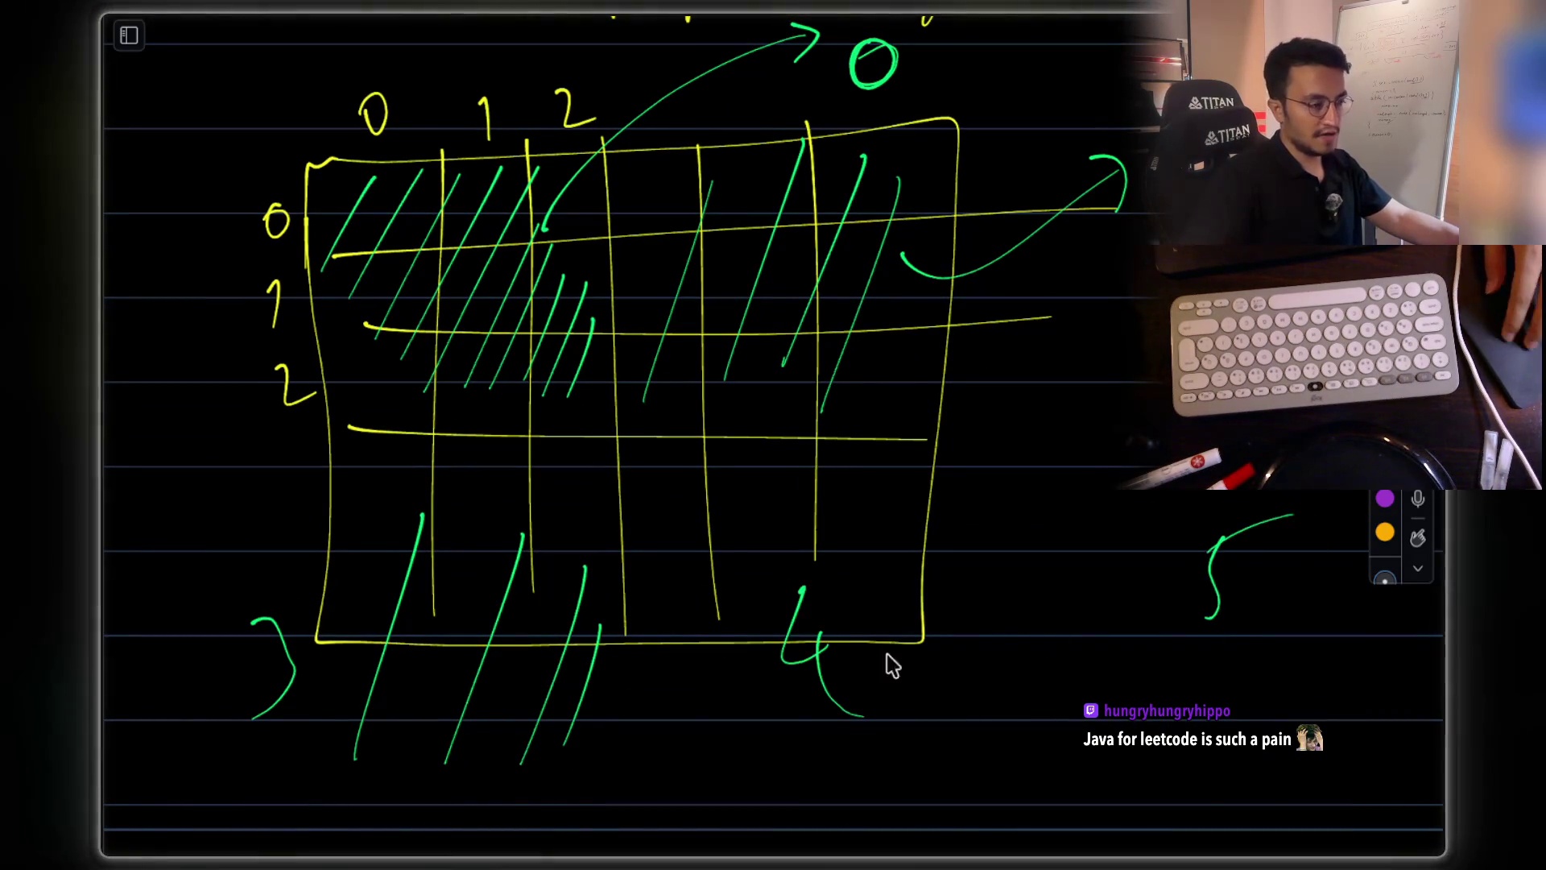
scroll(604, 638, "down", 5)
mouse_move(302, 690)
left_mouse_down()
mouse_move(266, 805)
mouse_move(288, 761)
left_mouse_up()
left_click_drag(694, 708, 719, 789)
mouse_move(1199, 620)
left_mouse_down()
mouse_move(1160, 673)
mouse_move(1203, 624)
left_mouse_up()
- Circle the 0 1 2 column labels and the row labels, retracing the circled 0
scroll(1154, 648, "up", 3)
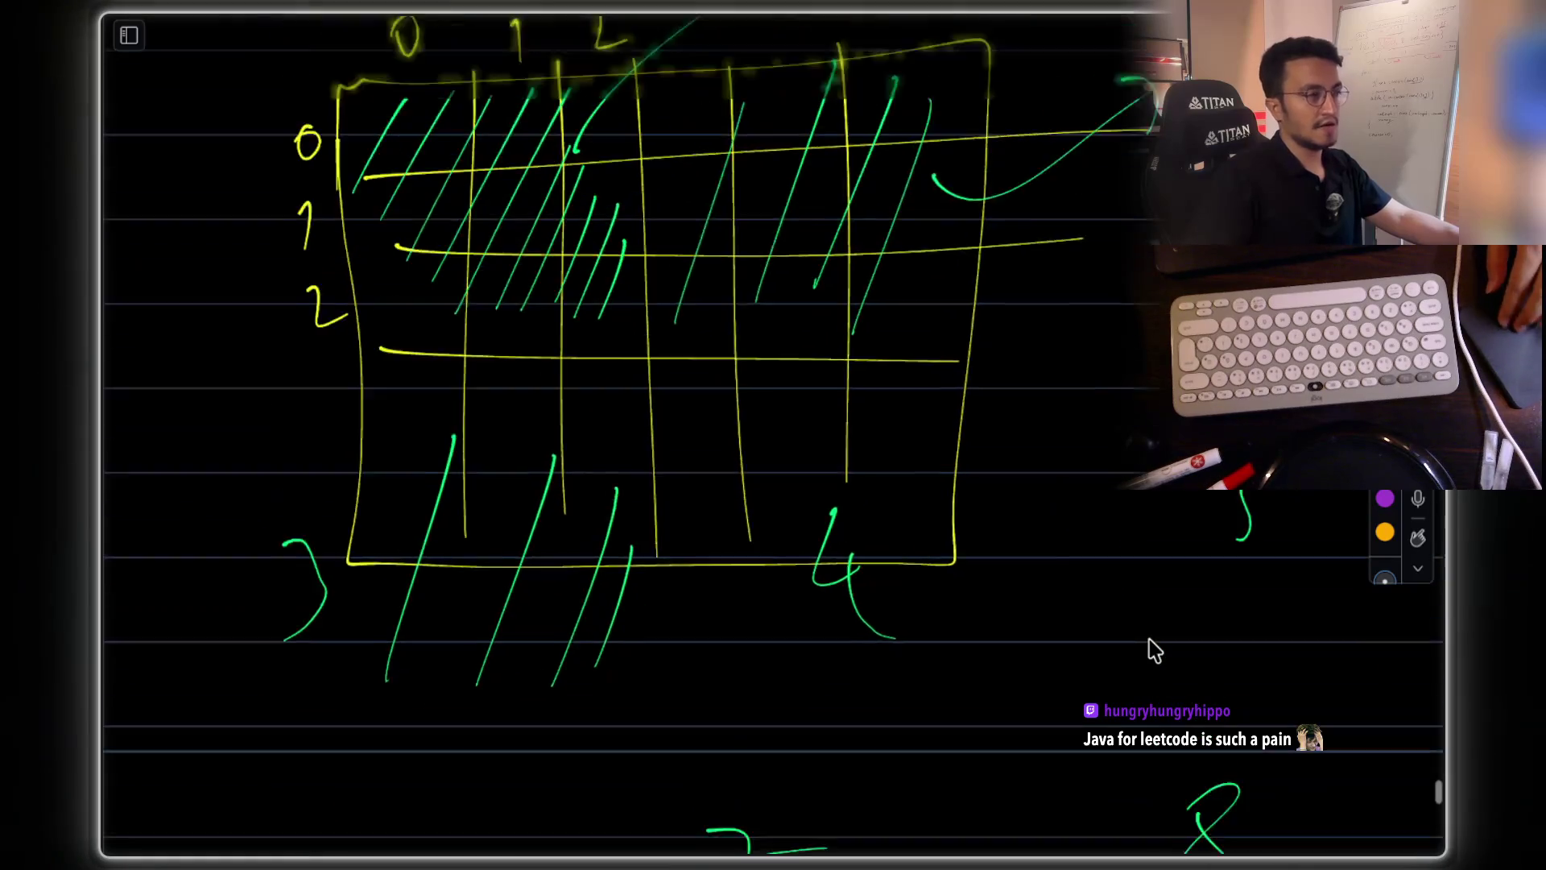
scroll(1154, 648, "up", 2)
scroll(1154, 649, "up", 2)
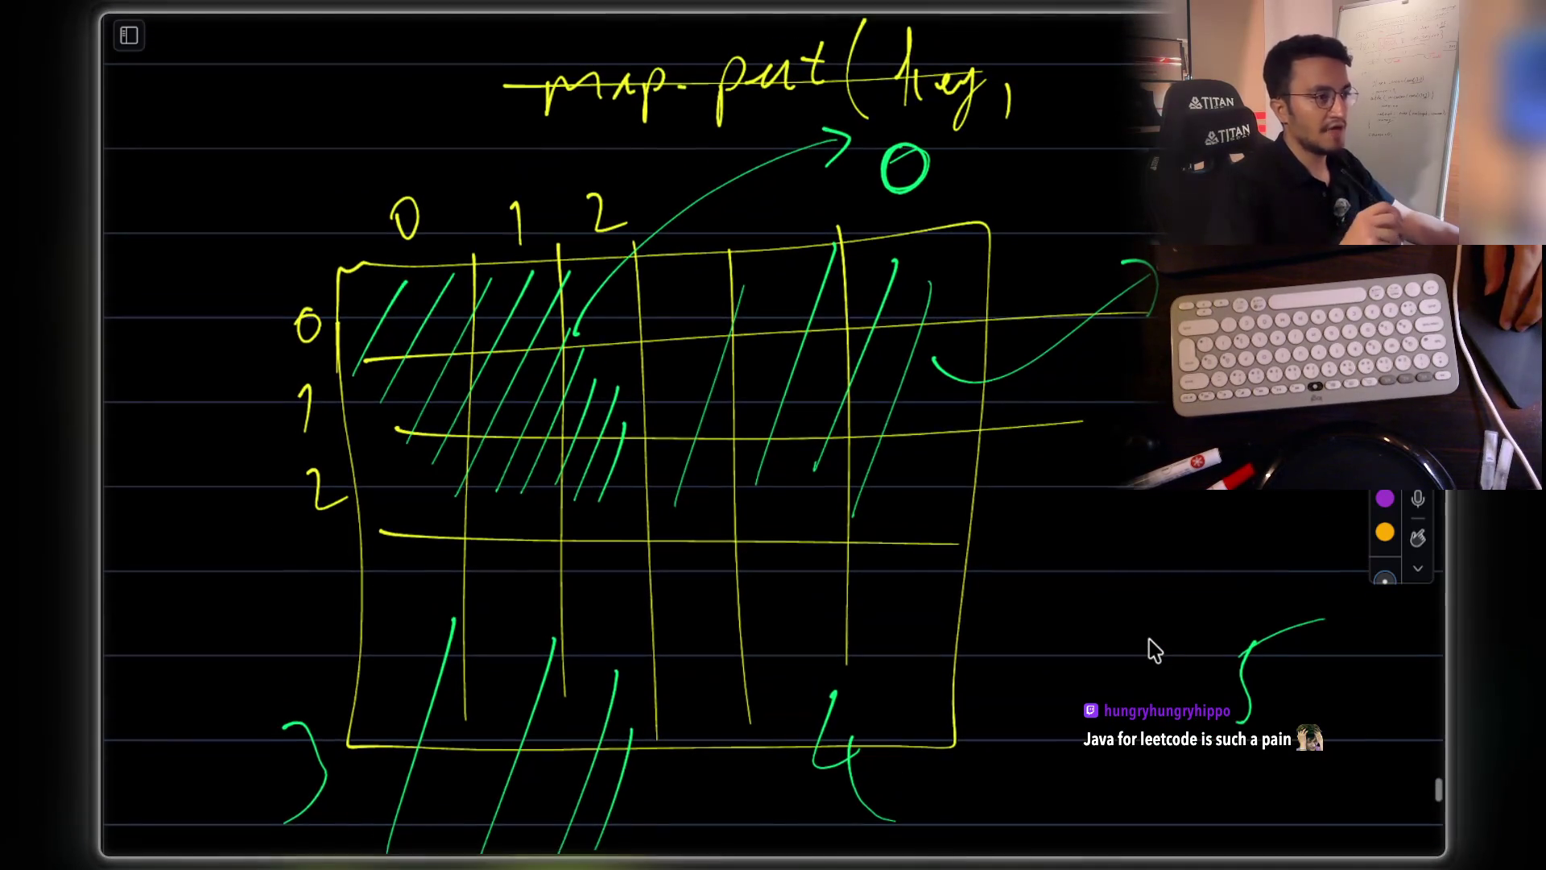
scroll(1154, 649, "right", 3)
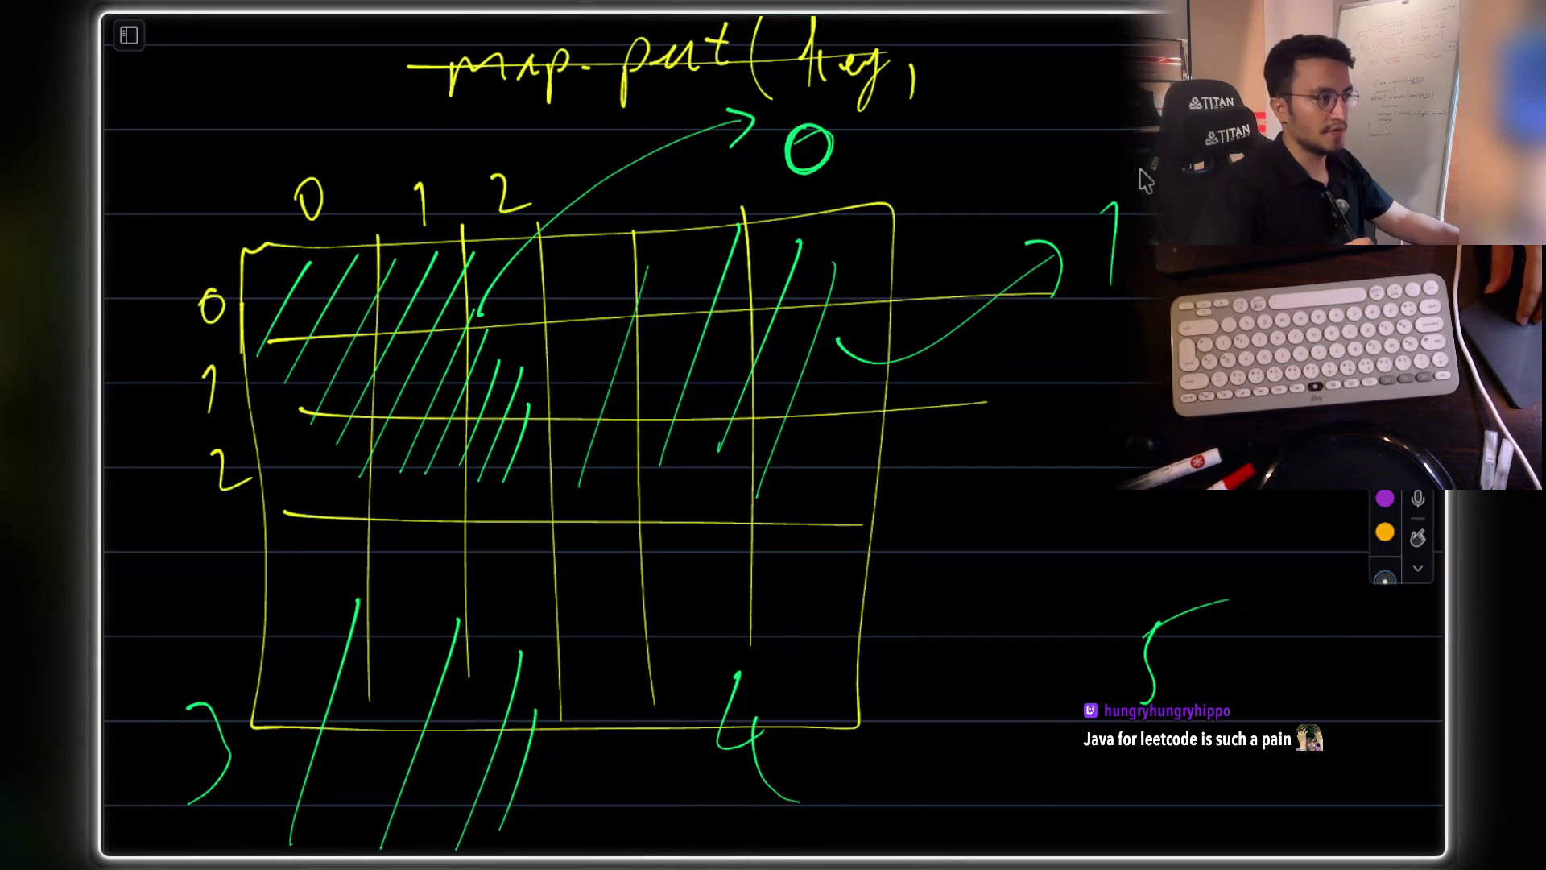
scroll(1143, 179, "left", 3)
mouse_move(427, 139)
left_mouse_down()
mouse_move(385, 153)
mouse_move(411, 215)
mouse_move(586, 205)
left_mouse_up()
left_click_drag(499, 133, 427, 139)
mouse_move(308, 274)
left_mouse_down()
mouse_move(290, 322)
mouse_move(318, 519)
mouse_move(345, 310)
left_mouse_up()
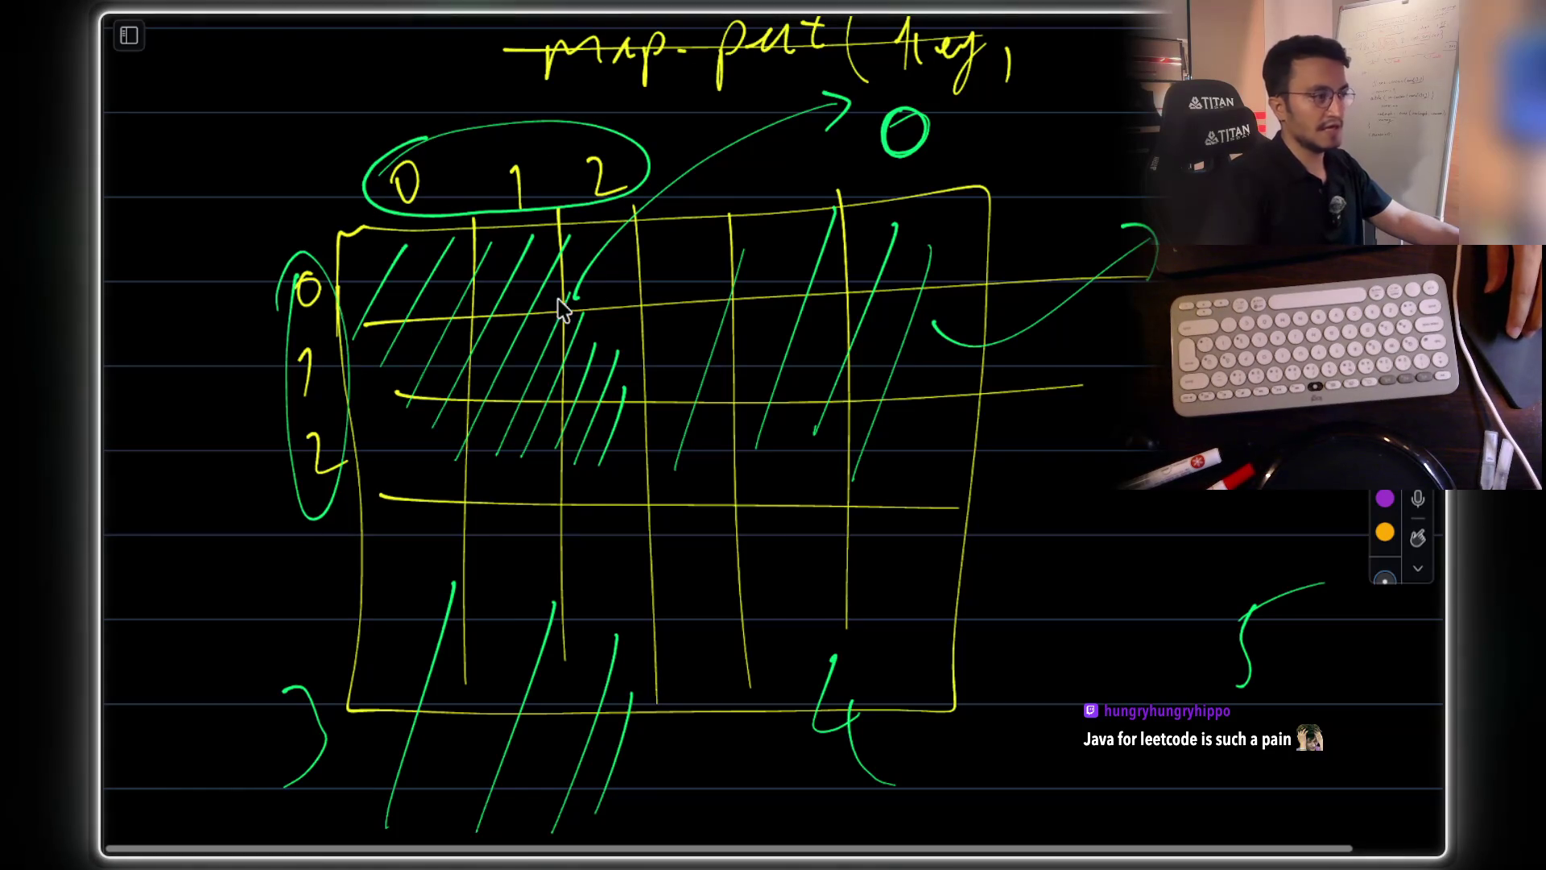
left_click_drag(906, 113, 893, 153)
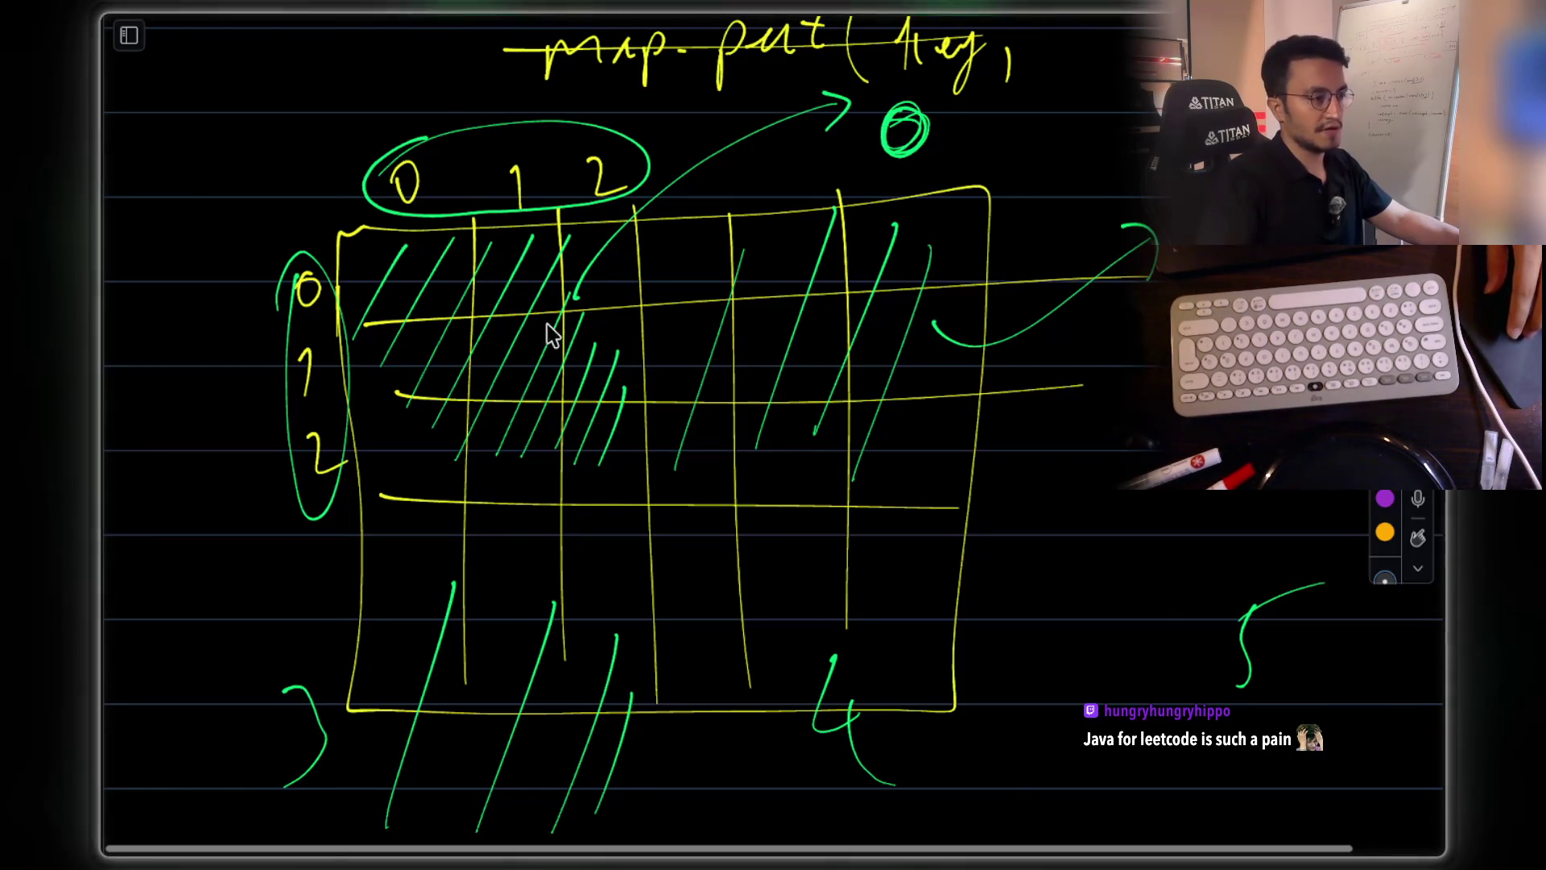
- Extend the column header with index 5
scroll(898, 281, "right", 2)
scroll(896, 282, "right", 1)
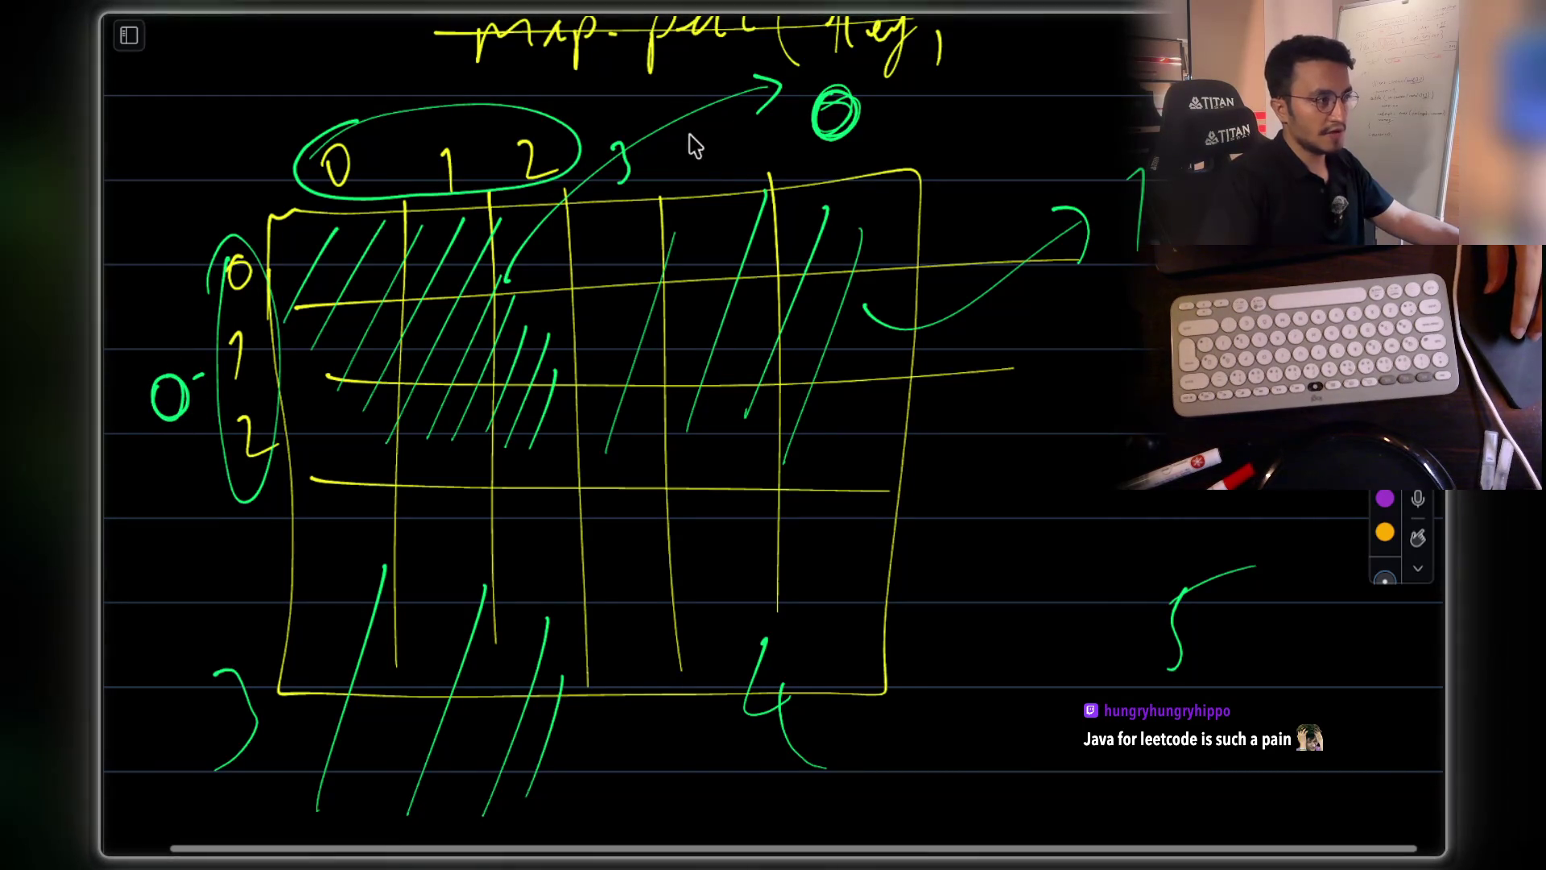
left_click_drag(803, 167, 837, 133)
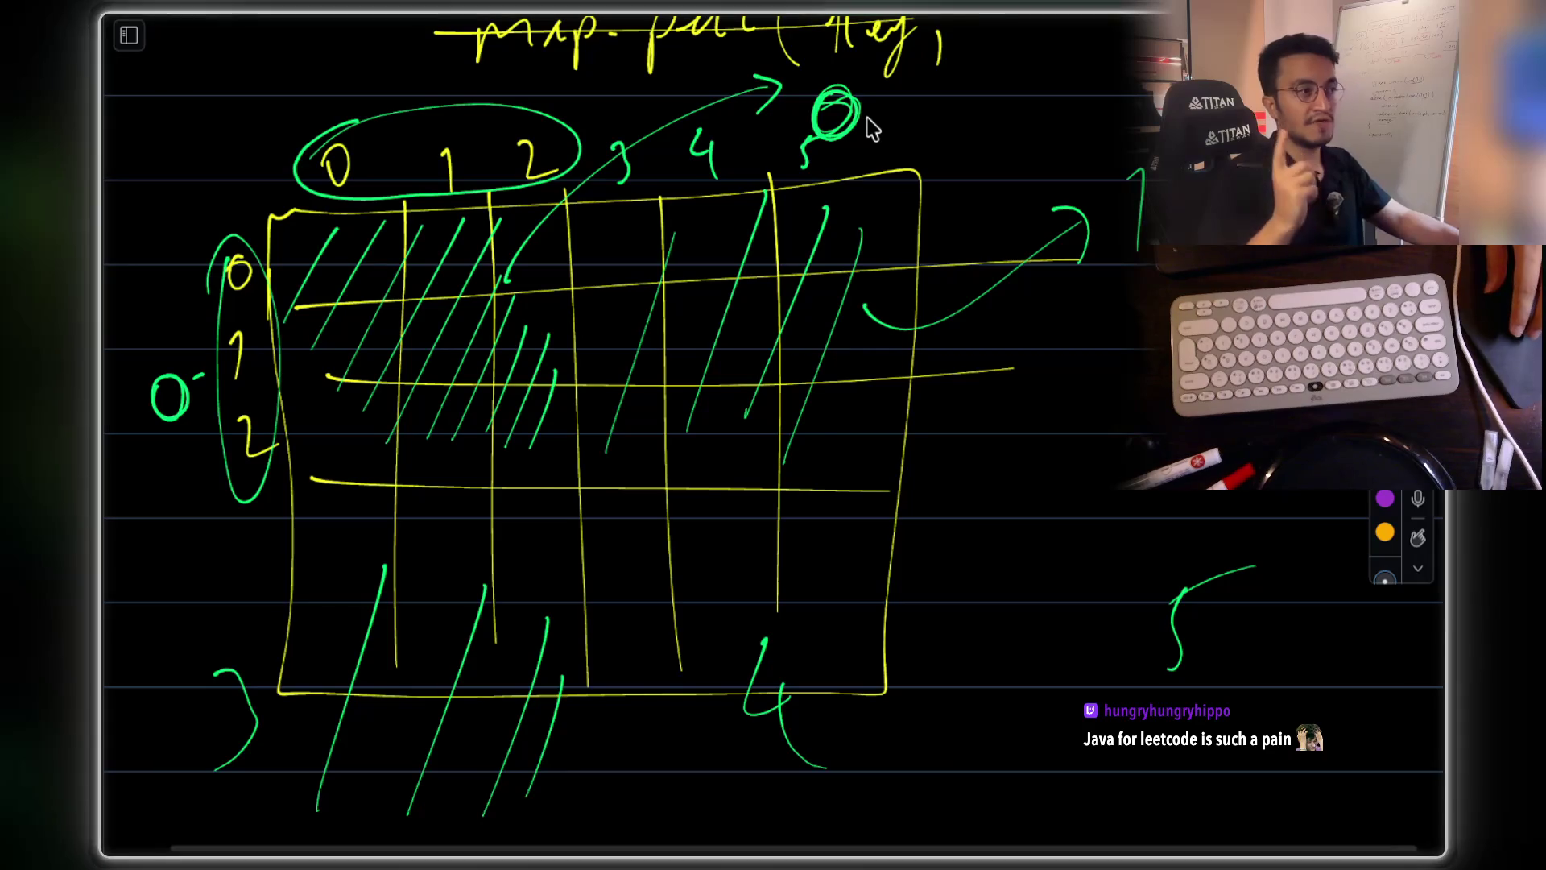
scroll(867, 121, "up", 2)
left_click_drag(1001, 109, 1013, 118)
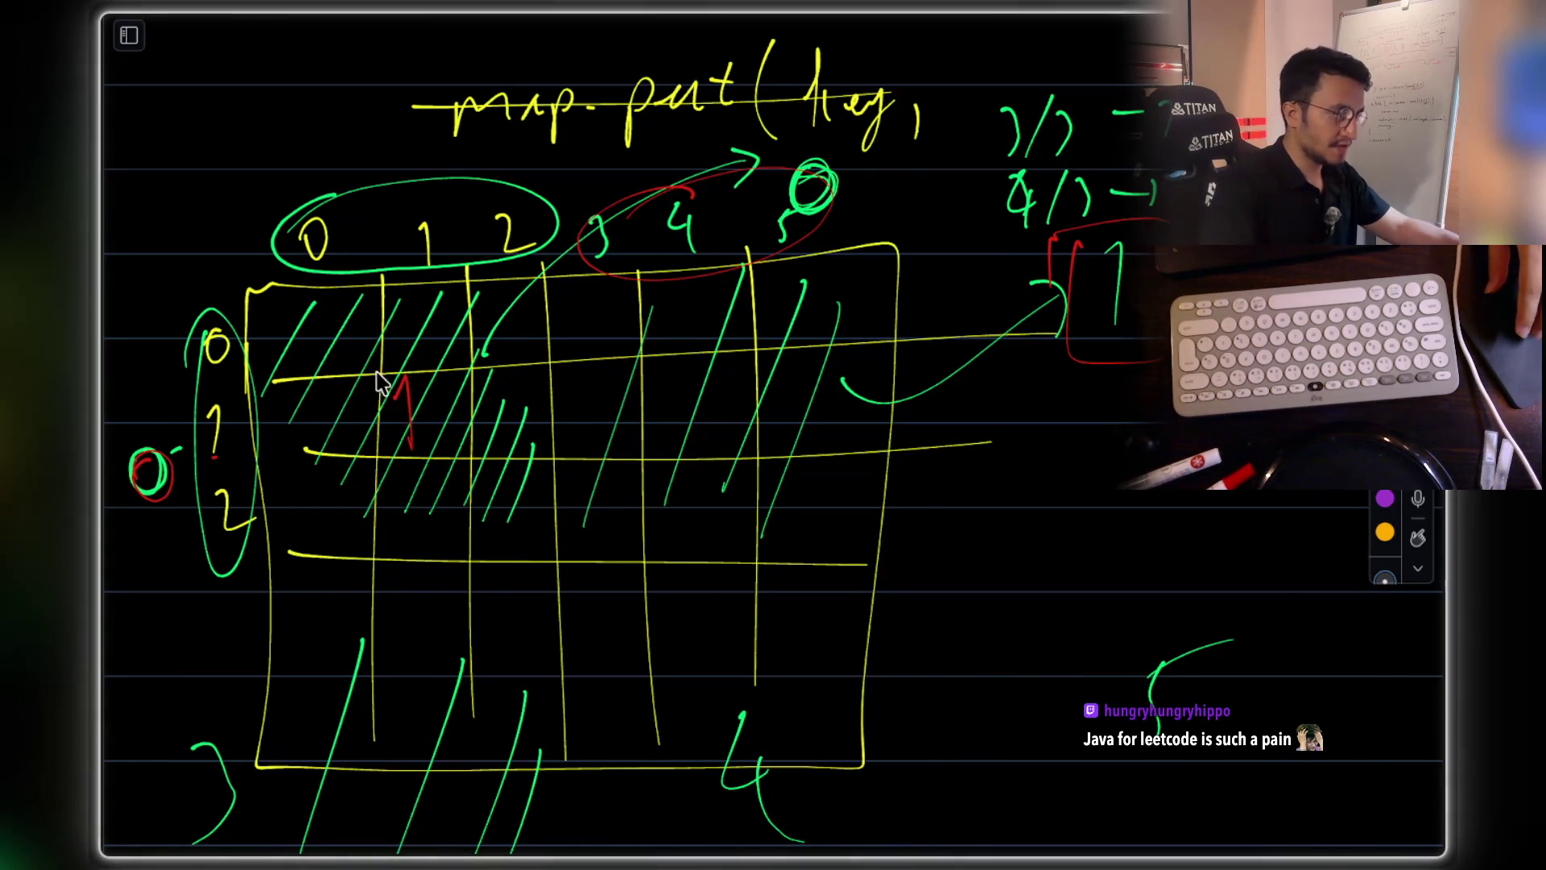
- Write a red 2 in the middle box and circle the red 3 on the right
mouse_move(708, 393)
left_mouse_down()
mouse_move(743, 372)
mouse_move(679, 397)
mouse_move(777, 349)
left_mouse_up()
left_click_drag(1051, 447, 1045, 360)
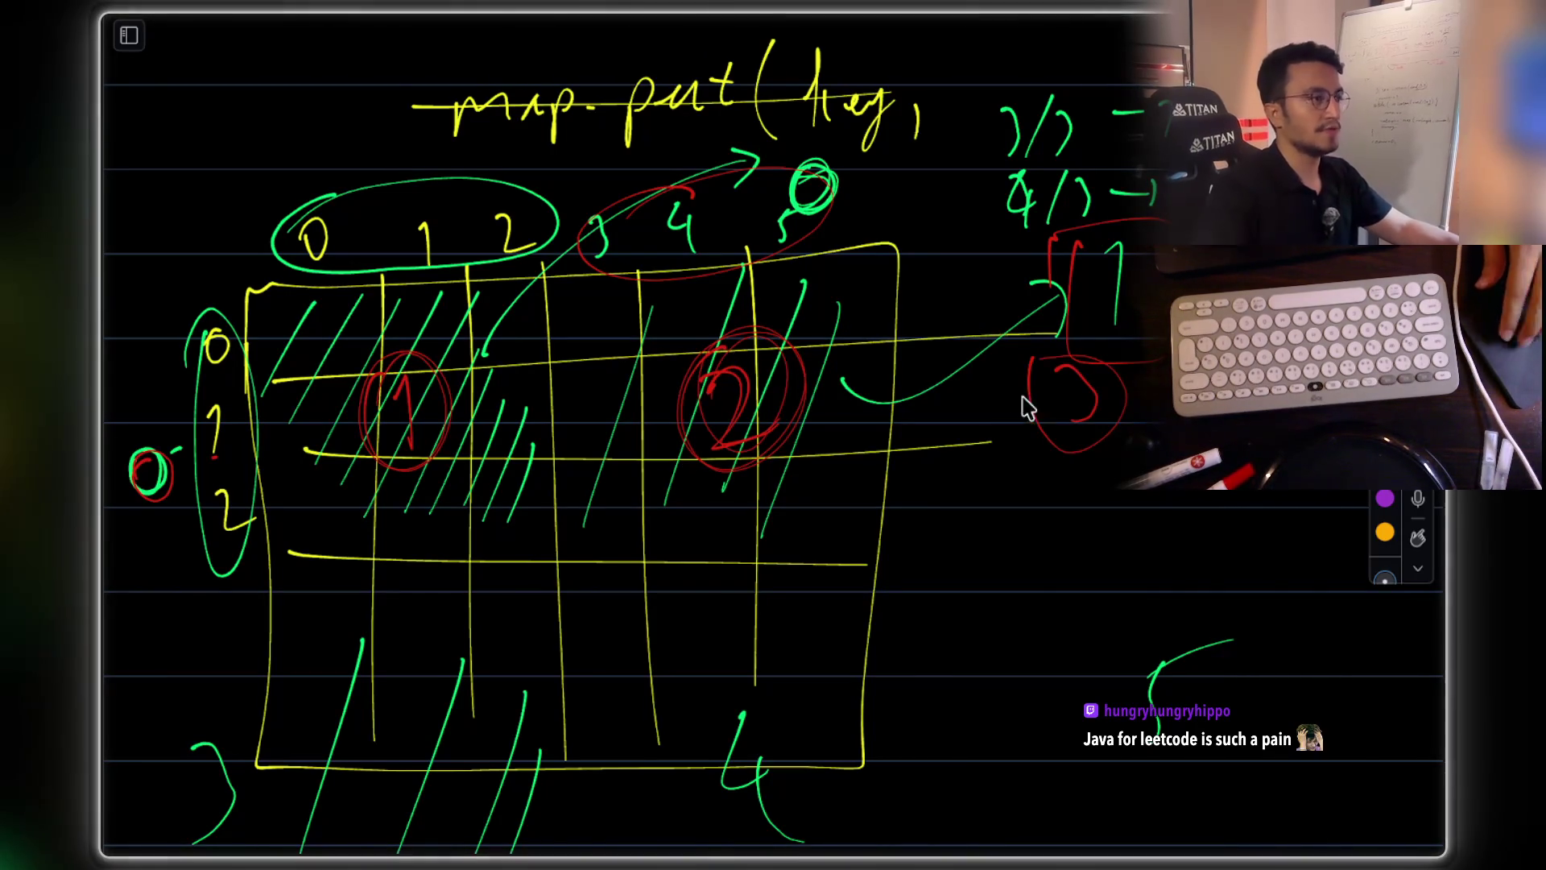
key("super+Tab")
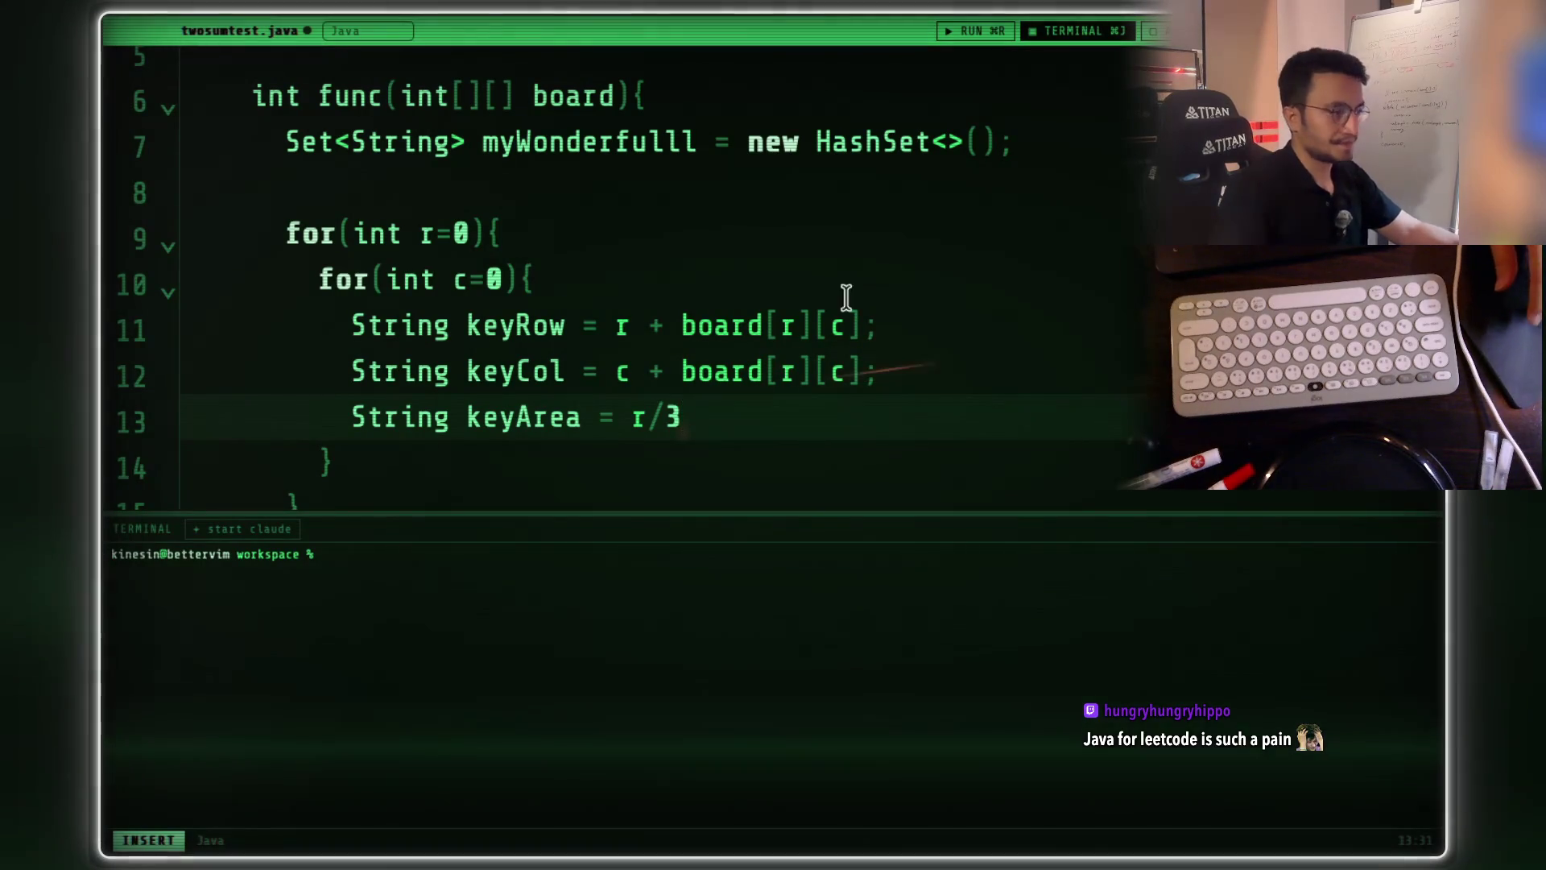
- Append '+ c/3 +' to keyArea on line 13, then bring up the snippet search
type("+ ")
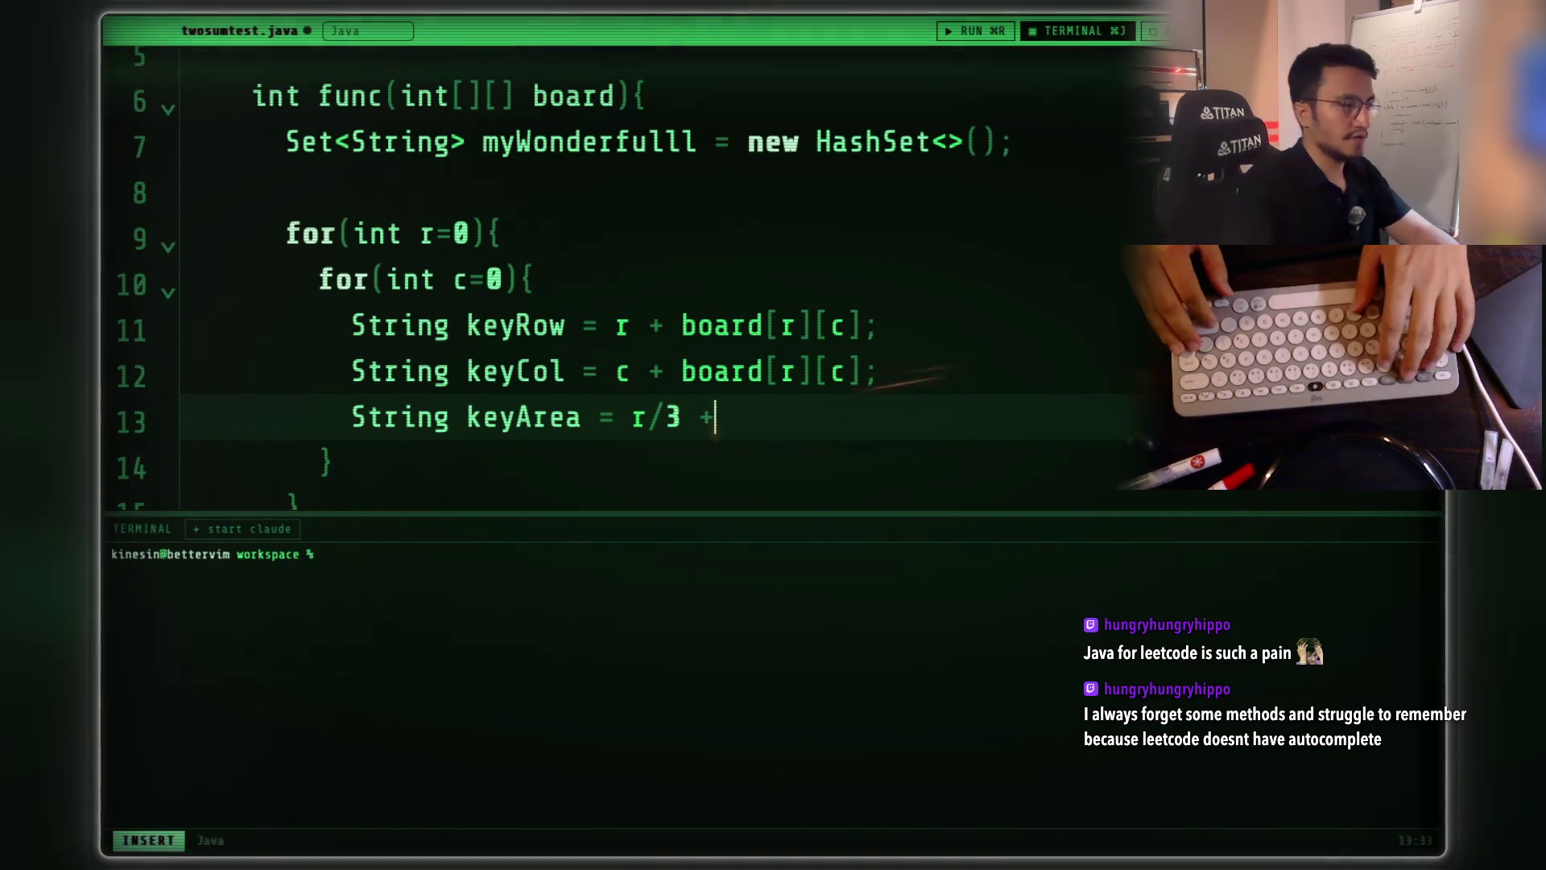
type("c/3")
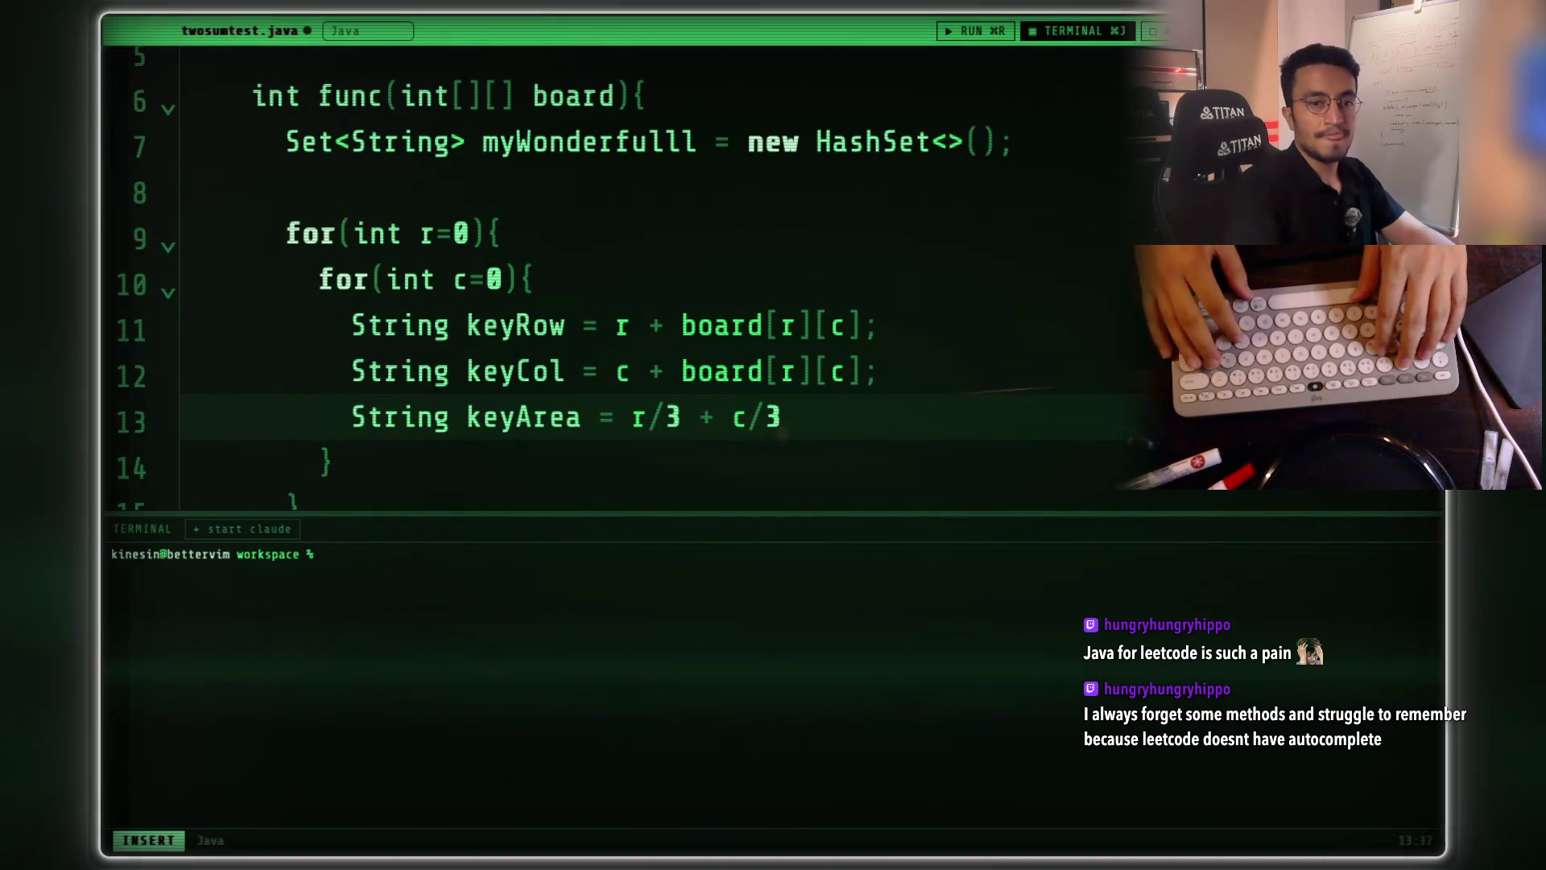
type(" +")
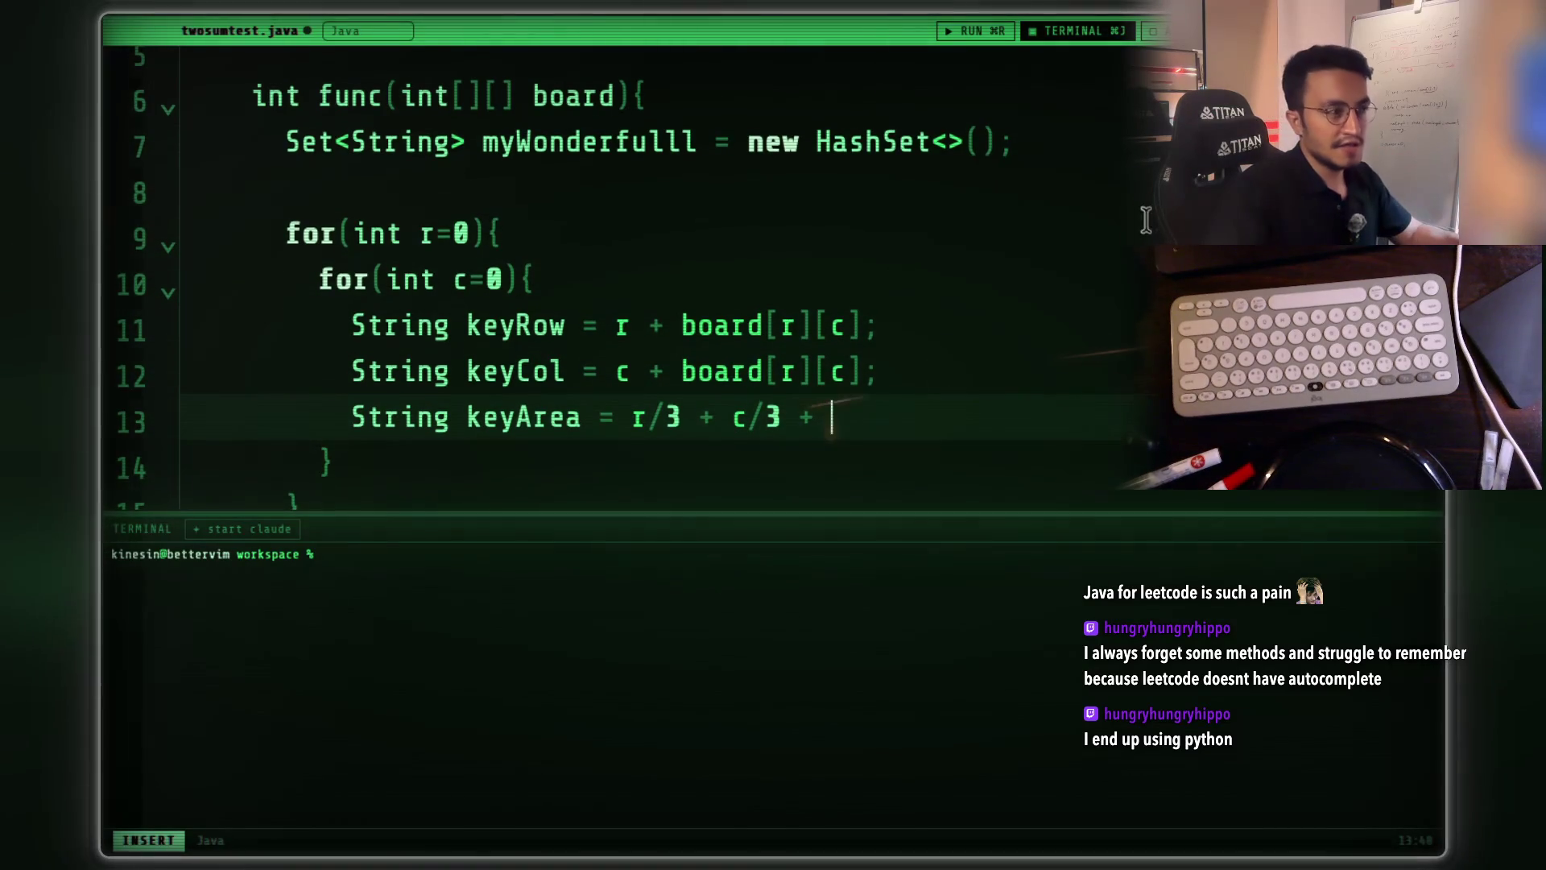
key("super+k")
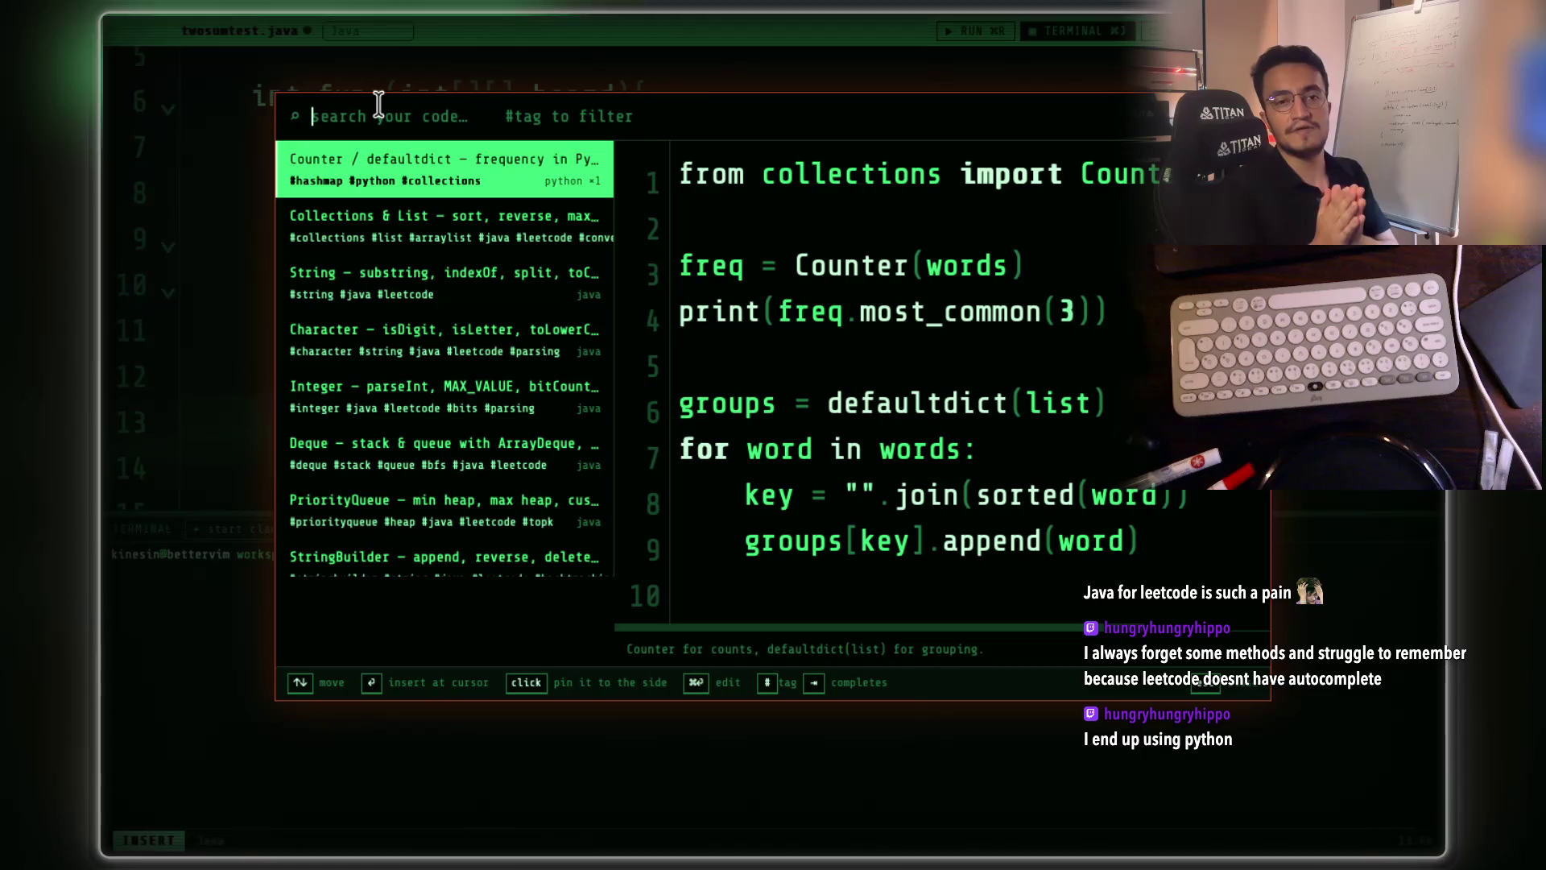
- Search the snippets for 'hashmap' and browse the results
type("hashma")
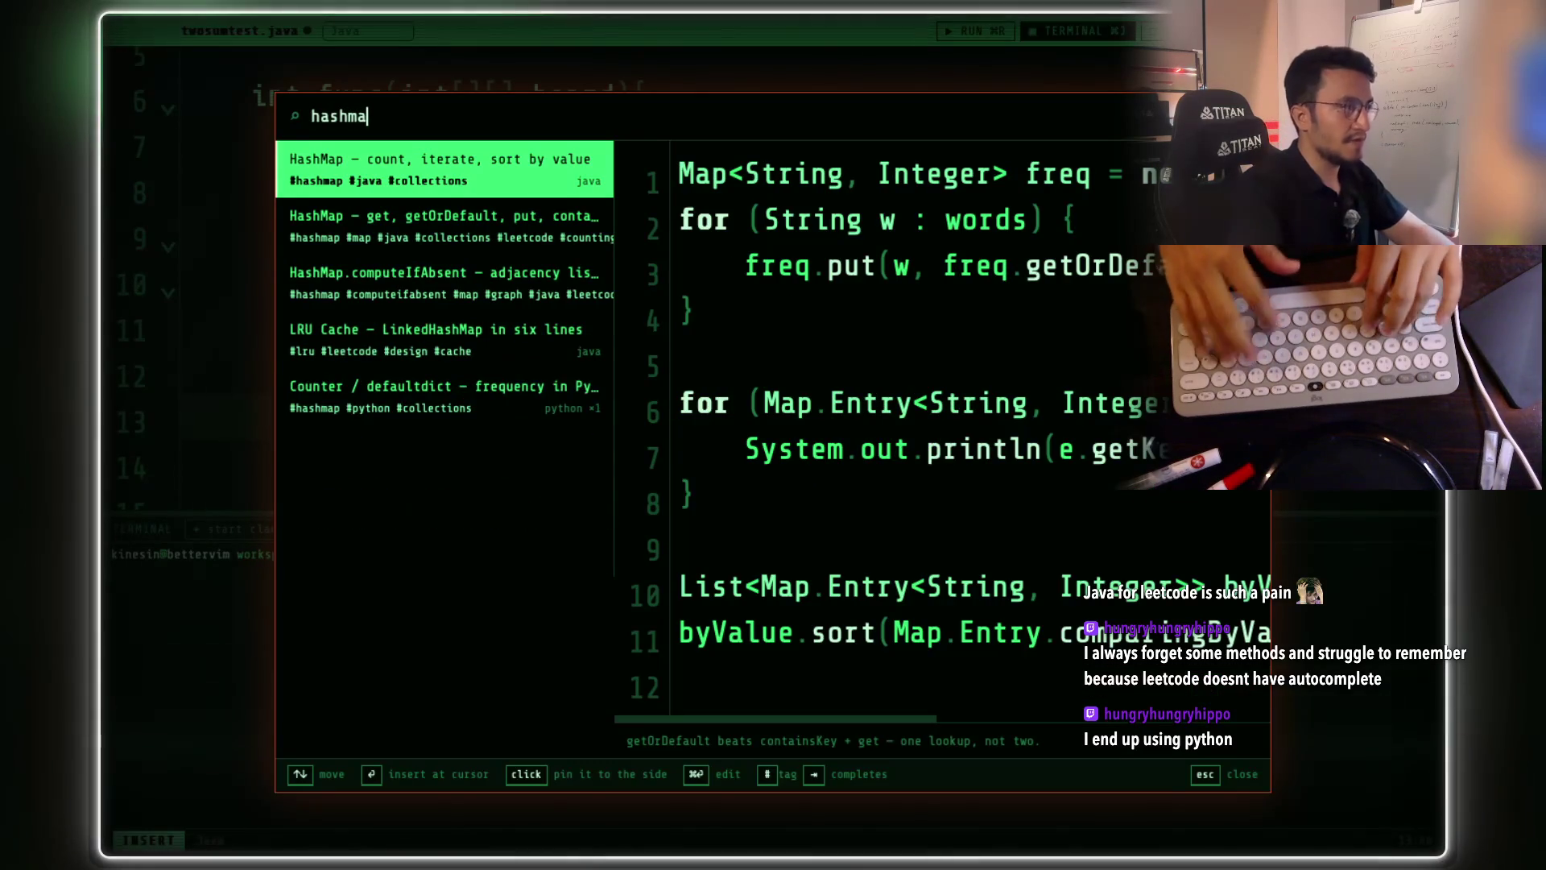
type("p")
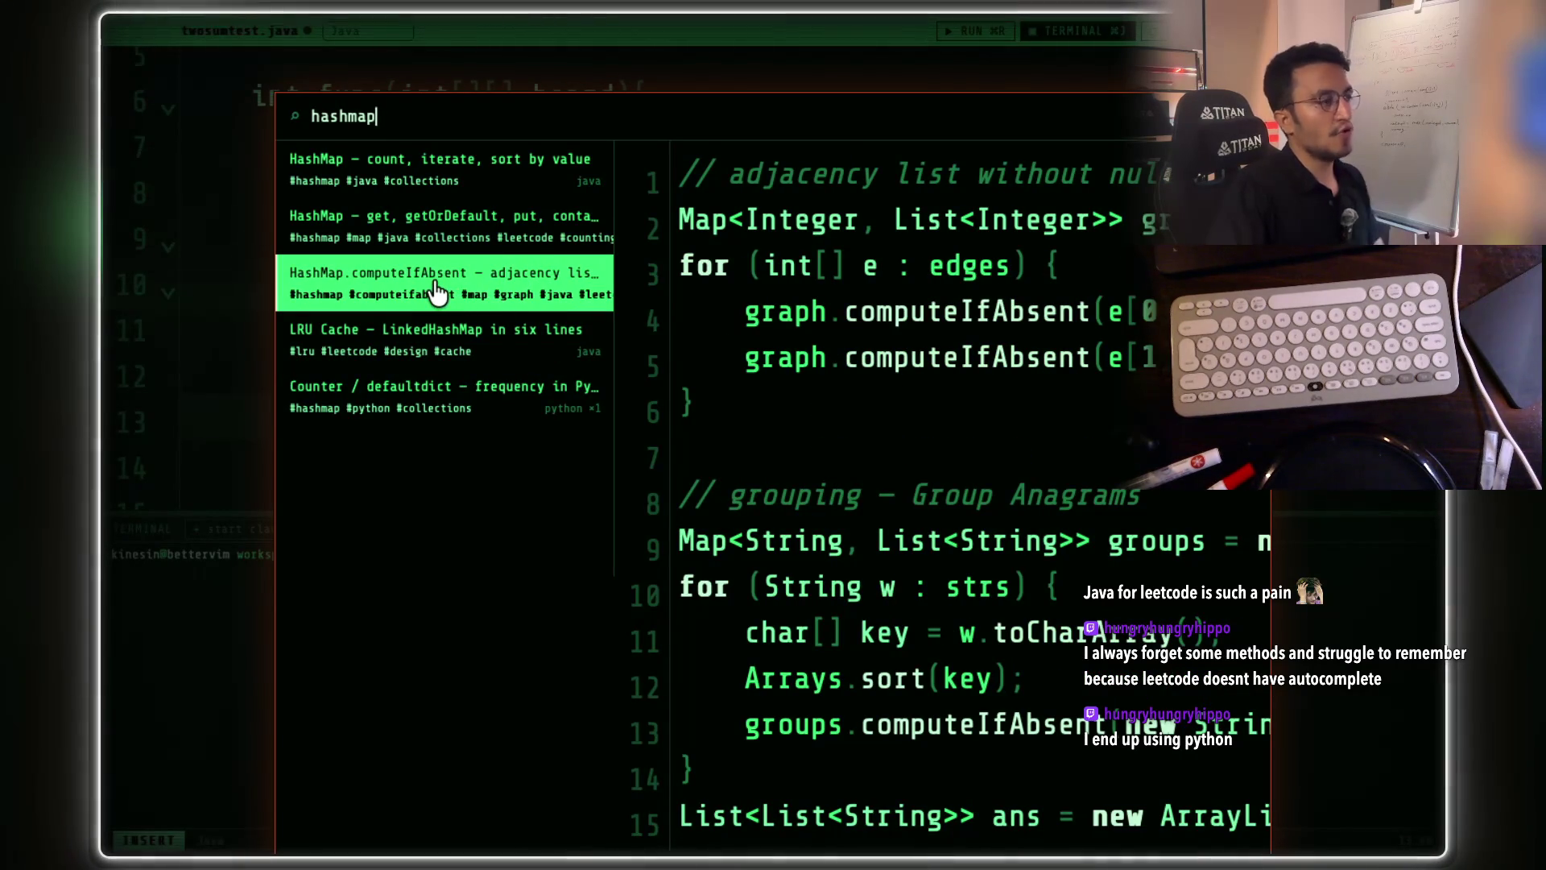
scroll(1104, 448, "right", 5)
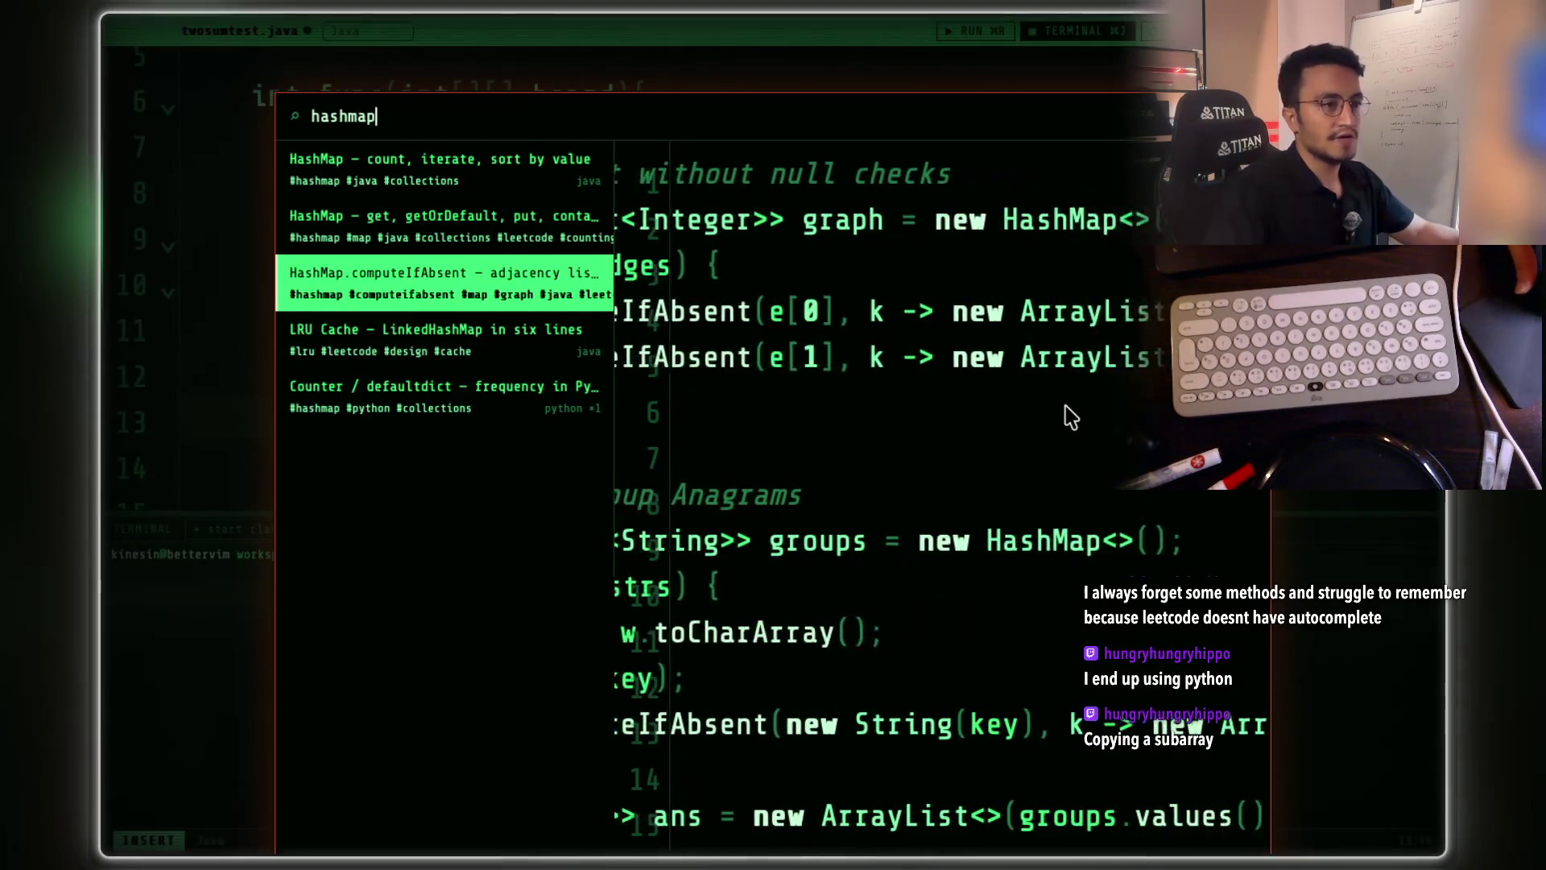
scroll(1095, 390, "right", 2)
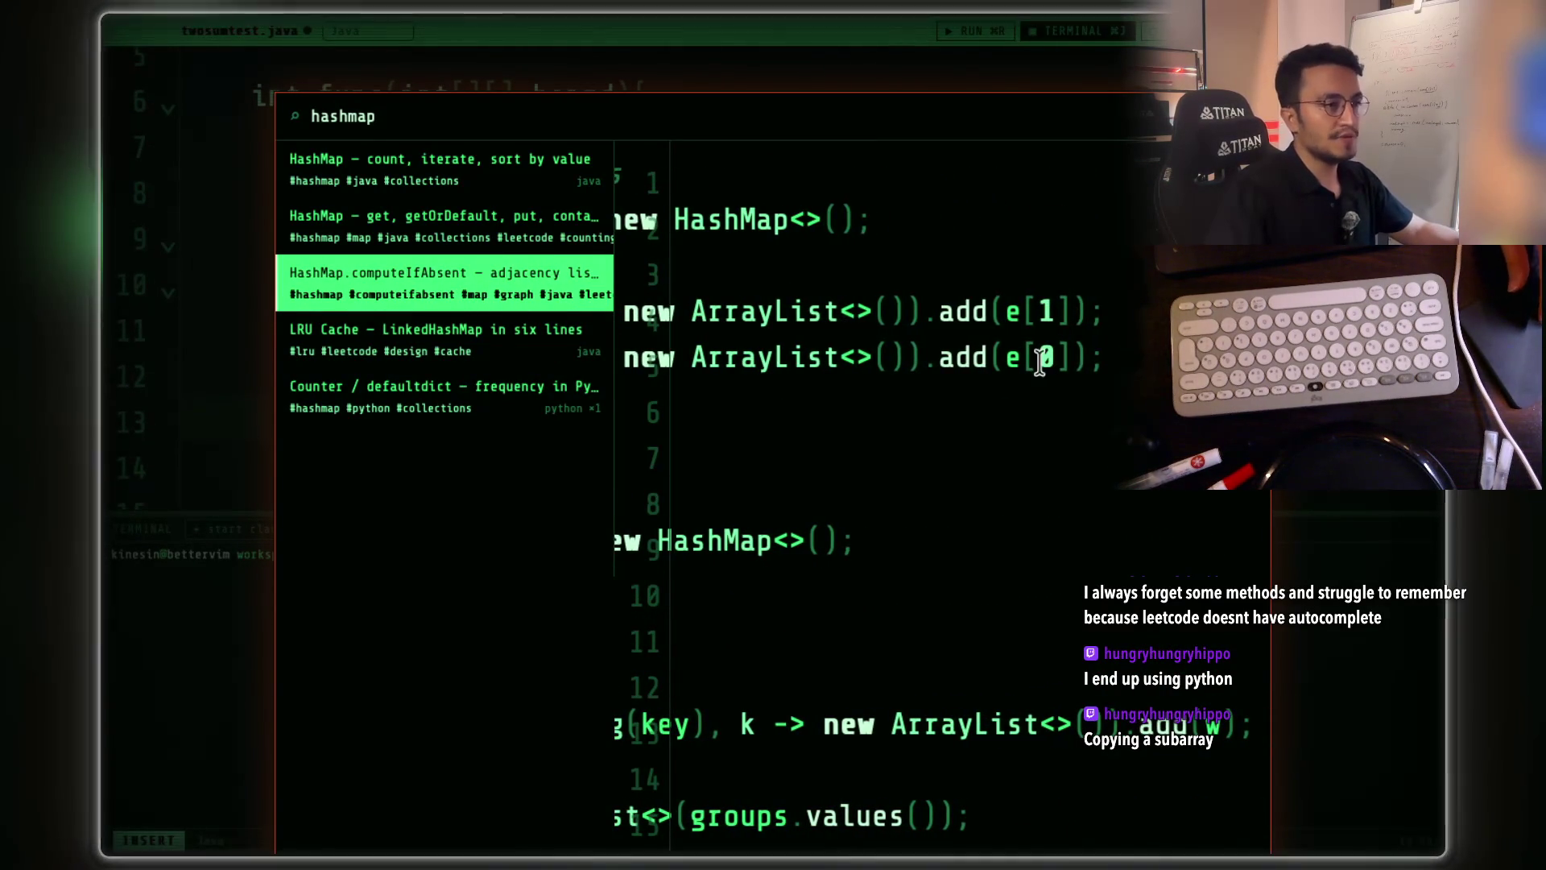
scroll(1040, 359, "left", 5)
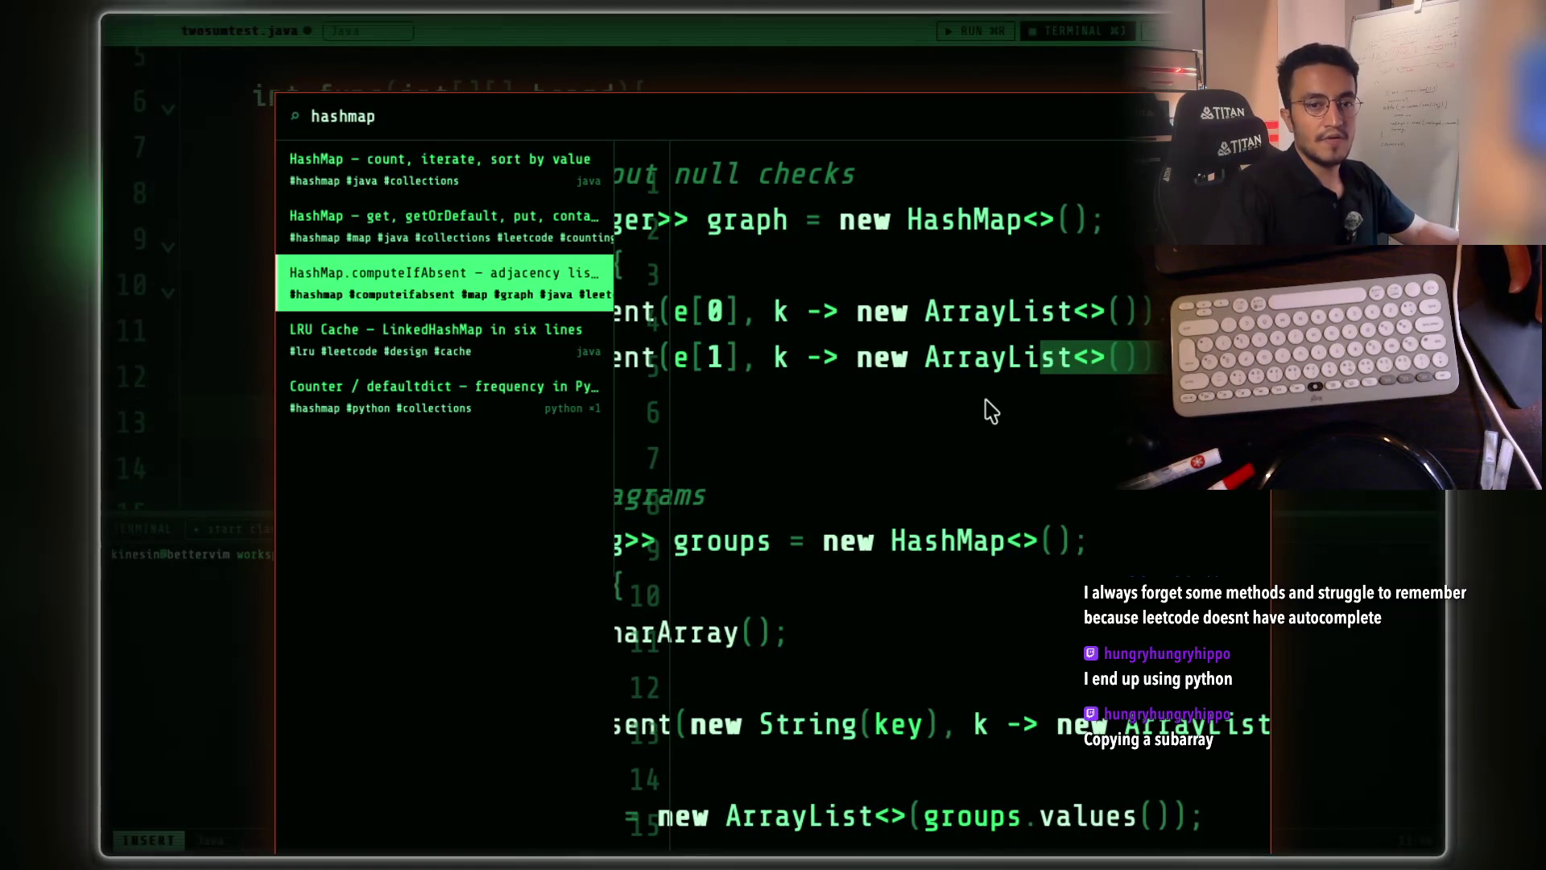
scroll(991, 412, "left", 5)
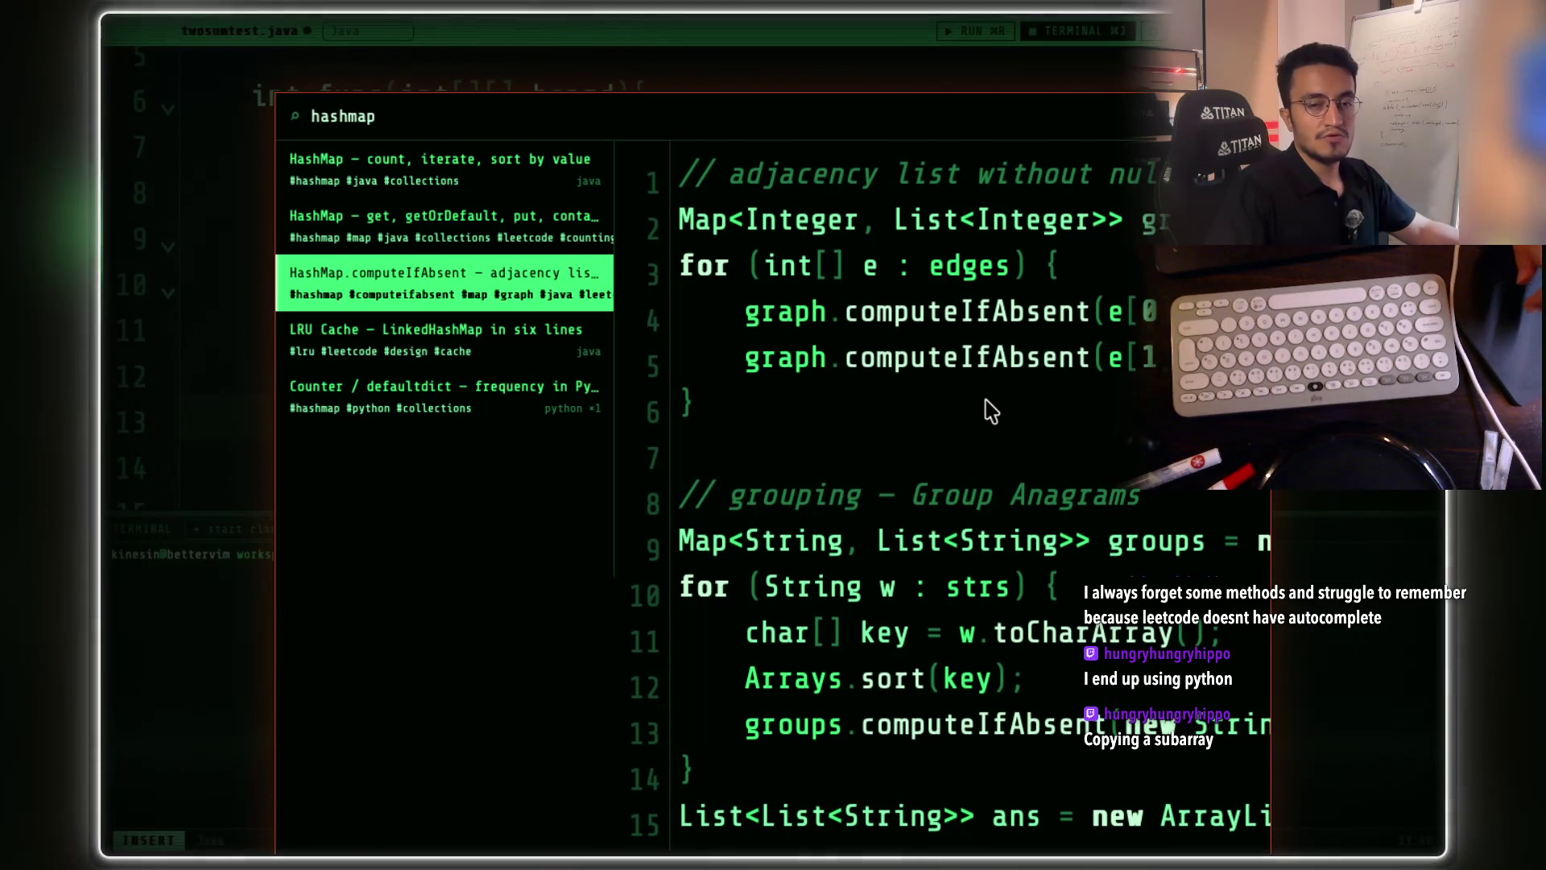
- Replace the query with 'copy', preview the Arrays snippet and pin it beside the code
key("Up")
key("Up")
key("ctrl+a")
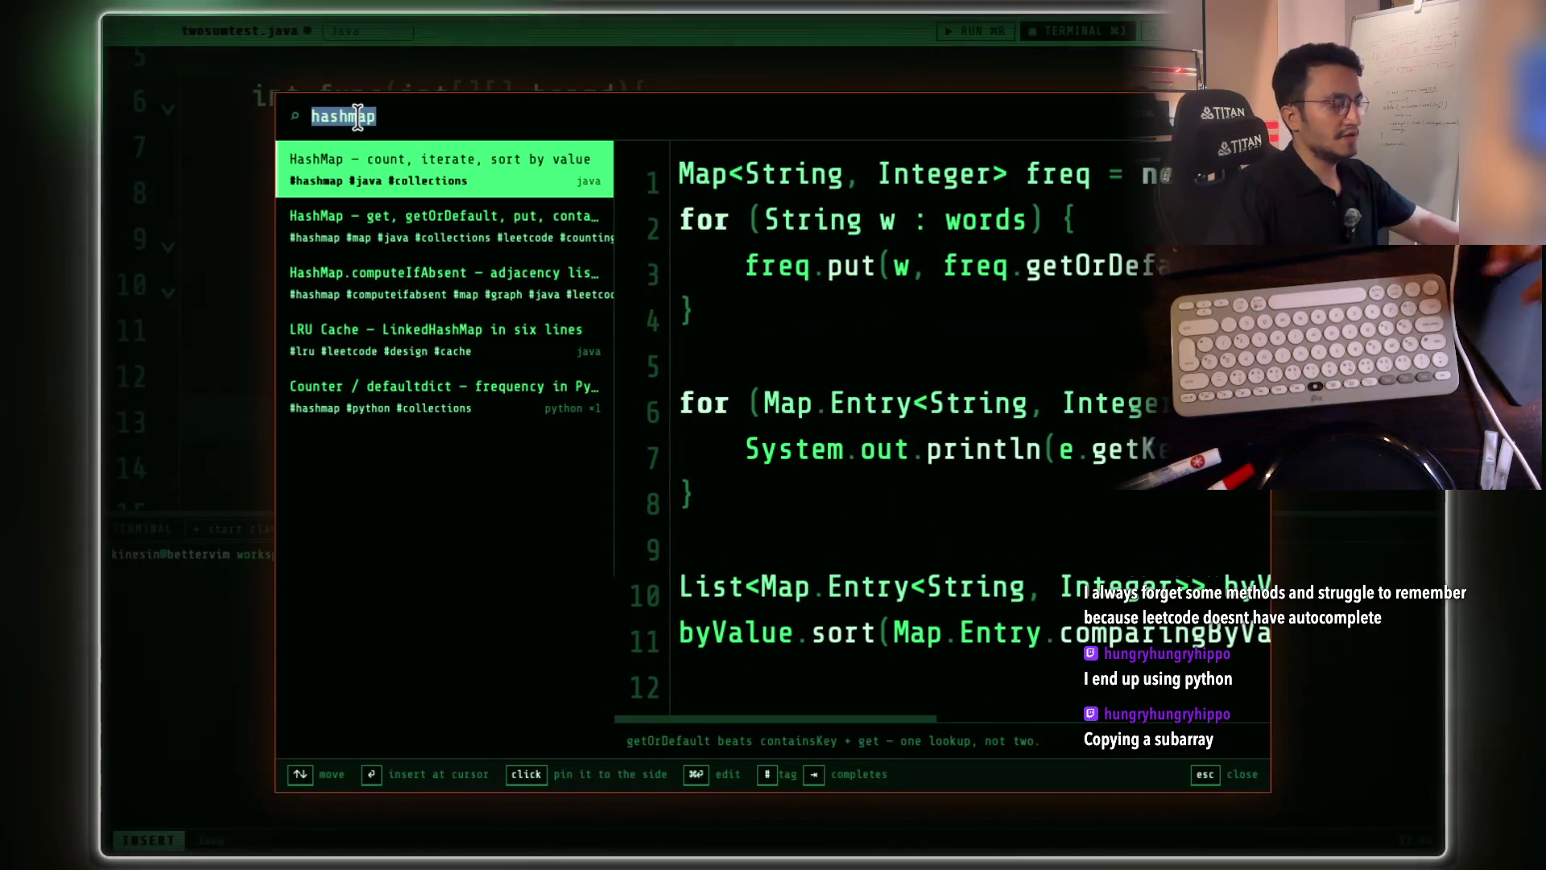
type("copy")
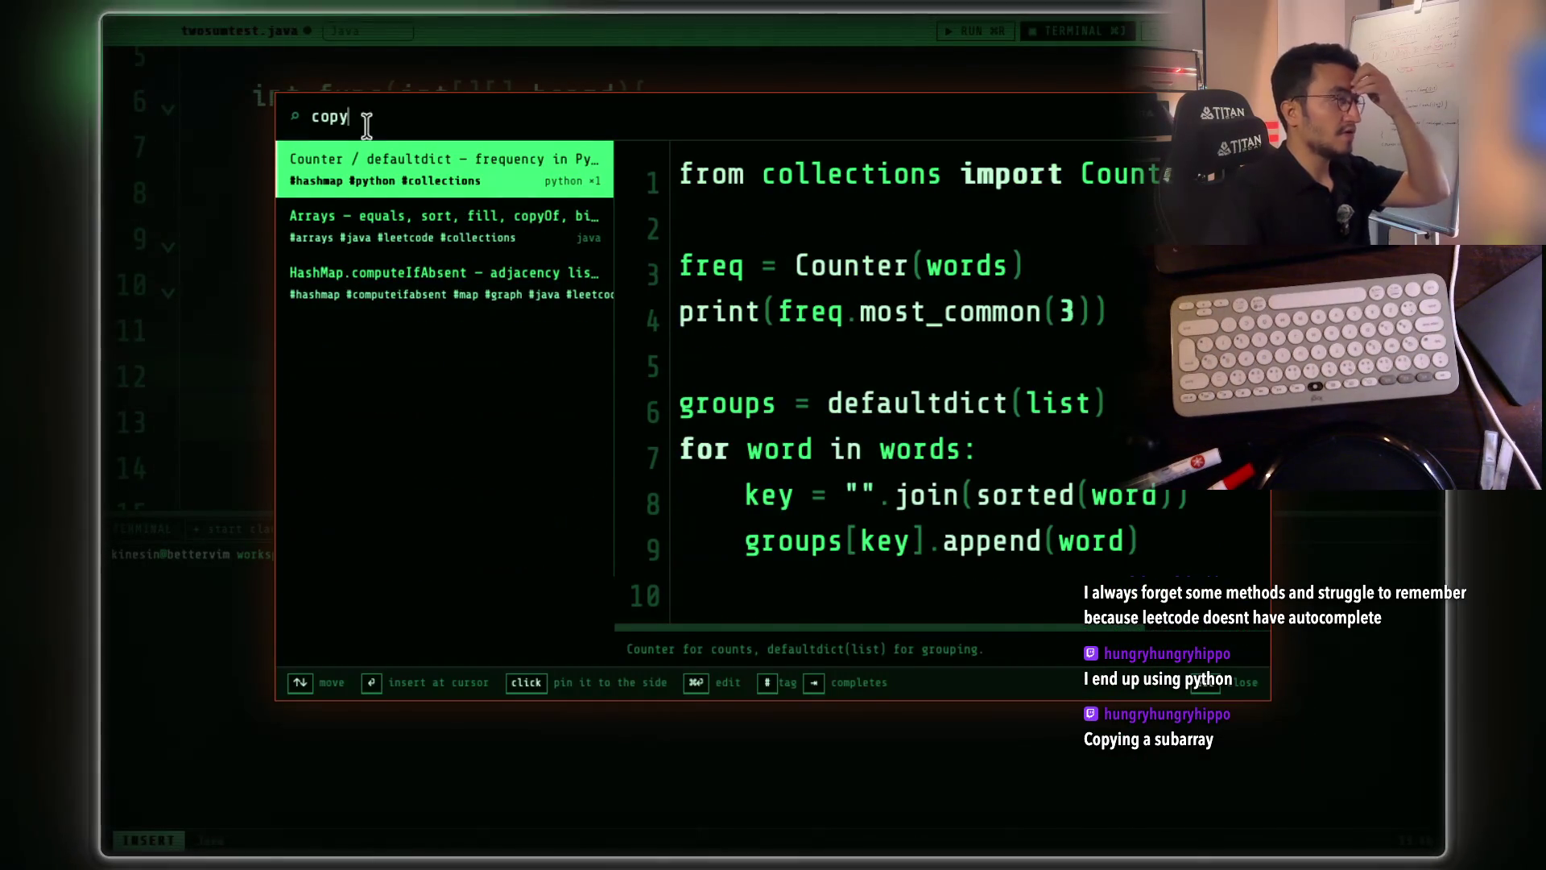
left_click(446, 216)
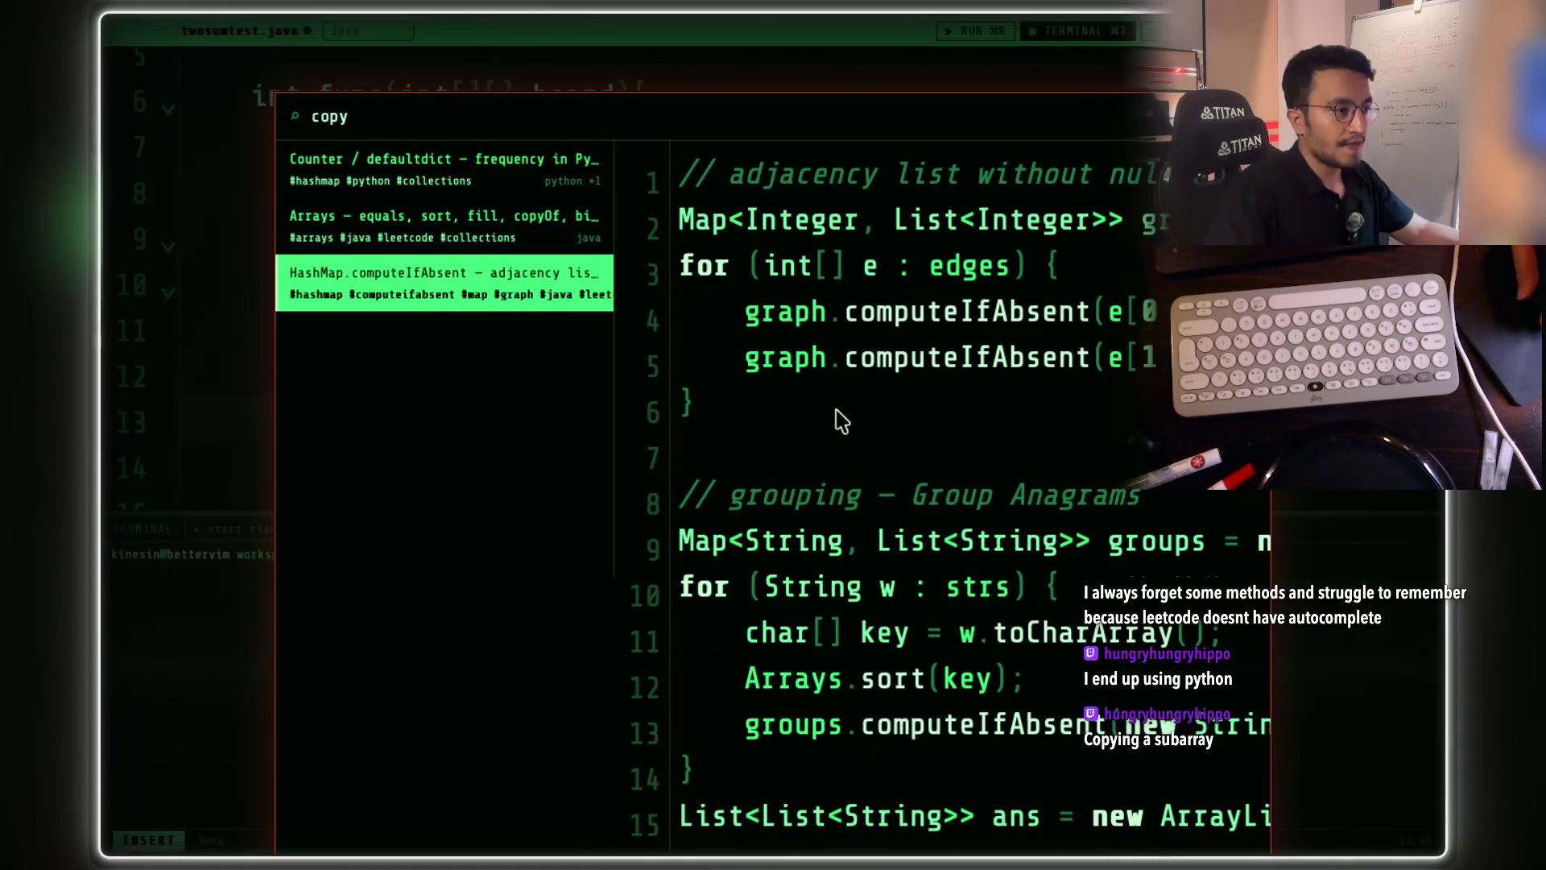
left_click(551, 252)
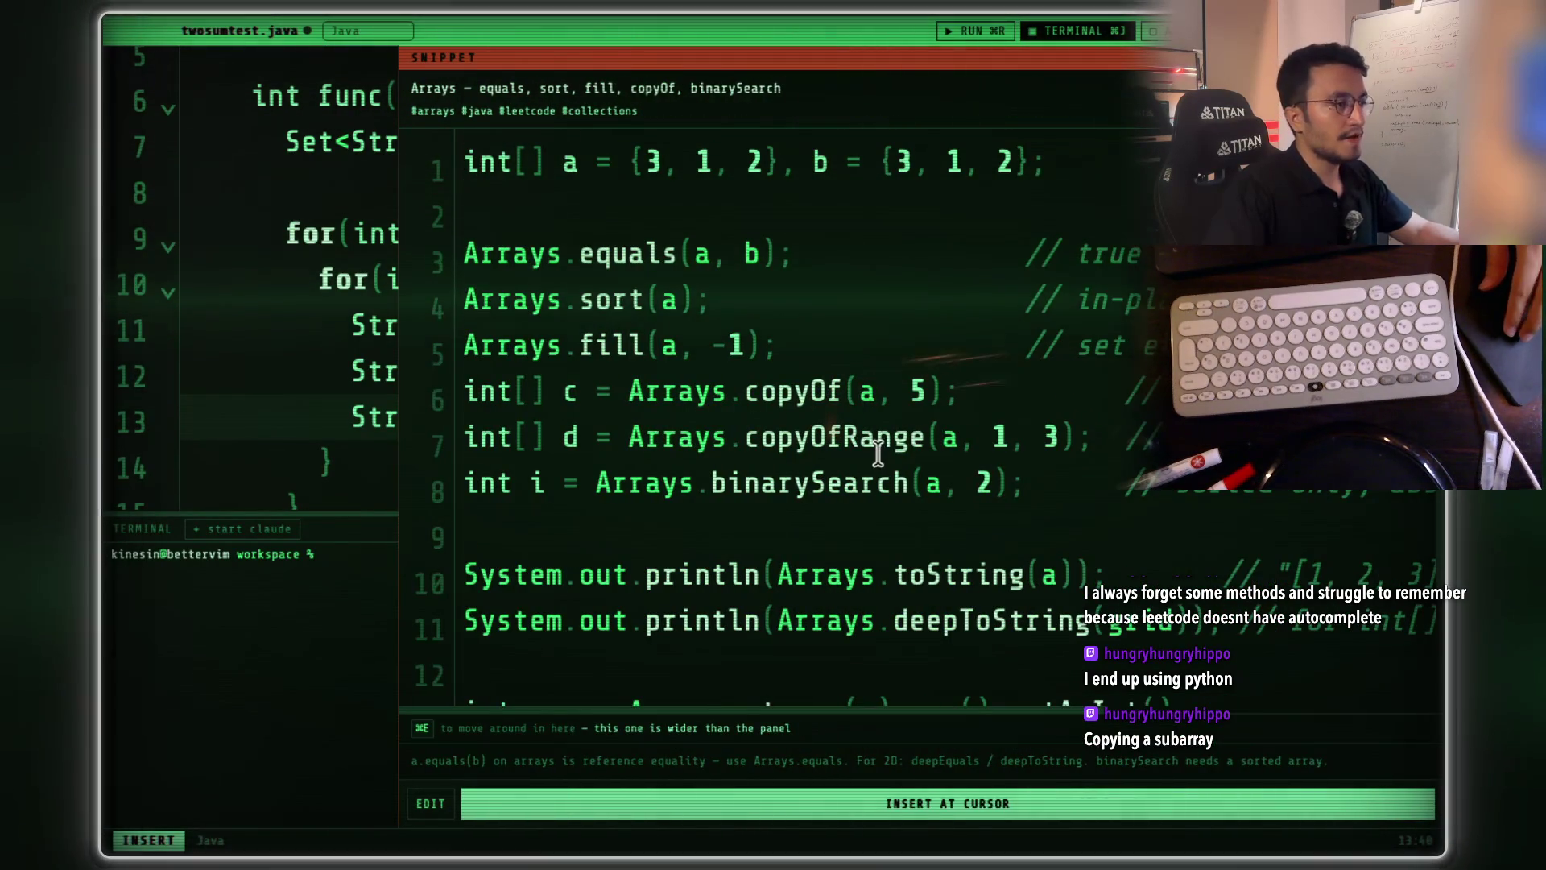
- Browse the Arrays snippet from the array declaration to copyOf, then shrink and close it
scroll(833, 415, "down", 2)
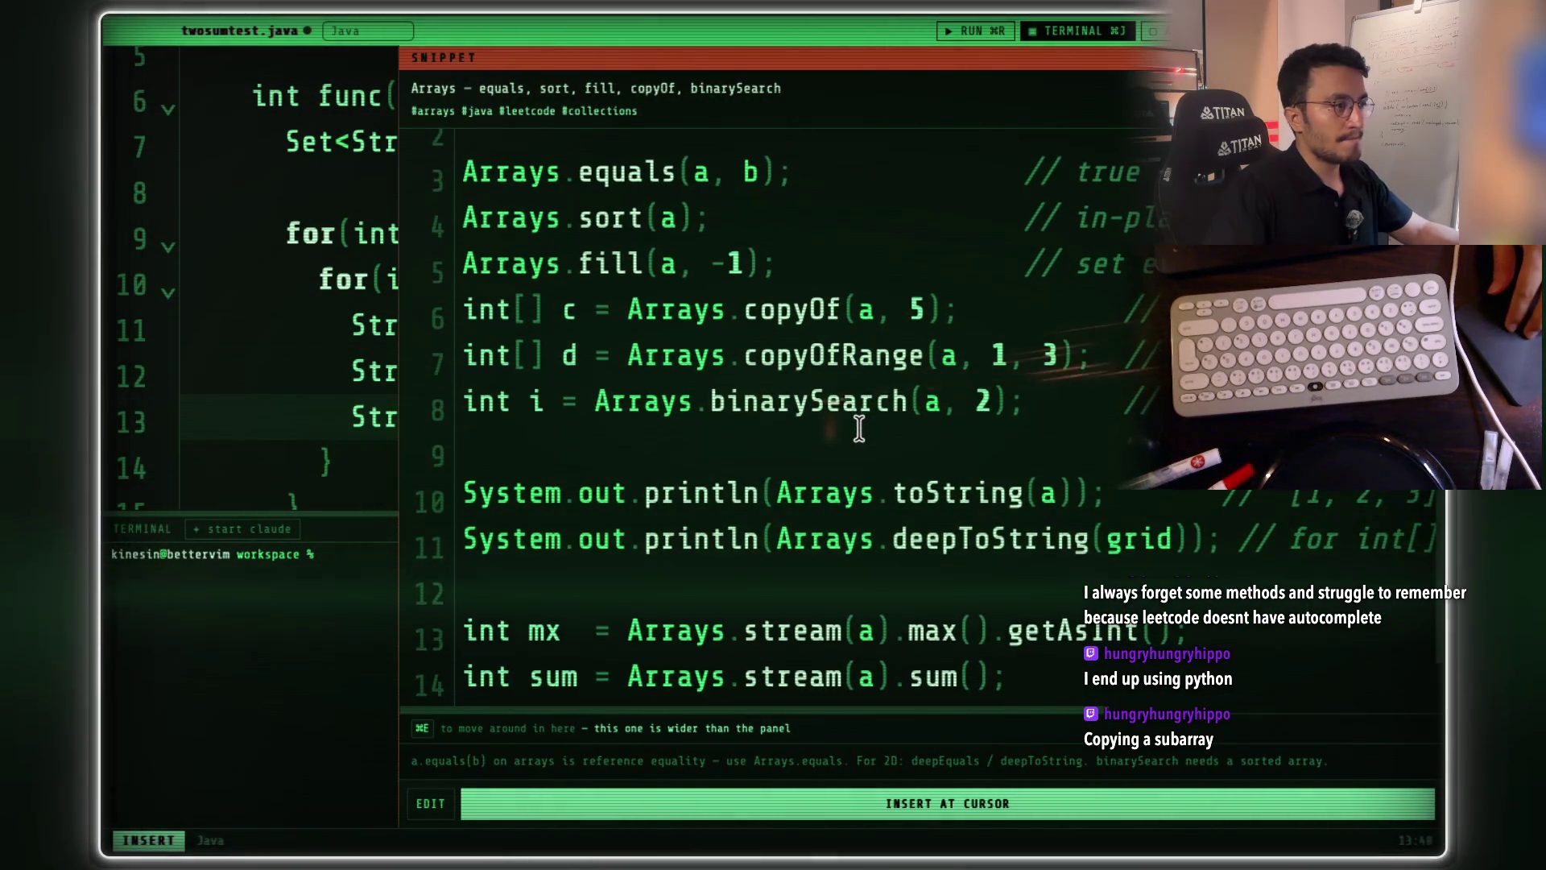
scroll(846, 423, "up", 2)
scroll(760, 339, "down", 3)
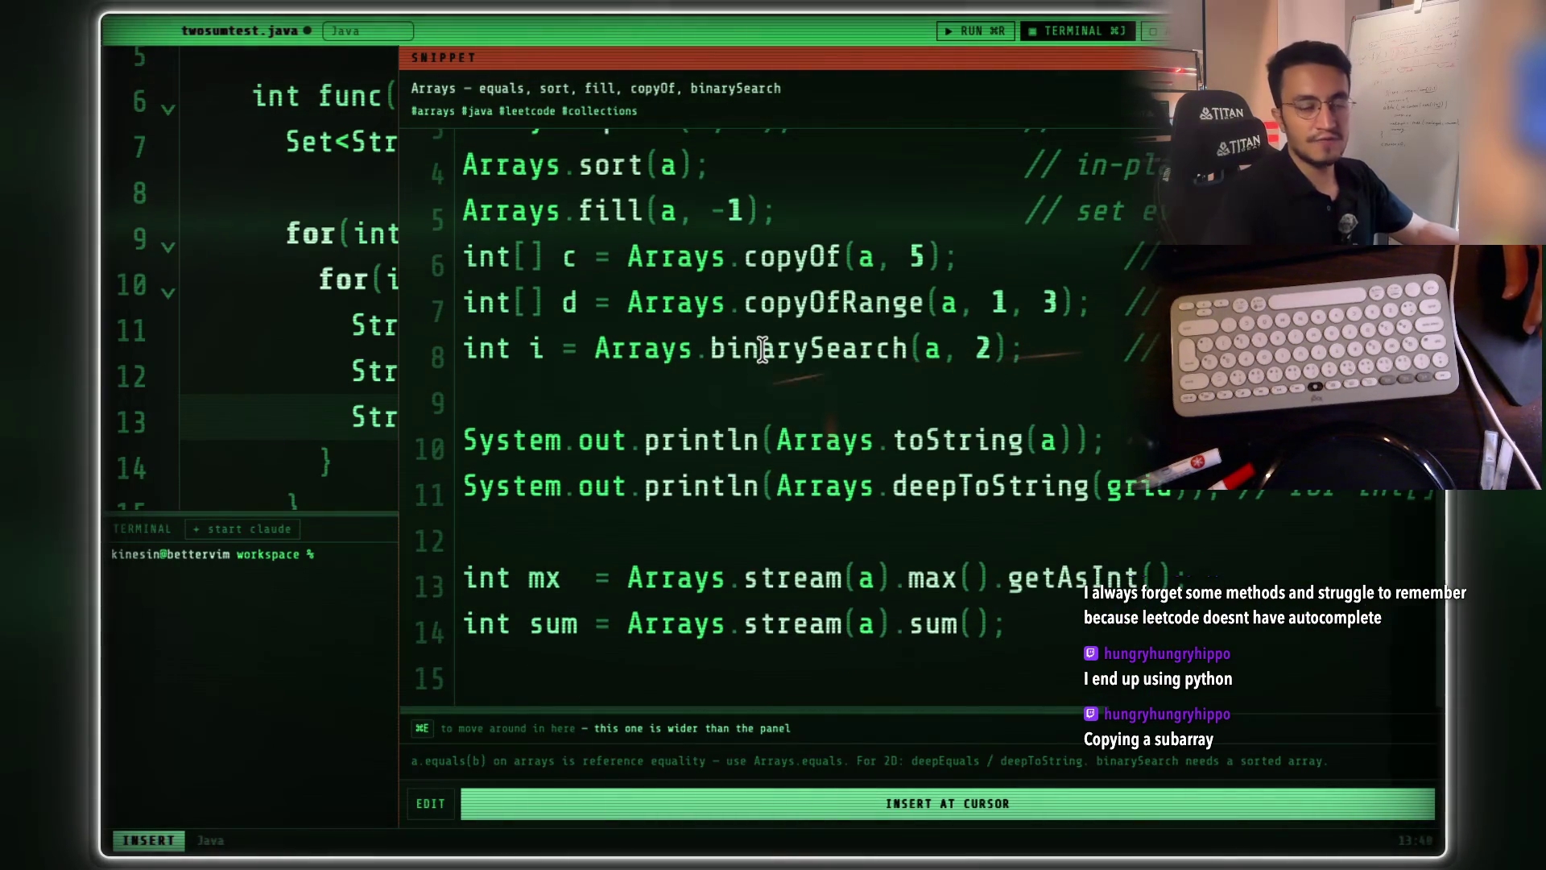
scroll(762, 352, "up", 1)
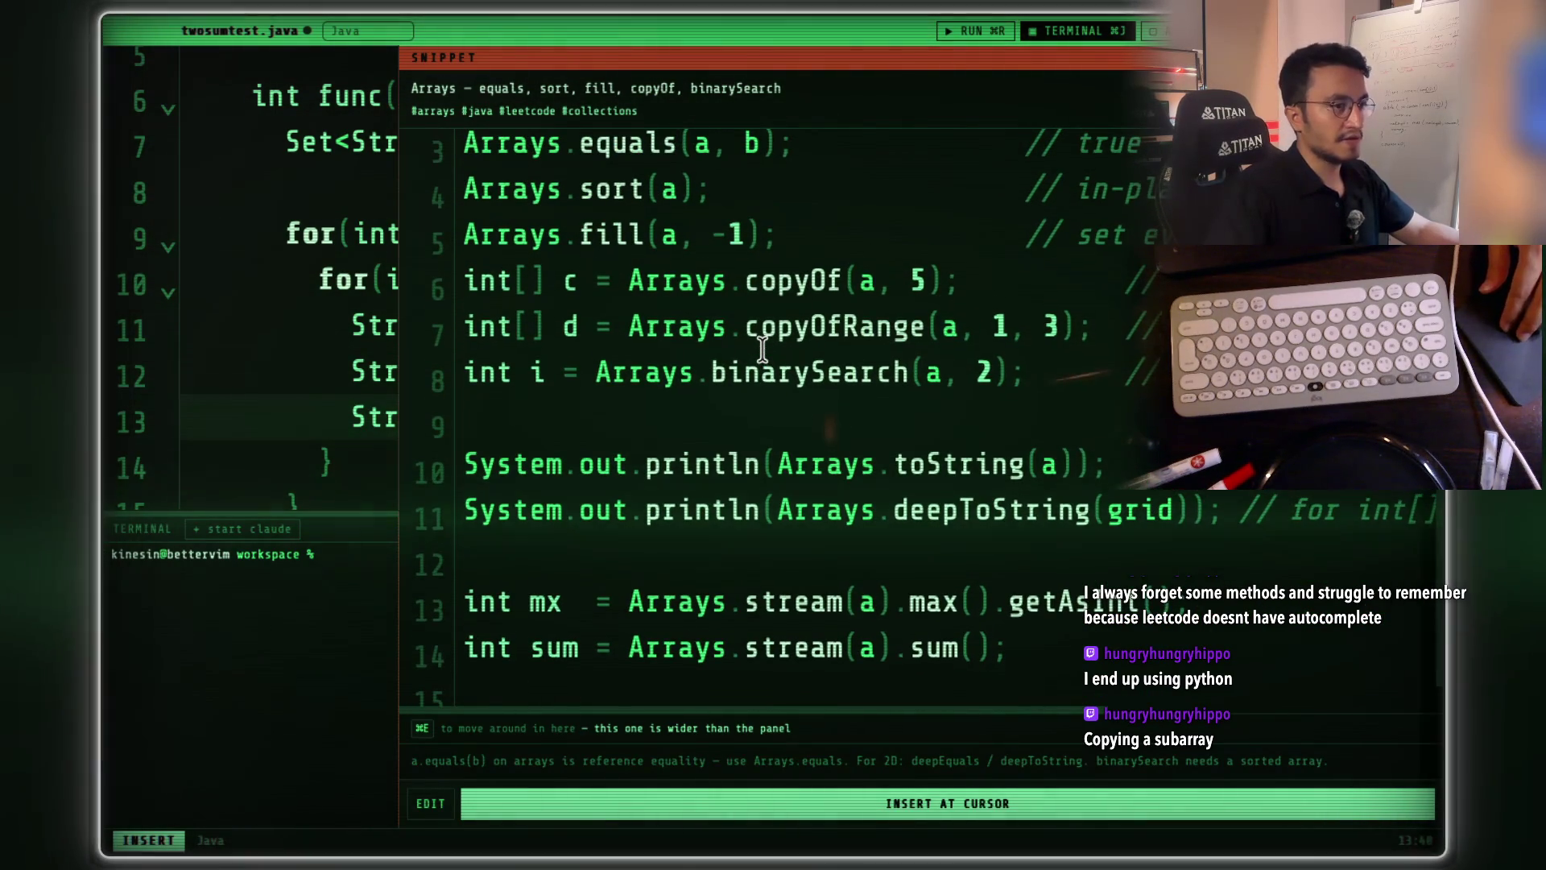
left_click(940, 282)
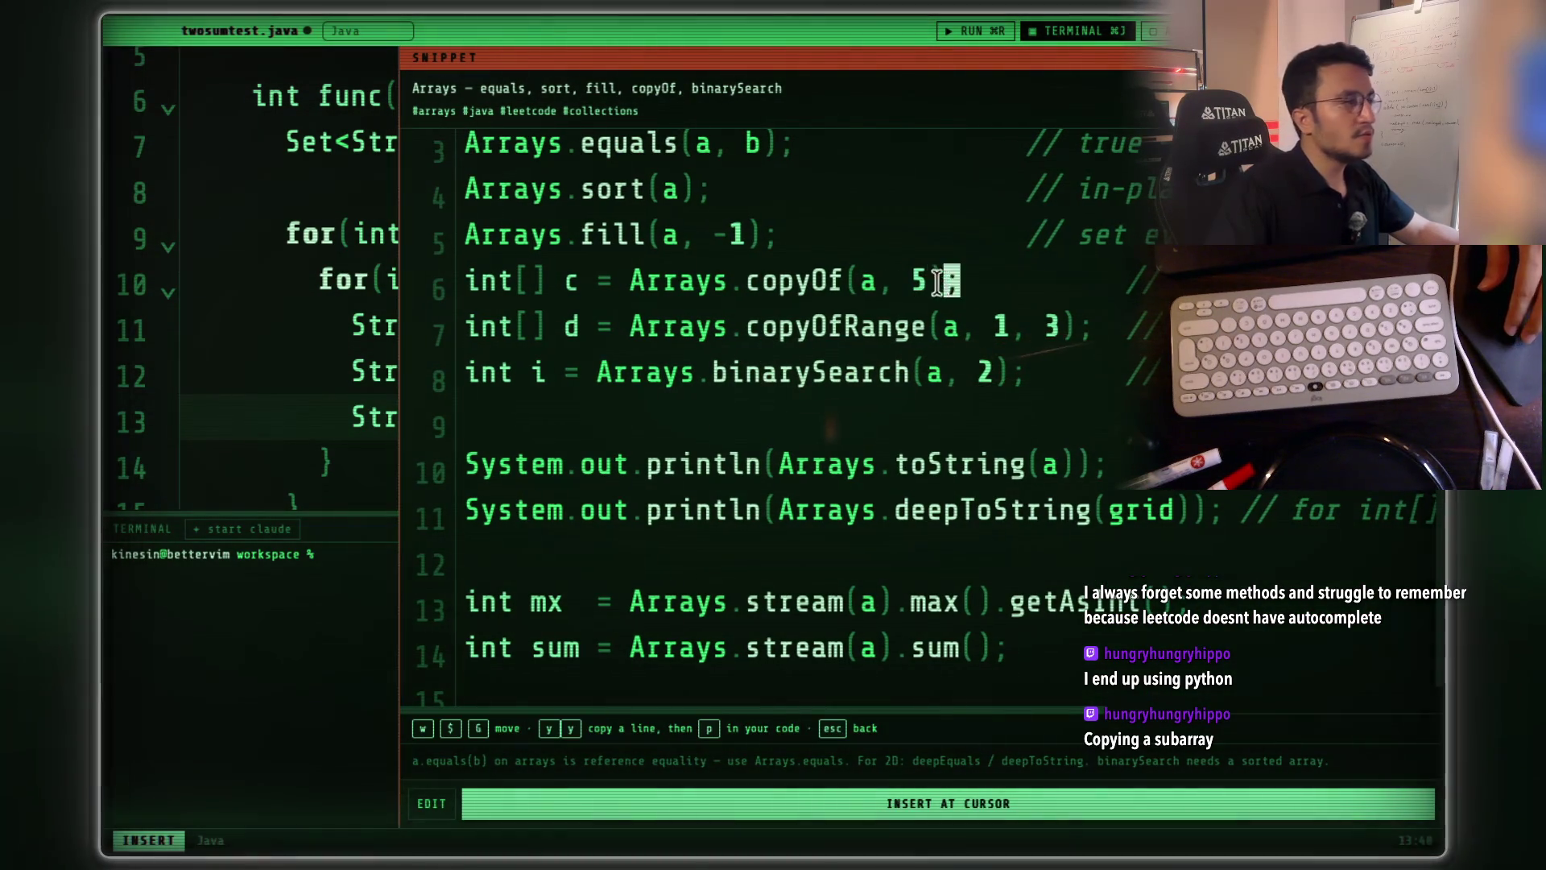
scroll(690, 298, "up", 3)
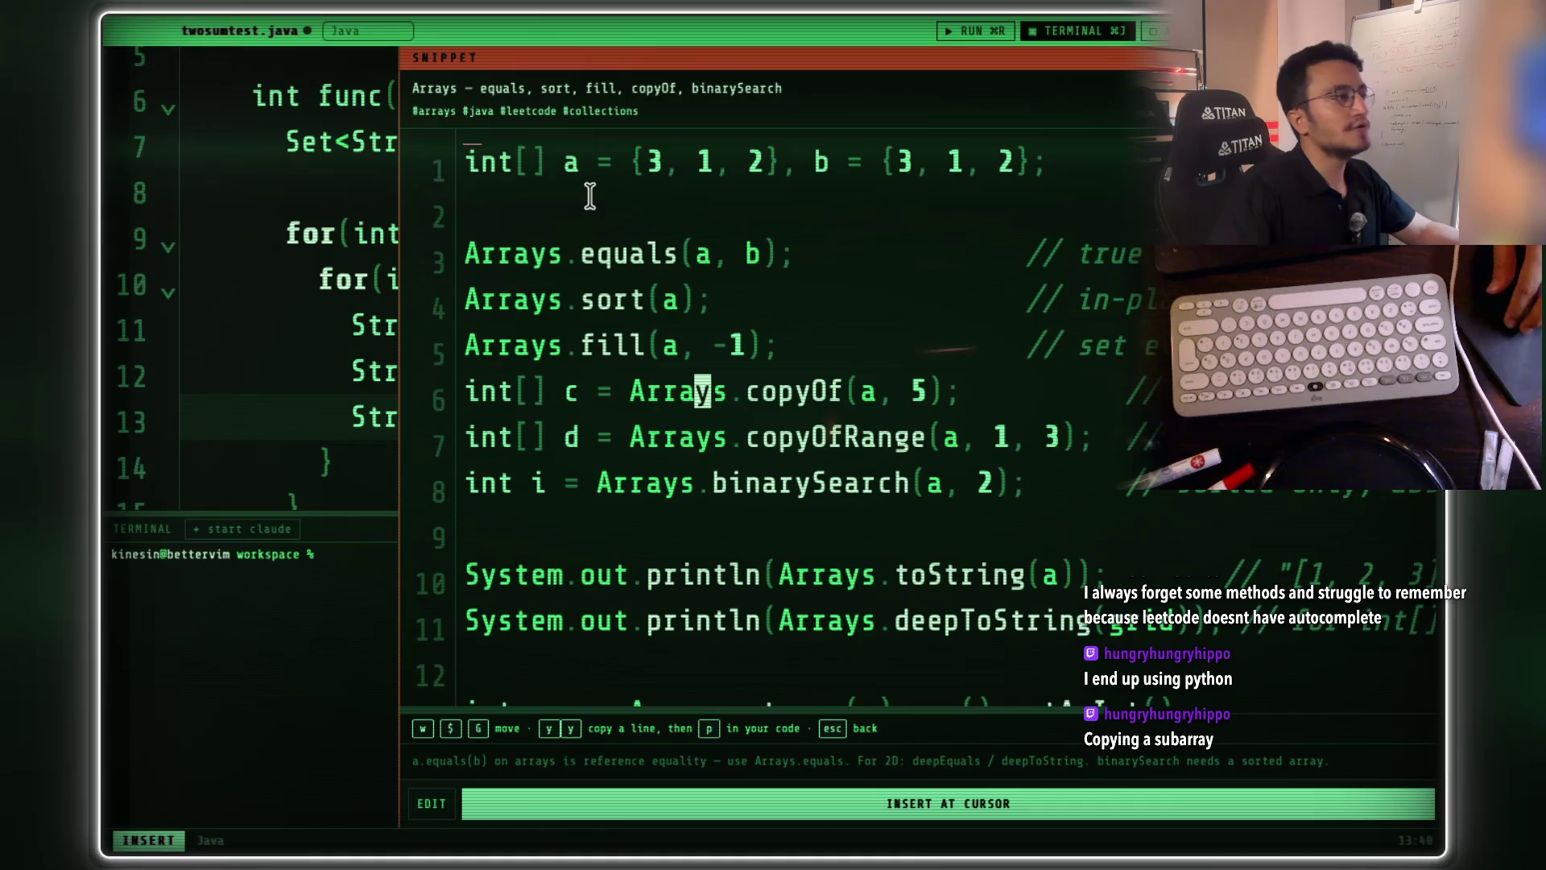
left_click(579, 164)
left_click(570, 164)
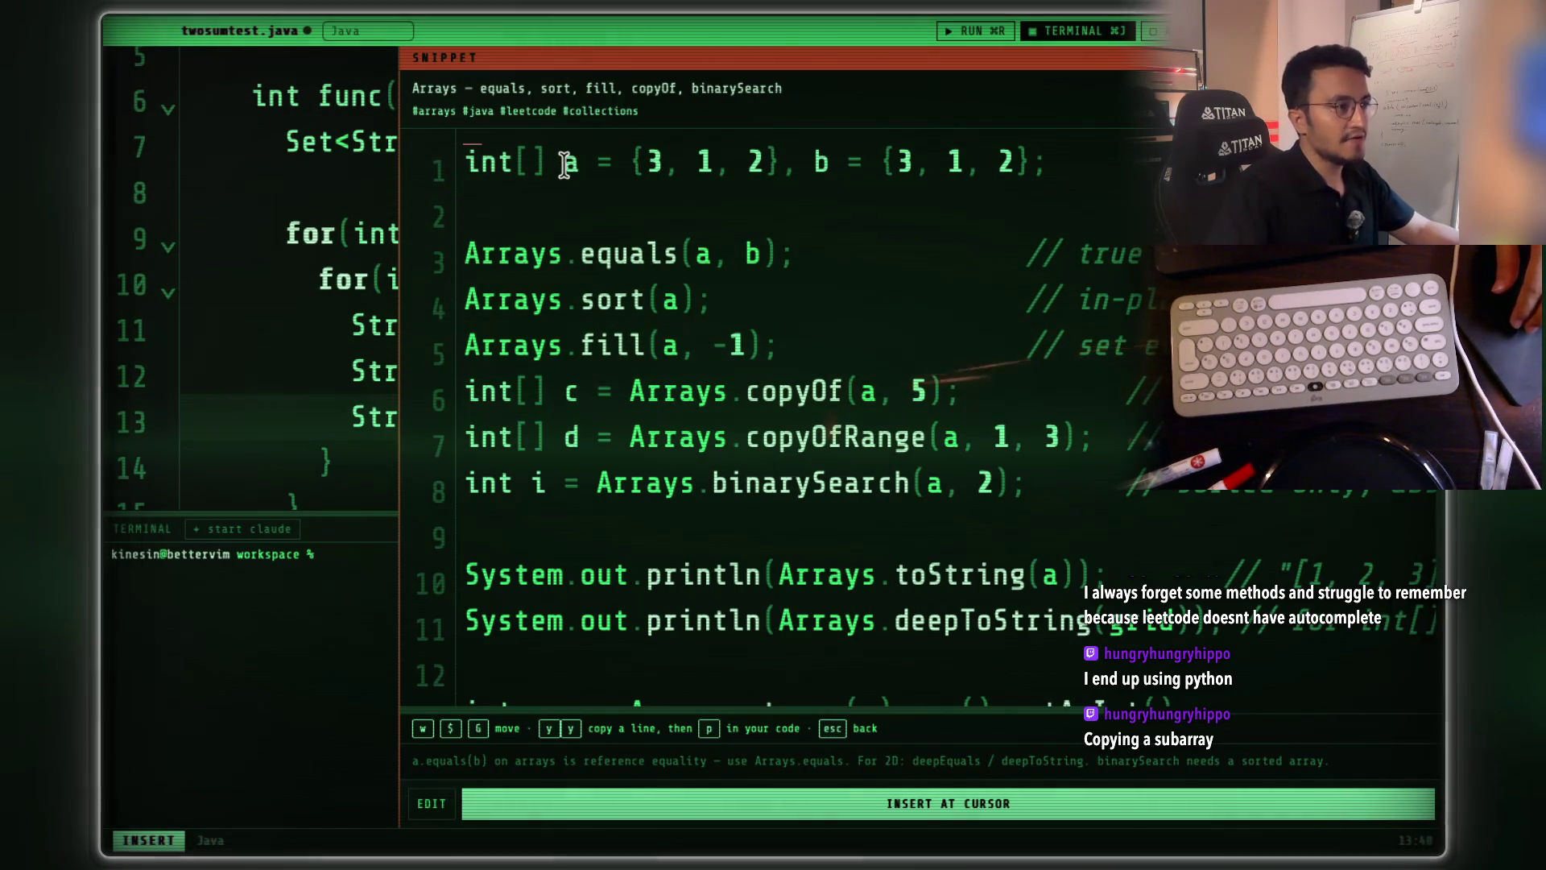
left_click(834, 391)
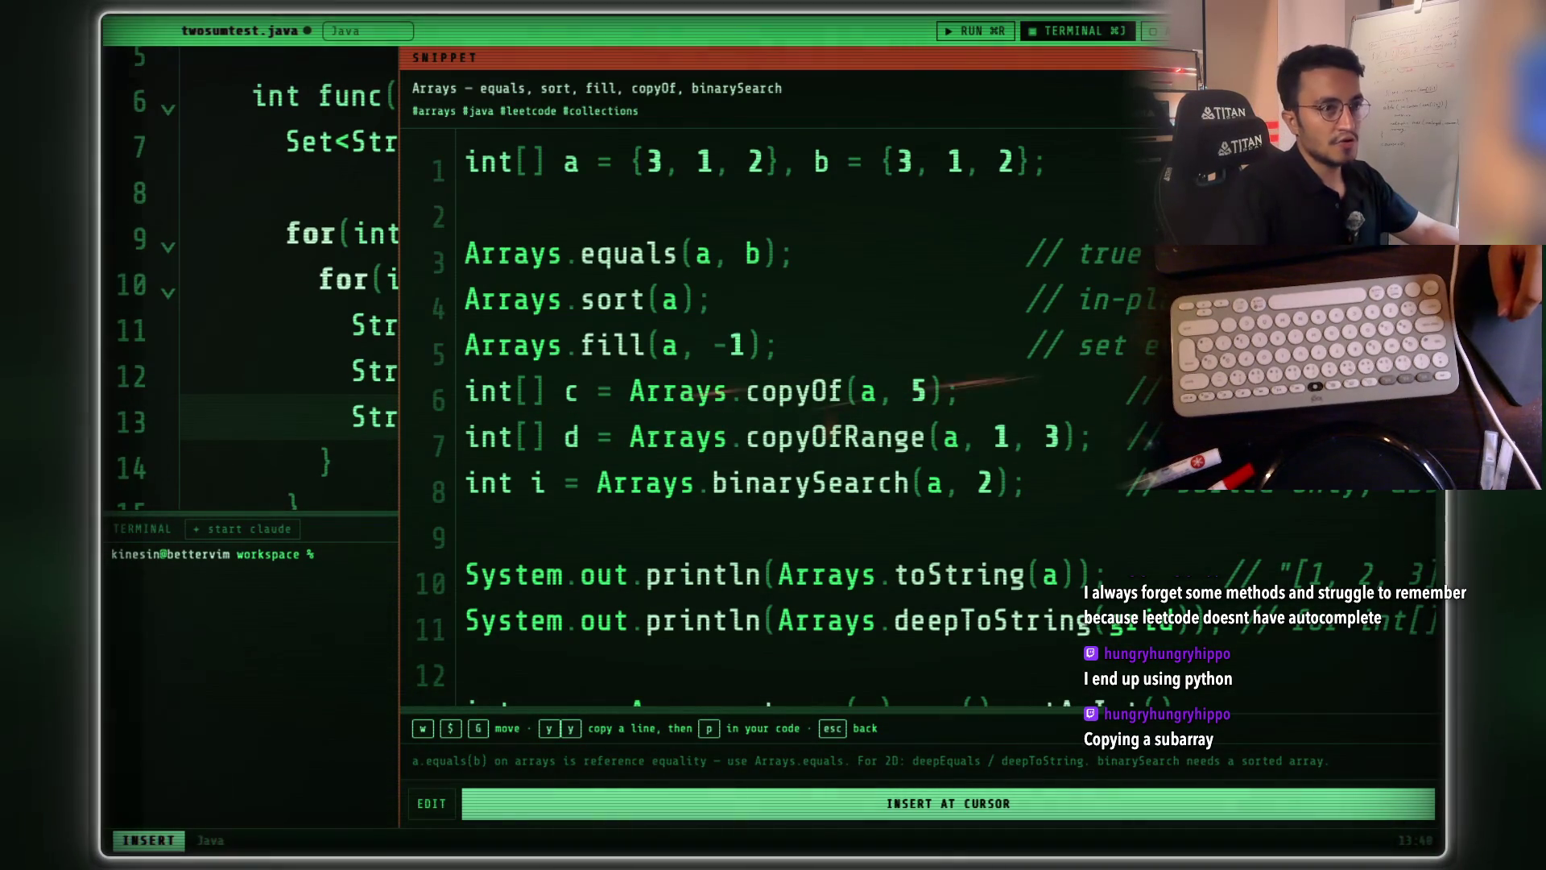
key("Tab")
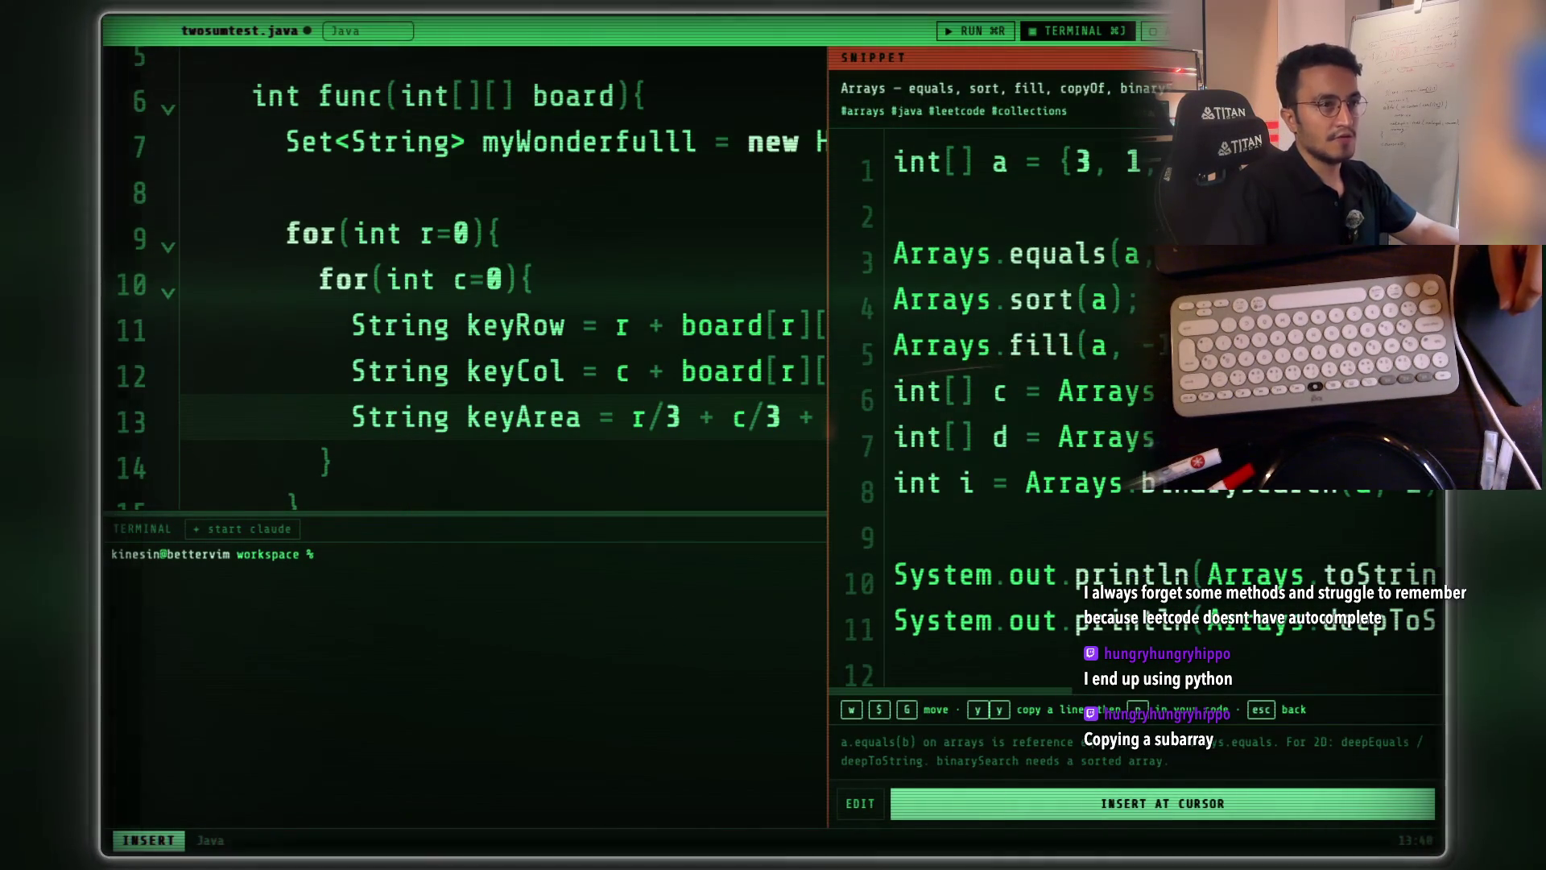
key("Escape")
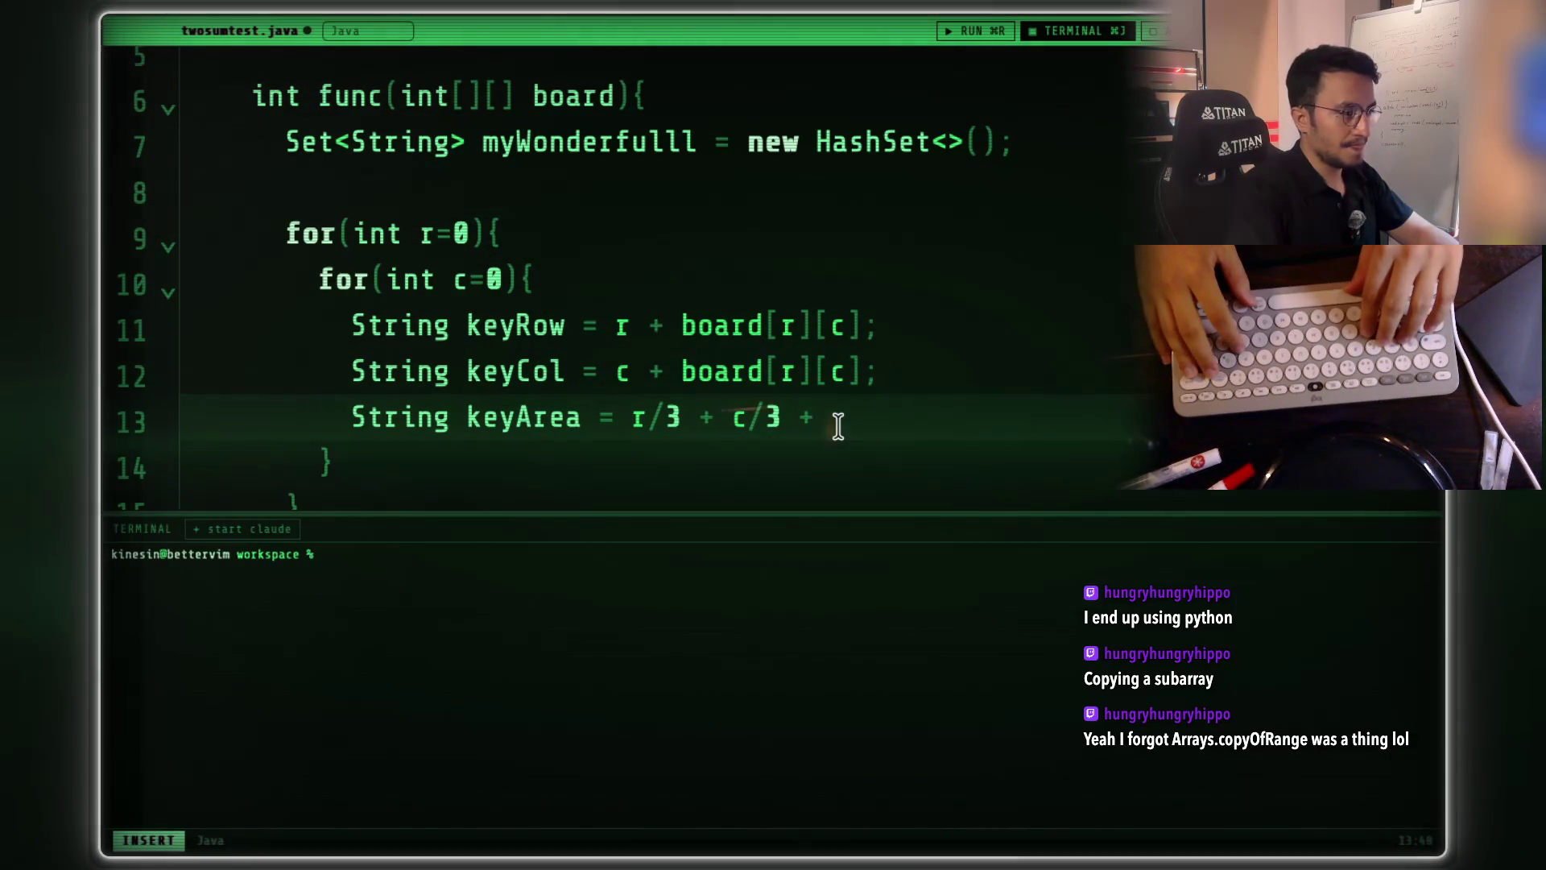
- Finish line 13 as String keyArea = r/3 + c/3 + board[r][c]; and open a new line
type("ddldldldldldl")
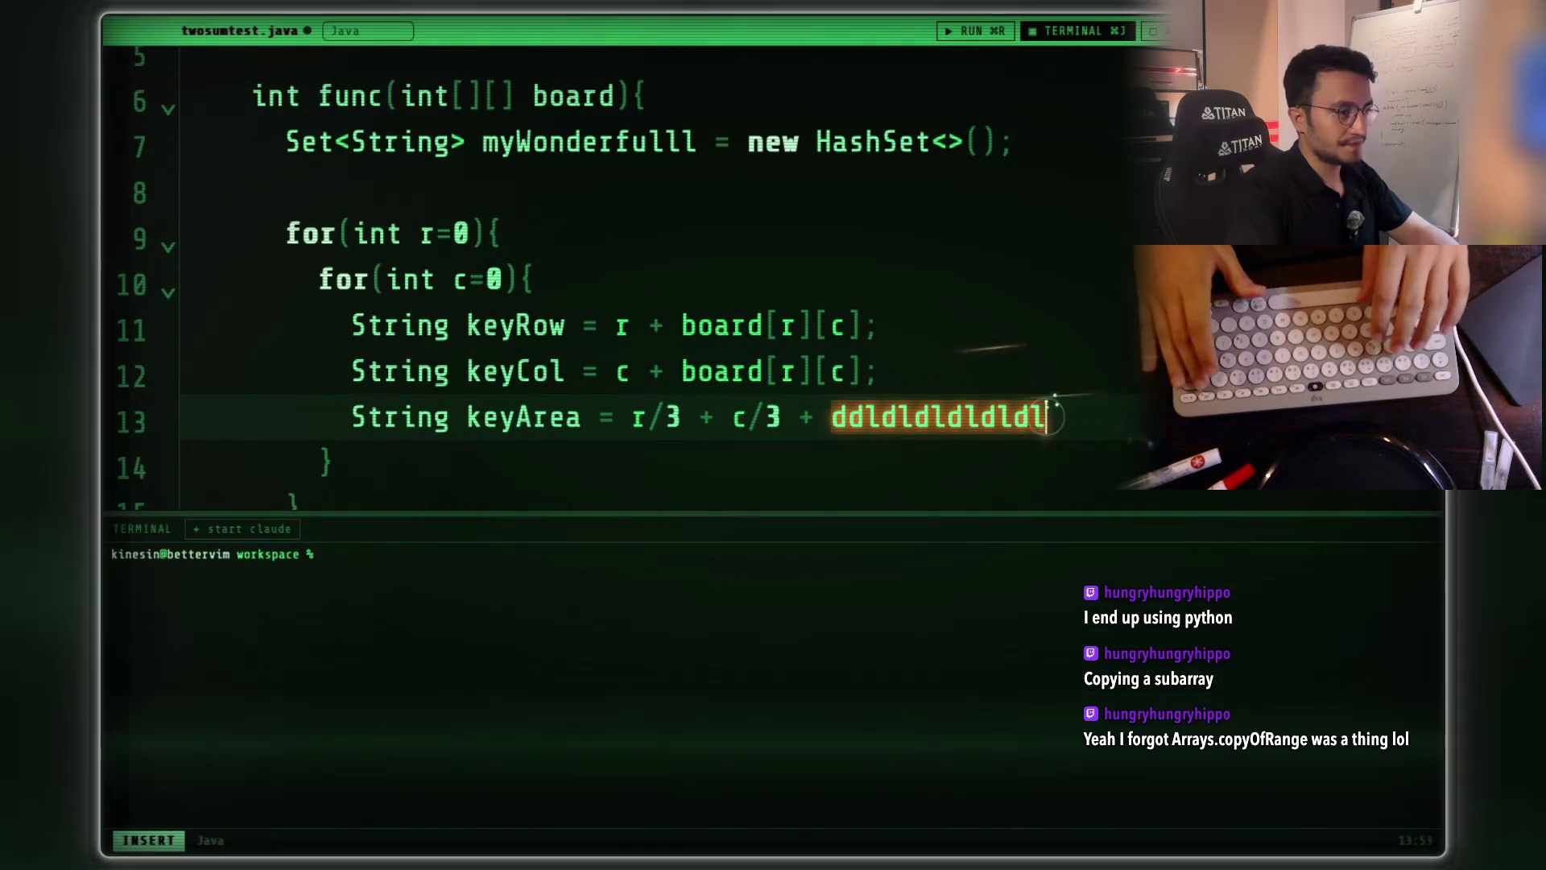
key("BackSpace")
key("BackSpace")
key("BackSpace")
key("BackSpace")
key("BackSpace")
key("BackSpace")
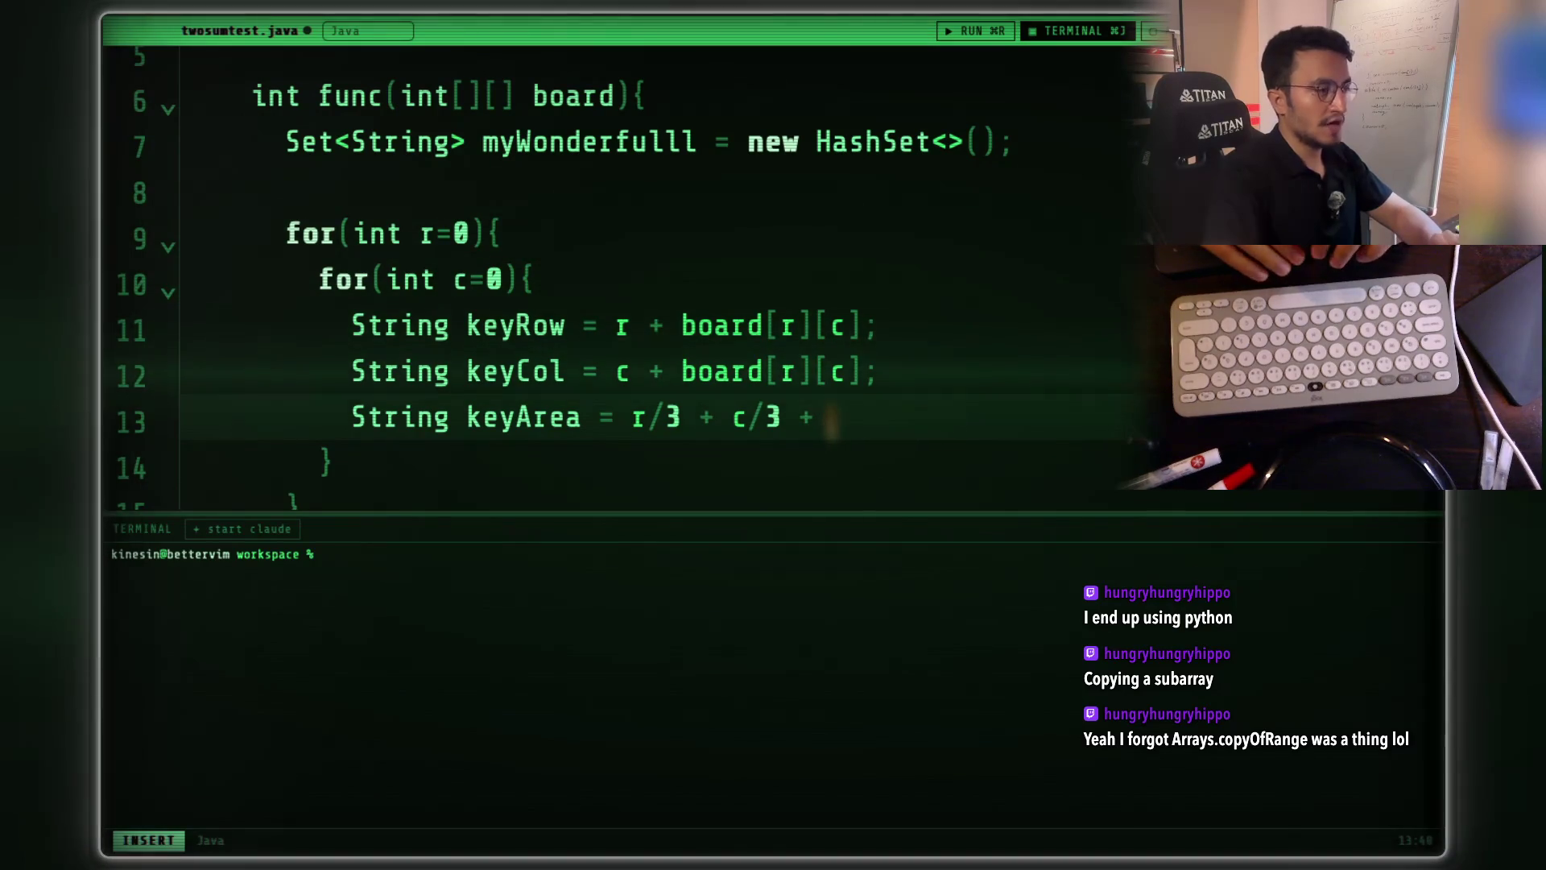
type("board")
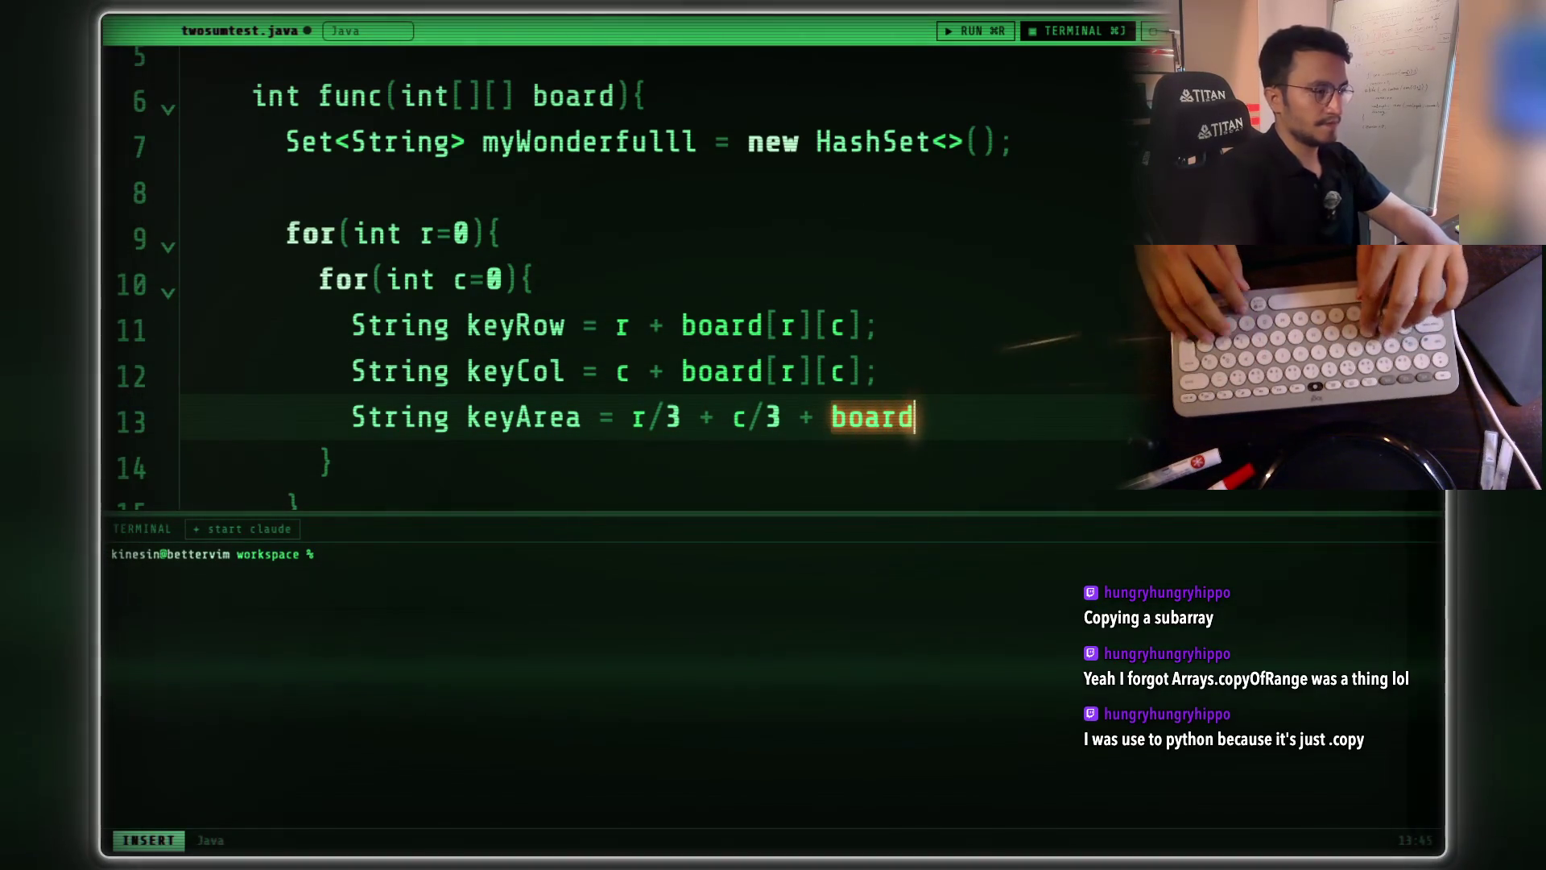
type("[")
type("[")
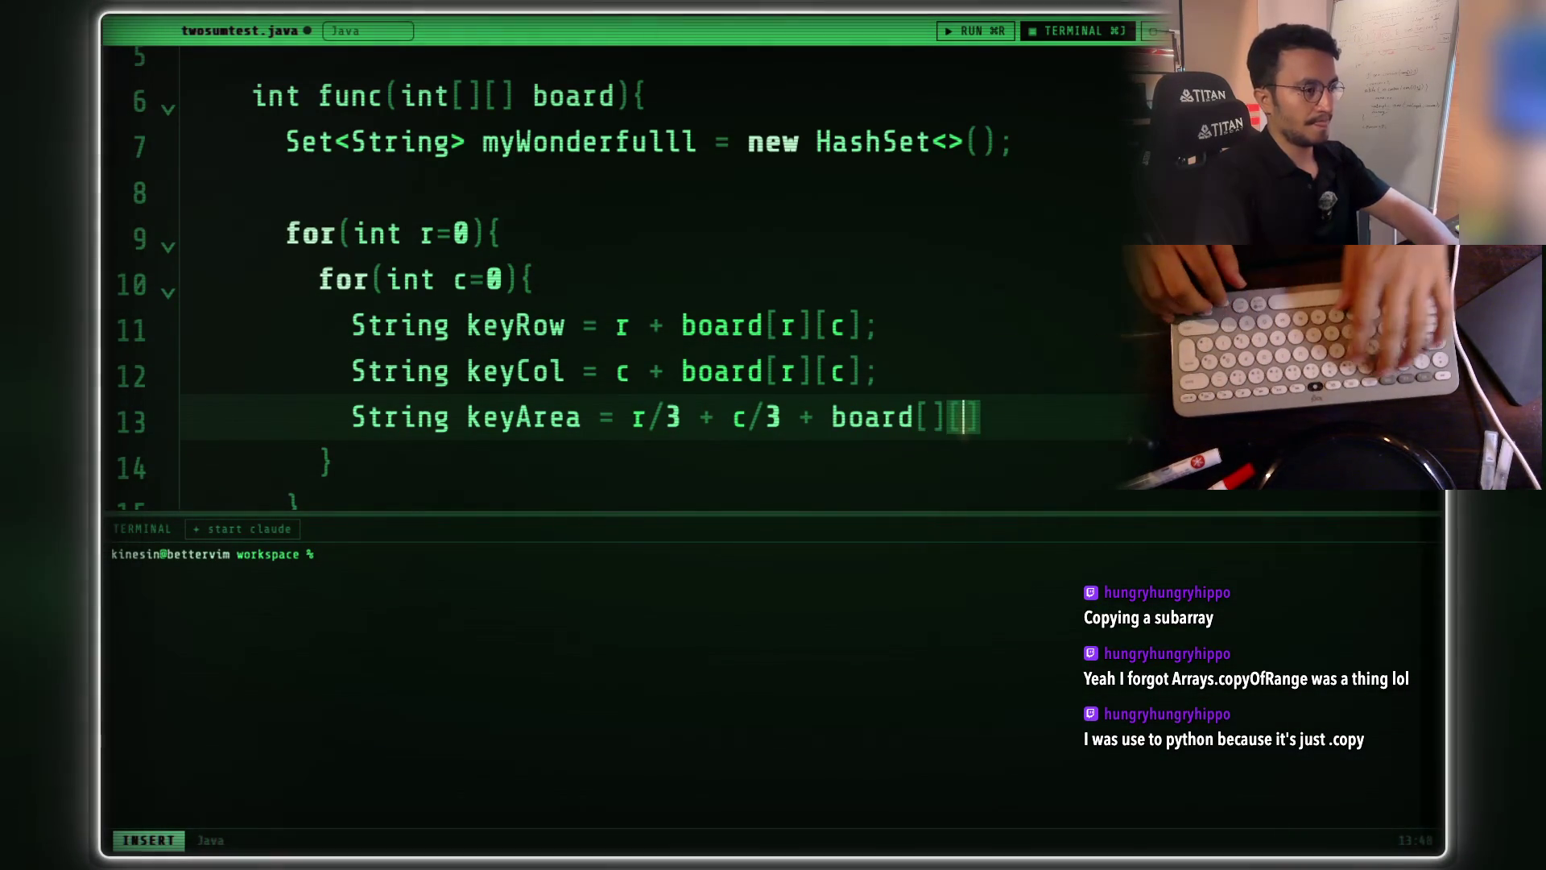
type("r][c]")
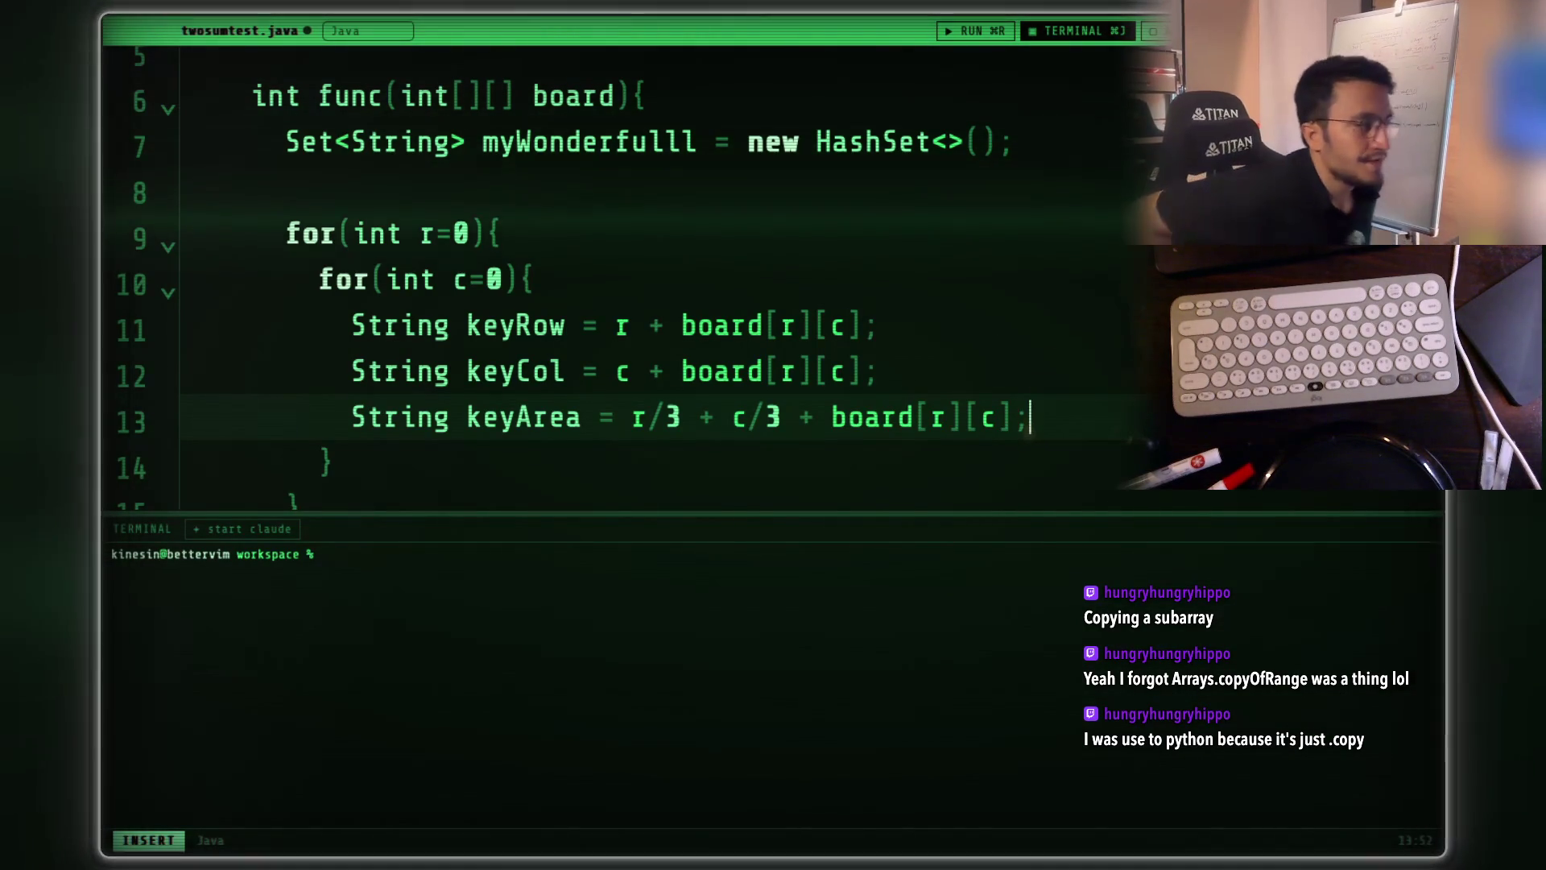
key("Return")
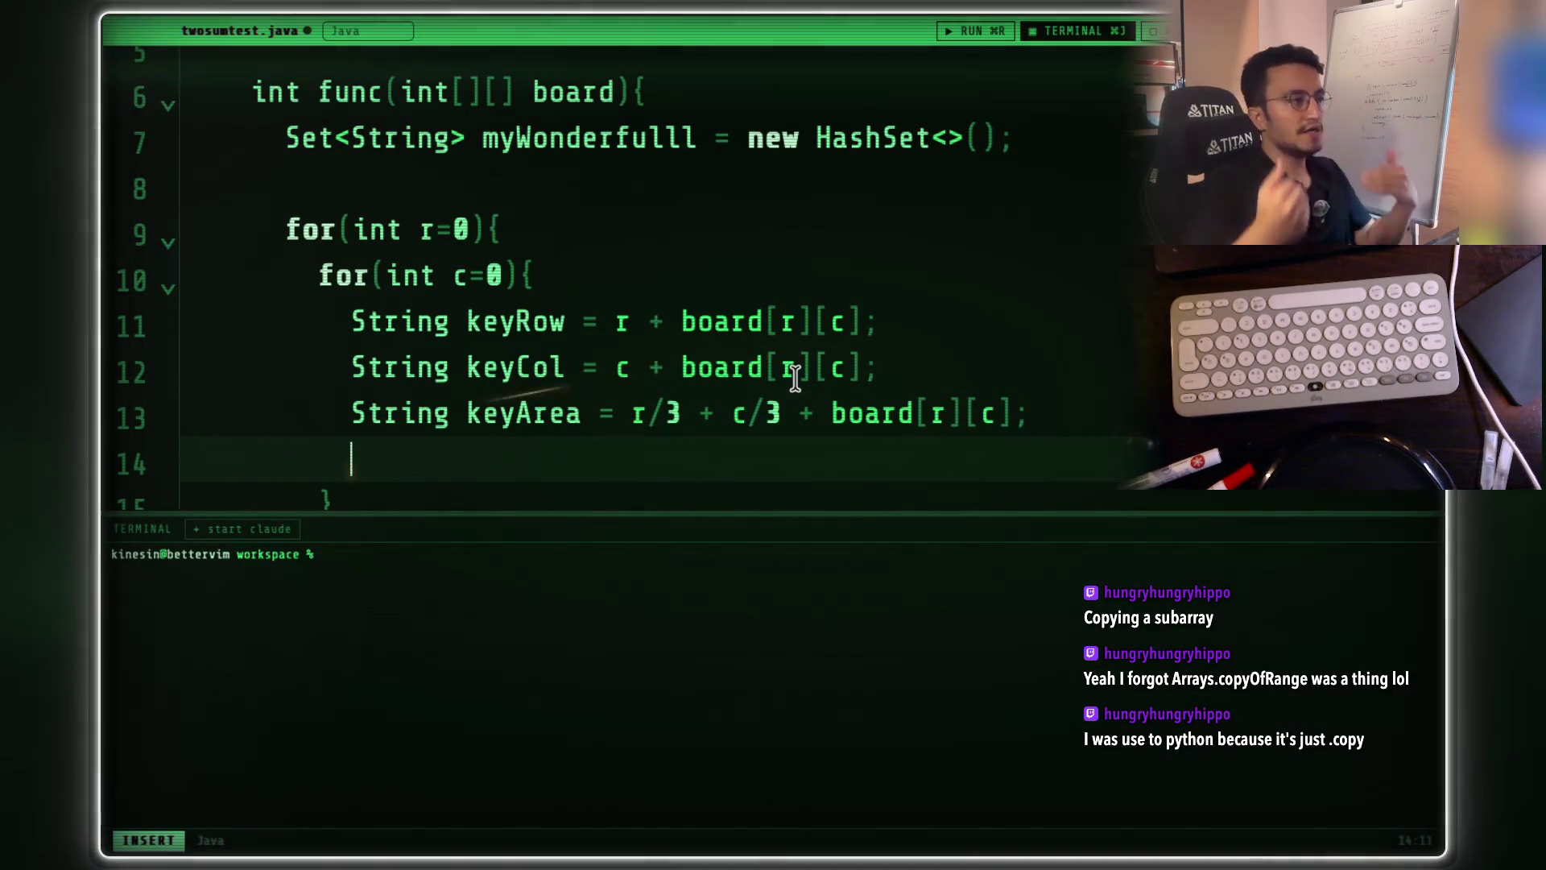
- Start line 14 with the set name myWonderfulll followed by .add(
double_click(634, 137)
key("super+c")
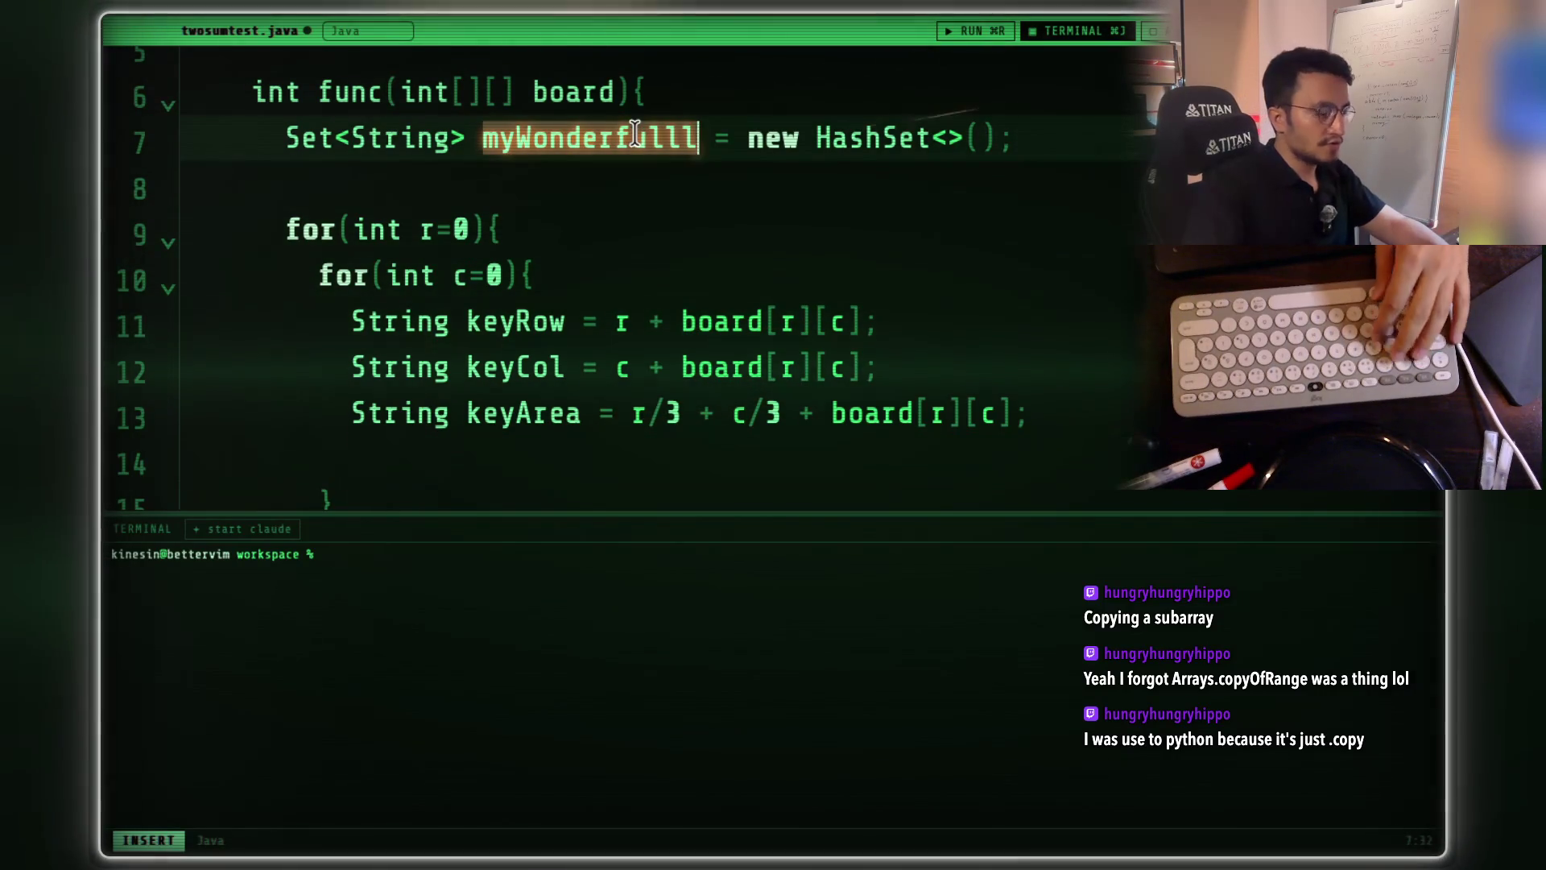
left_click(483, 445)
key("super+v")
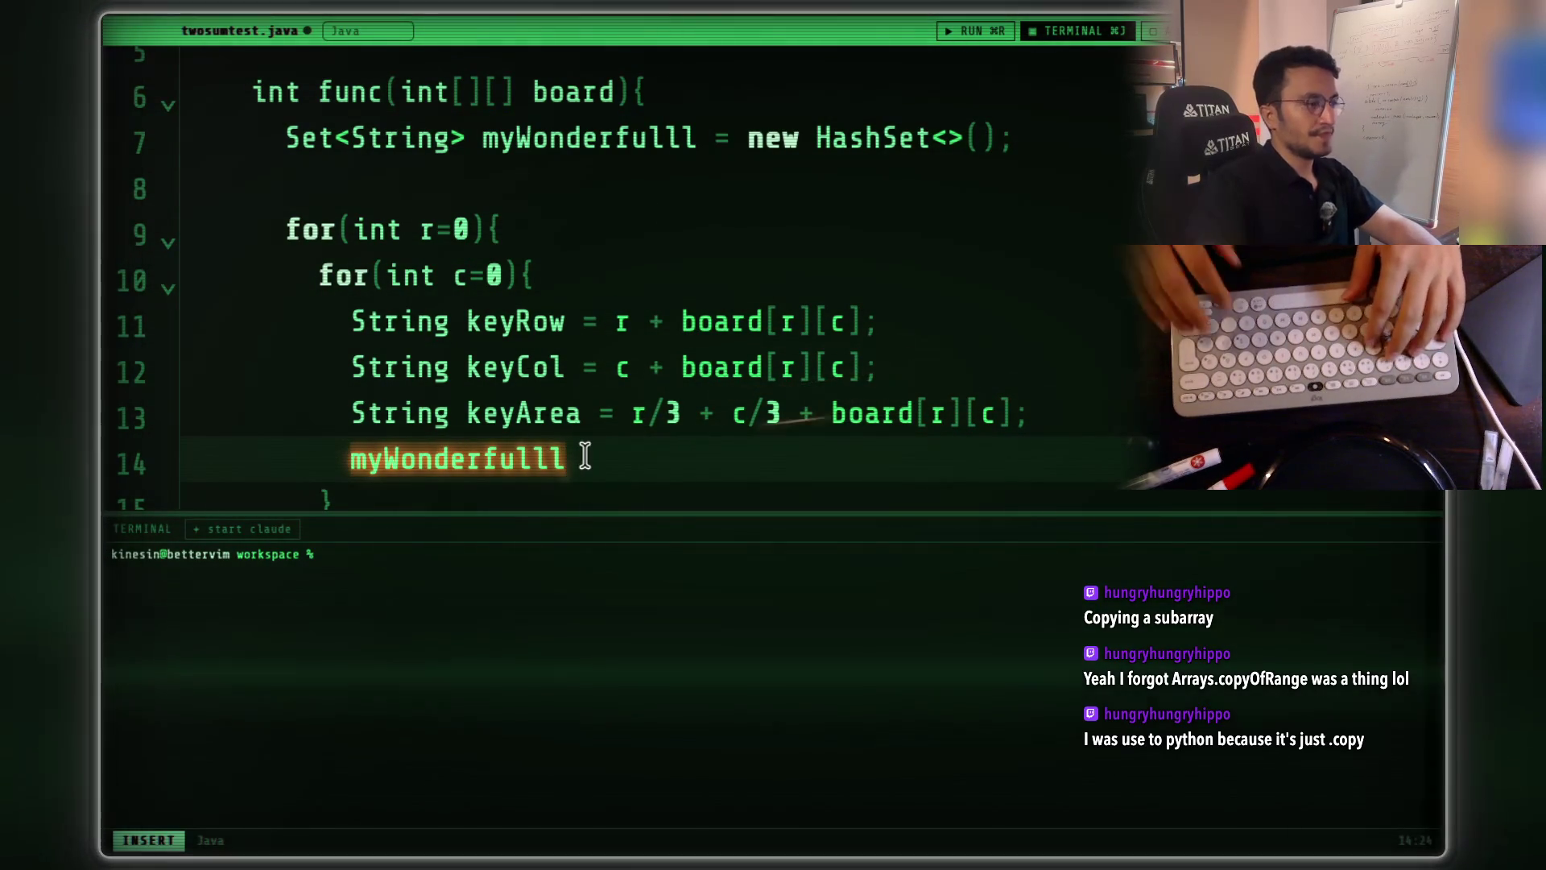
type(".add(")
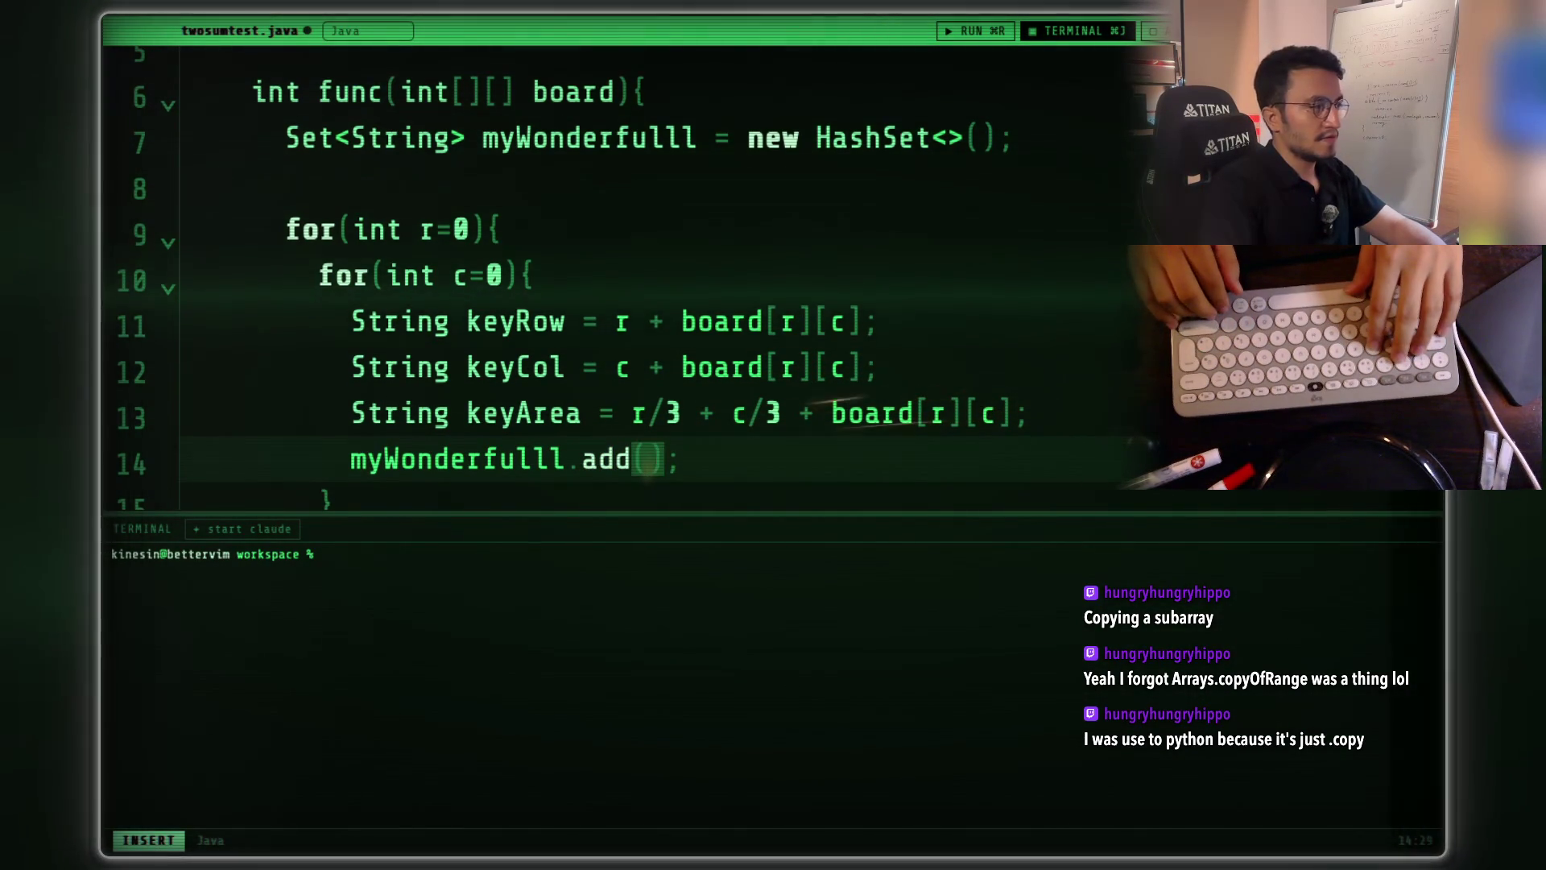
type("key")
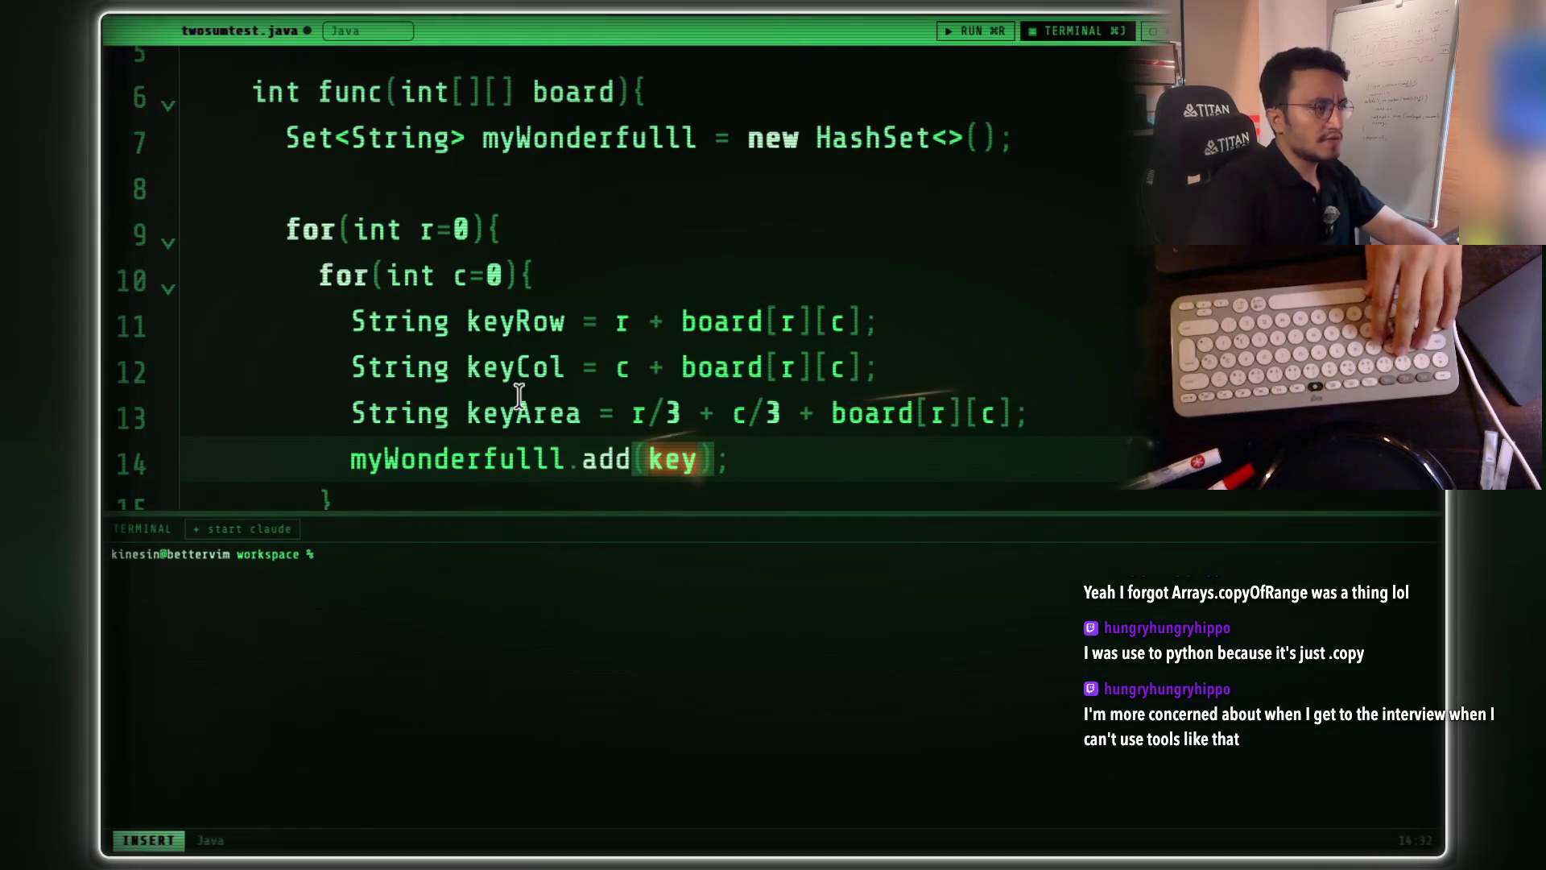
- Use keyRow as the argument so line 14 reads myWonderfulll.add(keyRow);, then open a new line
left_click(515, 335)
key("super+c")
double_click(672, 459)
key("super+v")
left_click(785, 459)
key("Return")
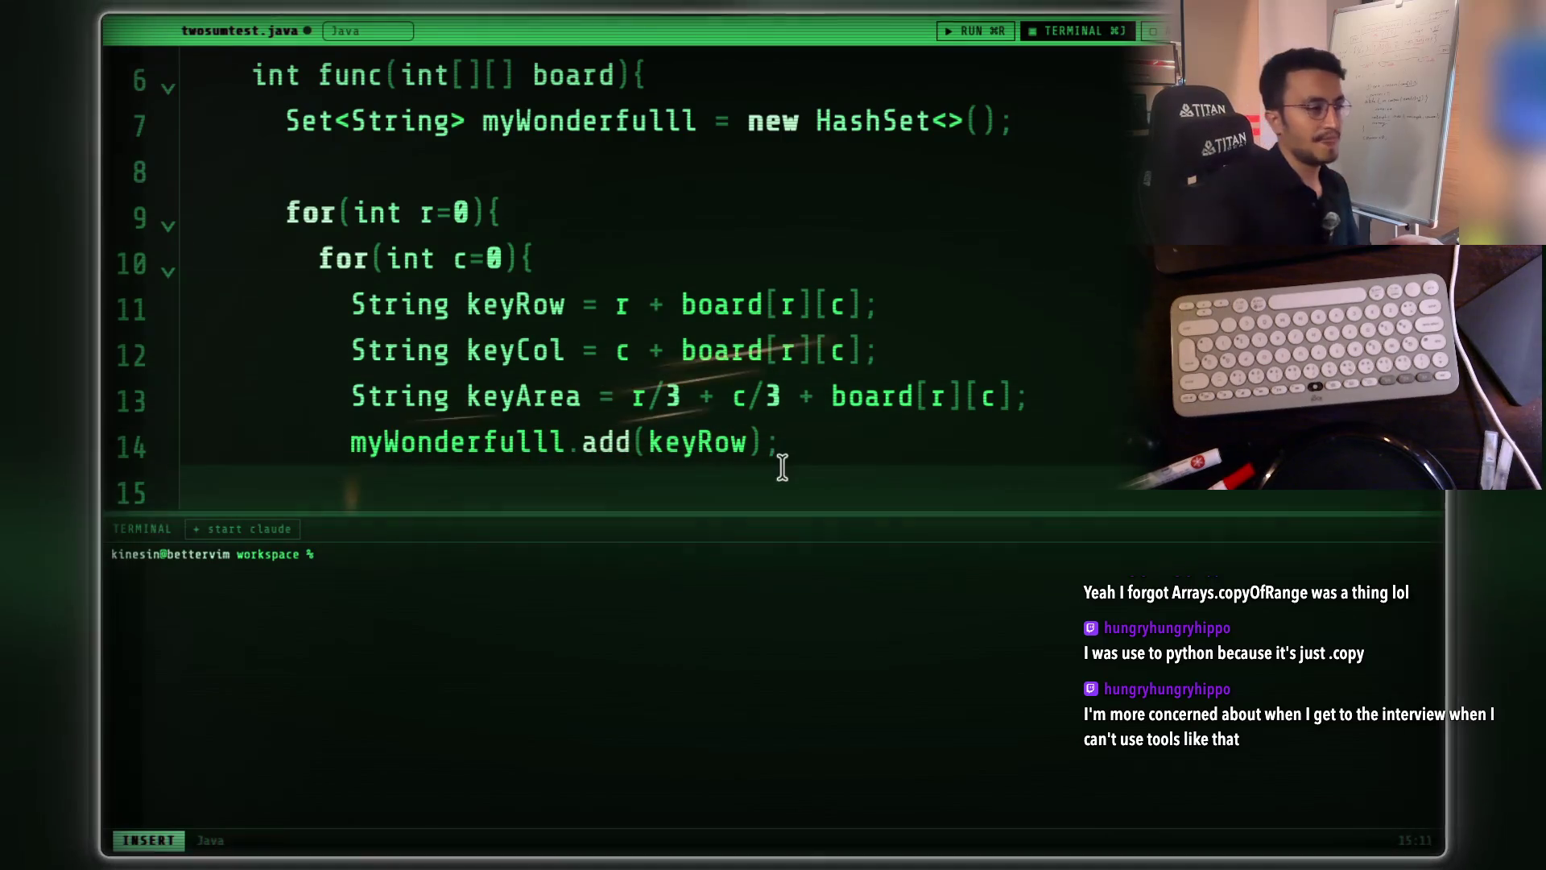
left_click(797, 451)
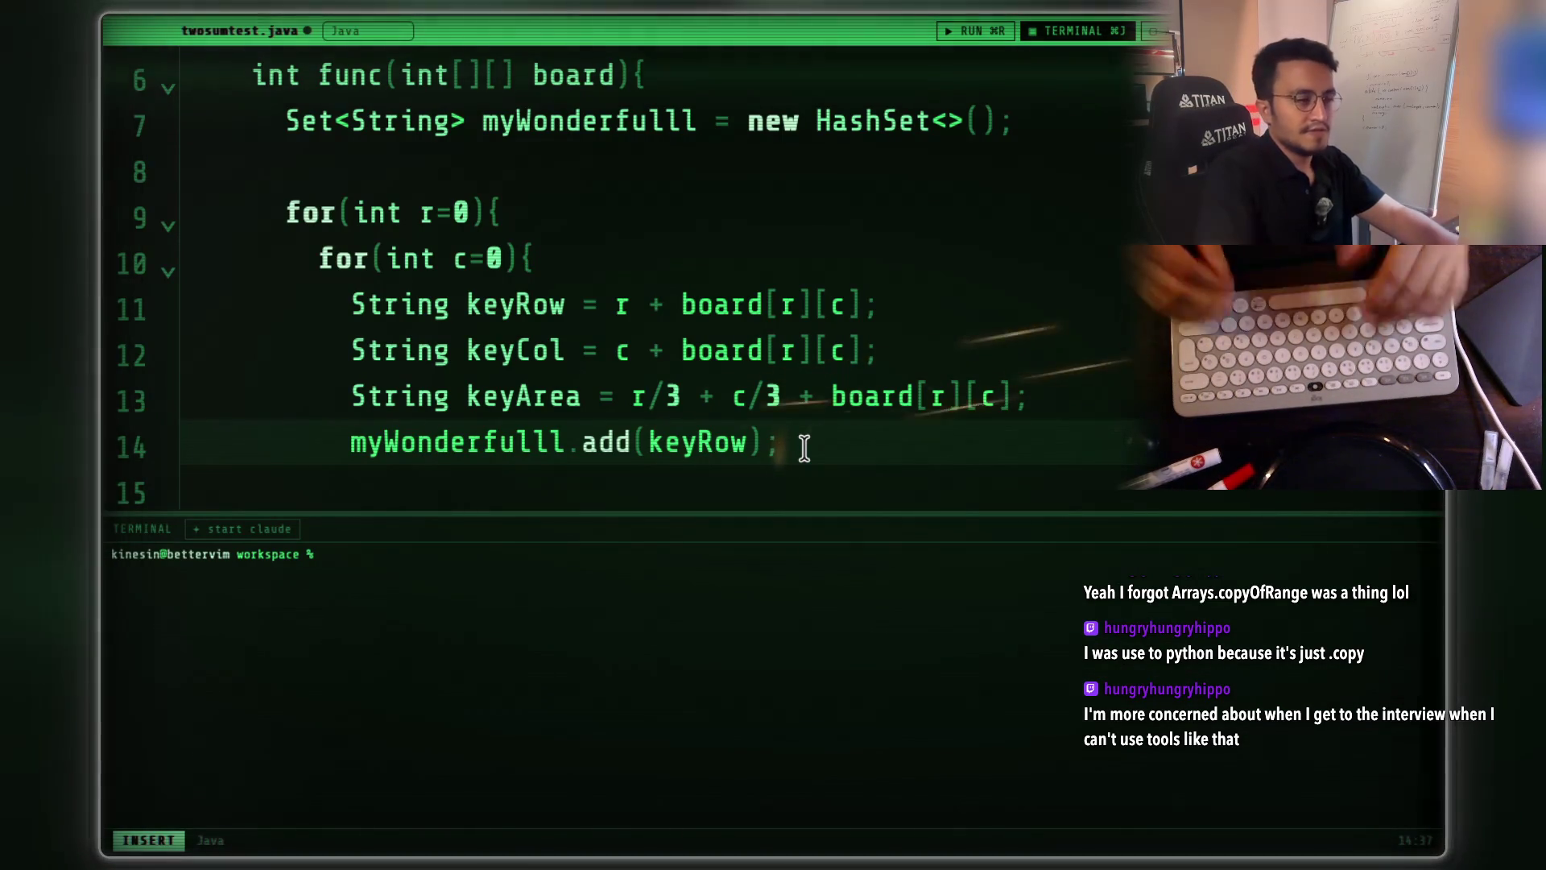
key("Return")
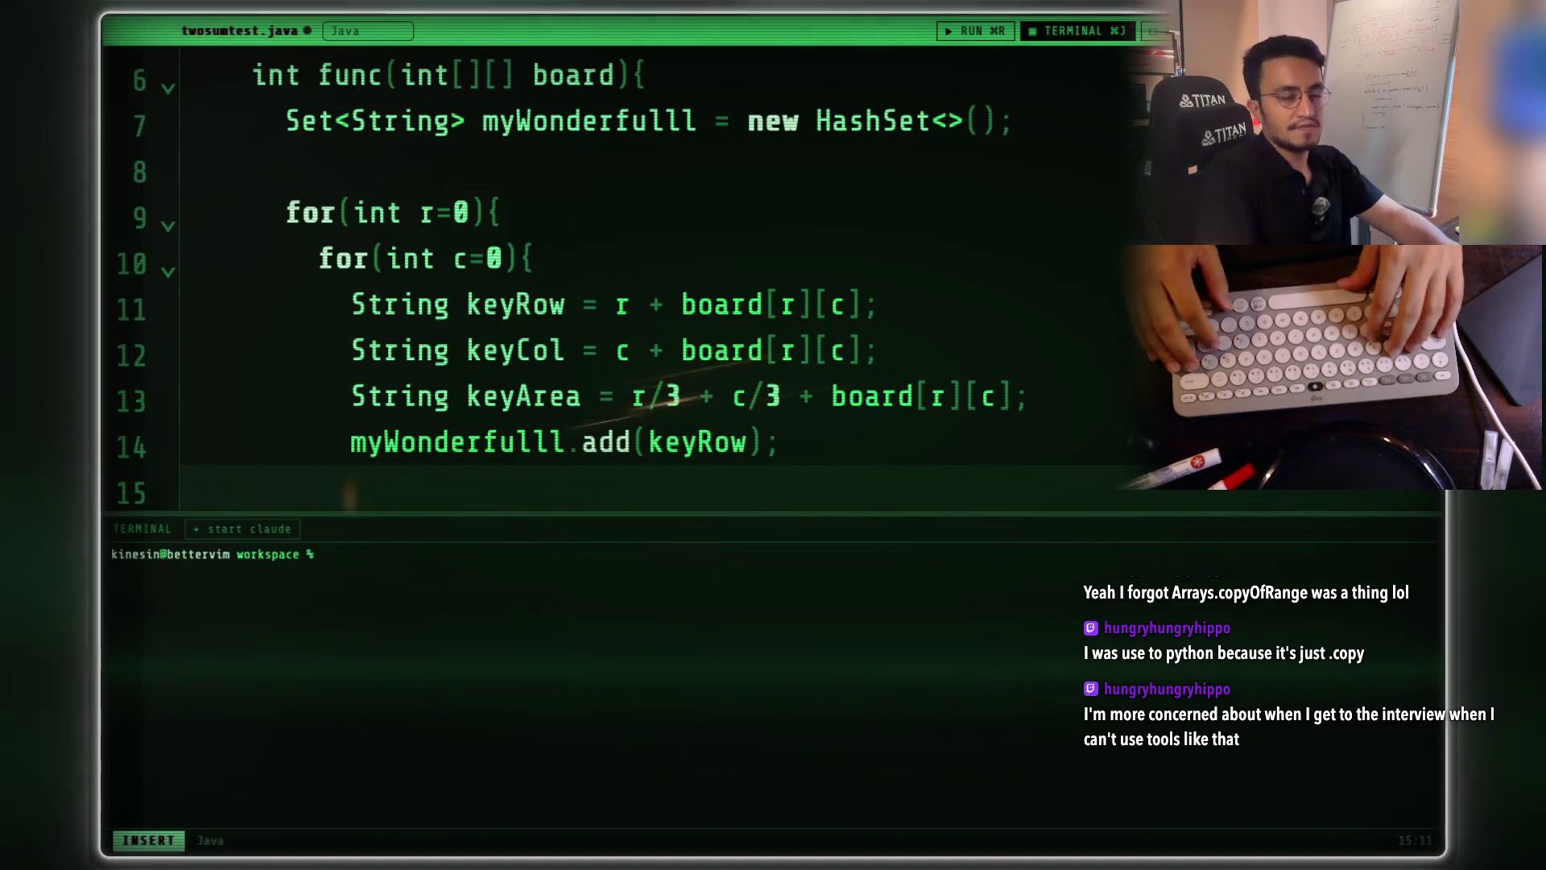
scroll(798, 440, "down", 1)
scroll(798, 439, "down", 3)
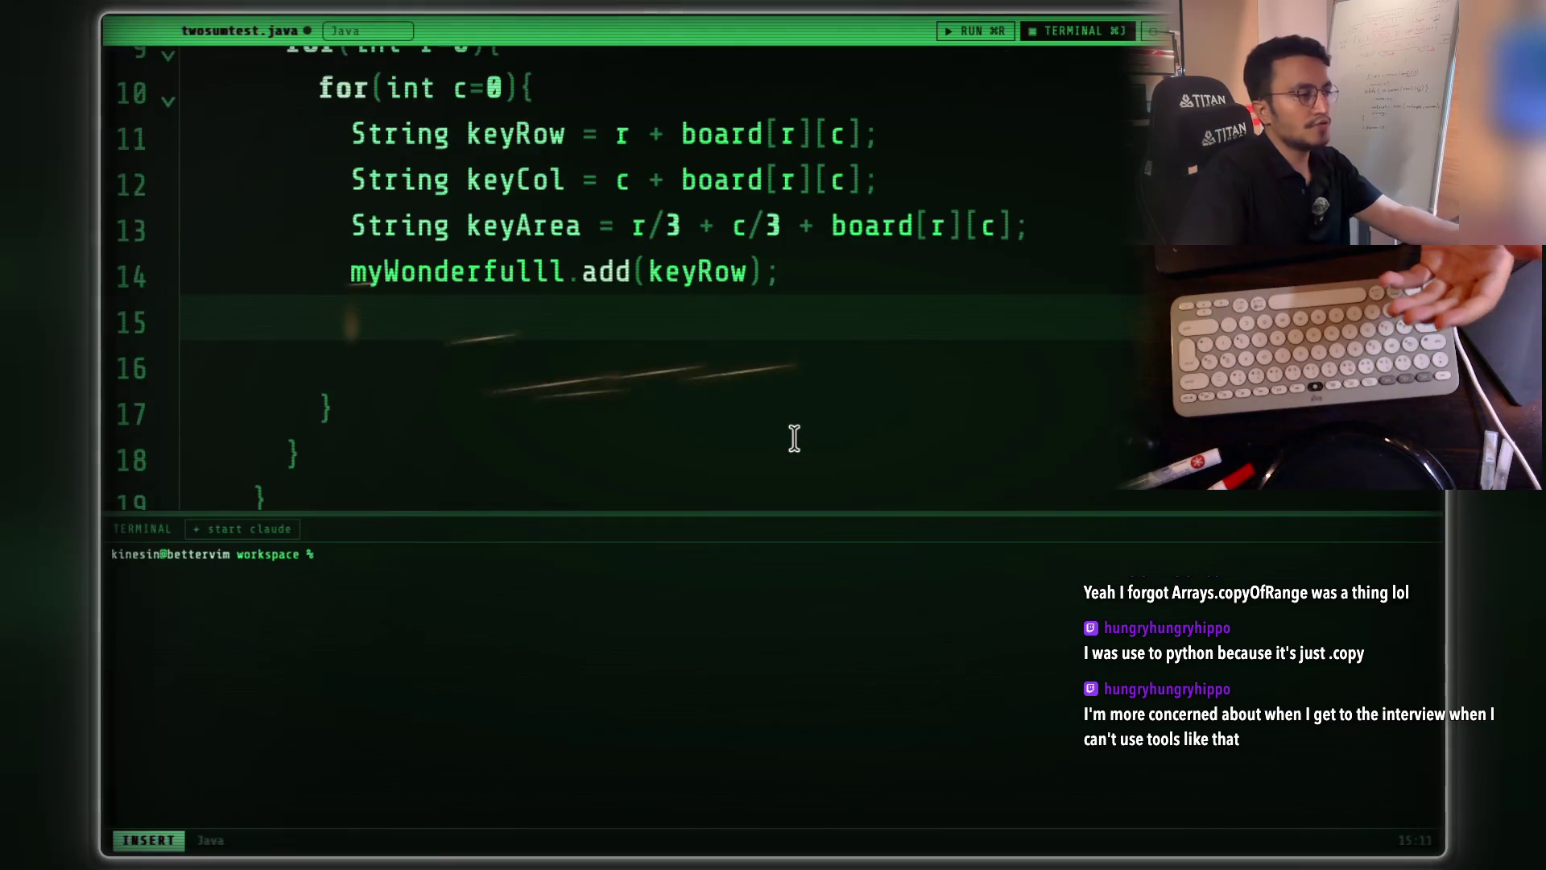
scroll(794, 439, "up", 2)
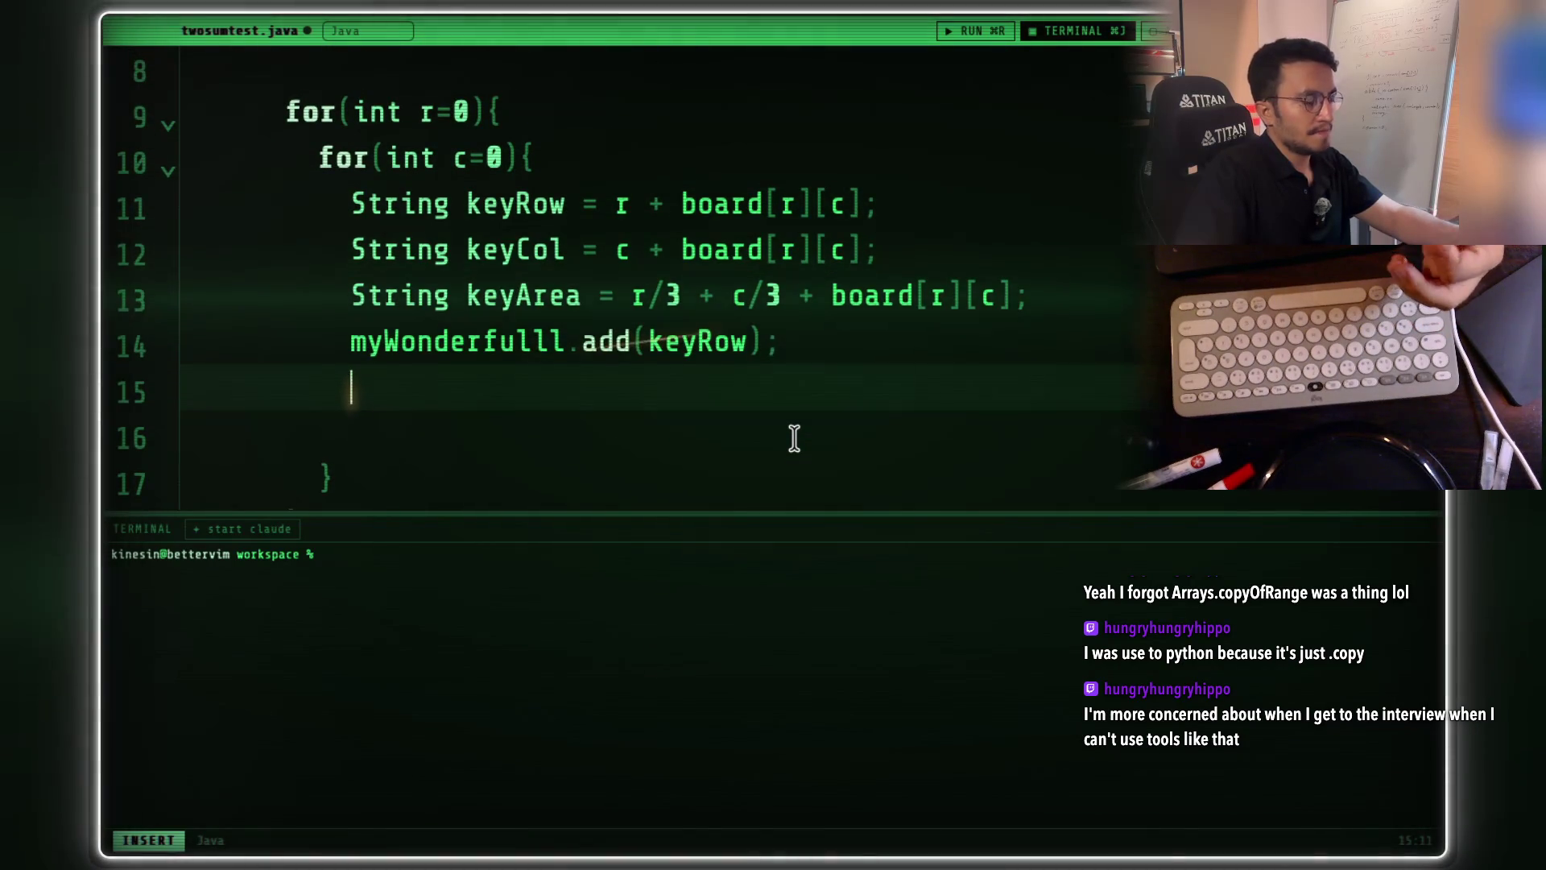
scroll(794, 439, "up", 1)
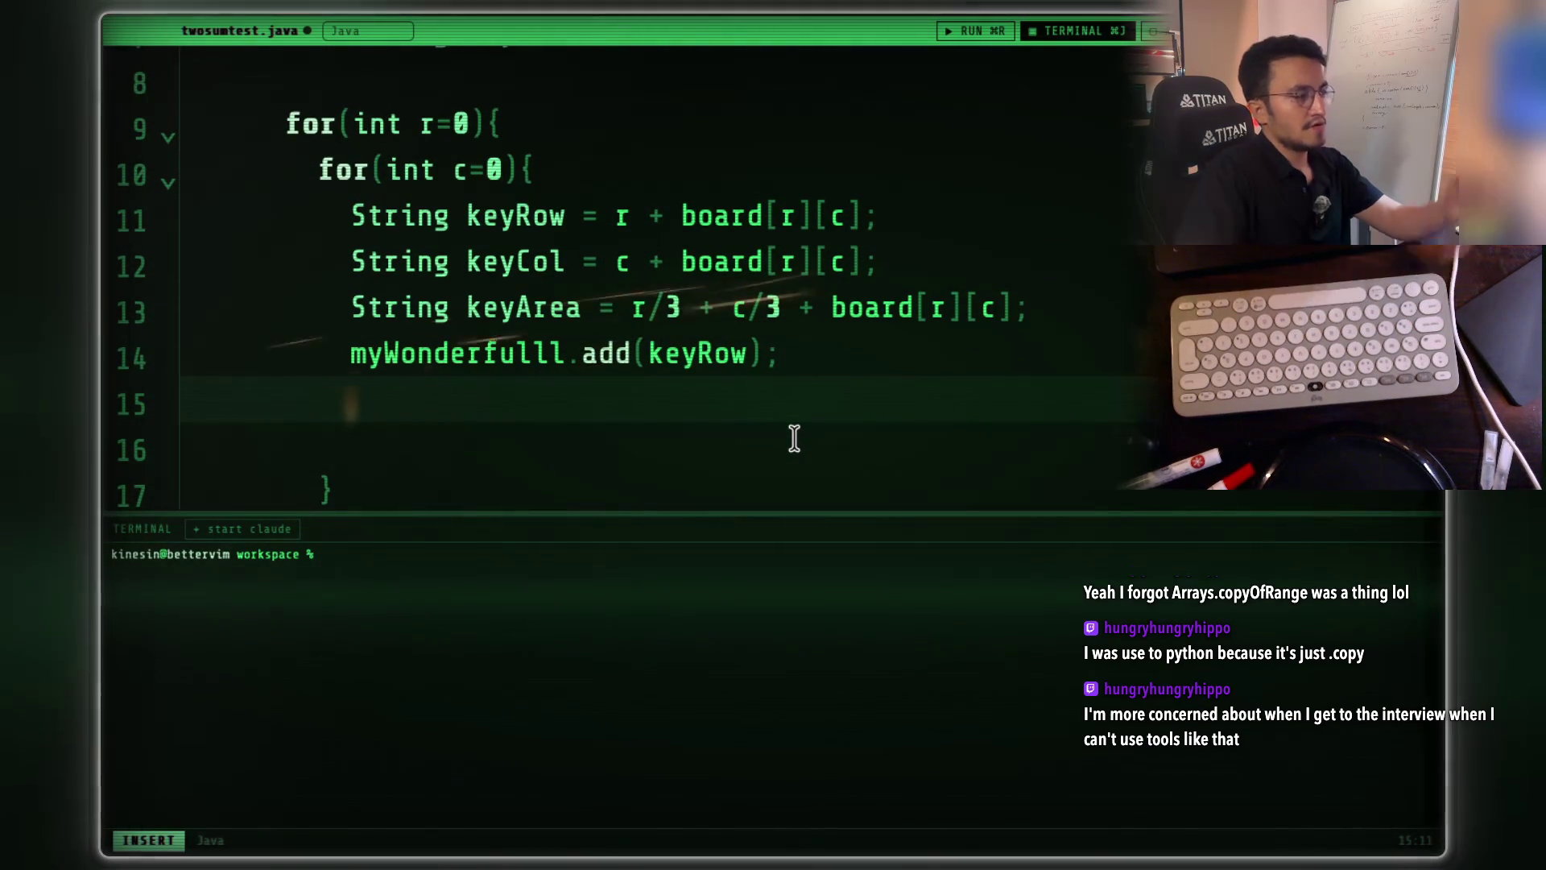
scroll(563, 360, "up", 5)
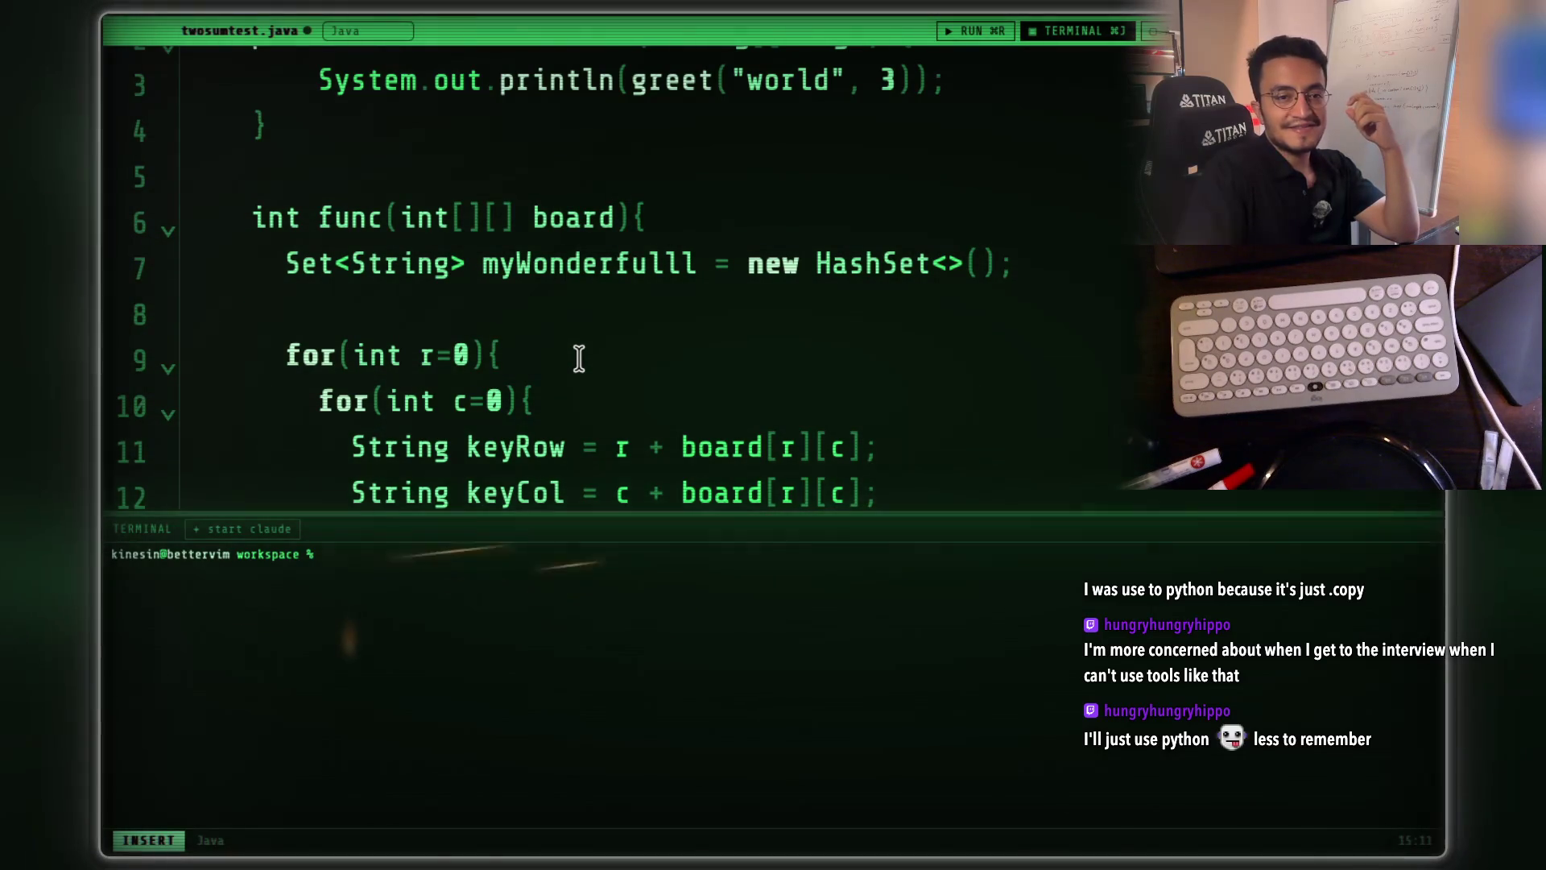
scroll(579, 355, "down", 2)
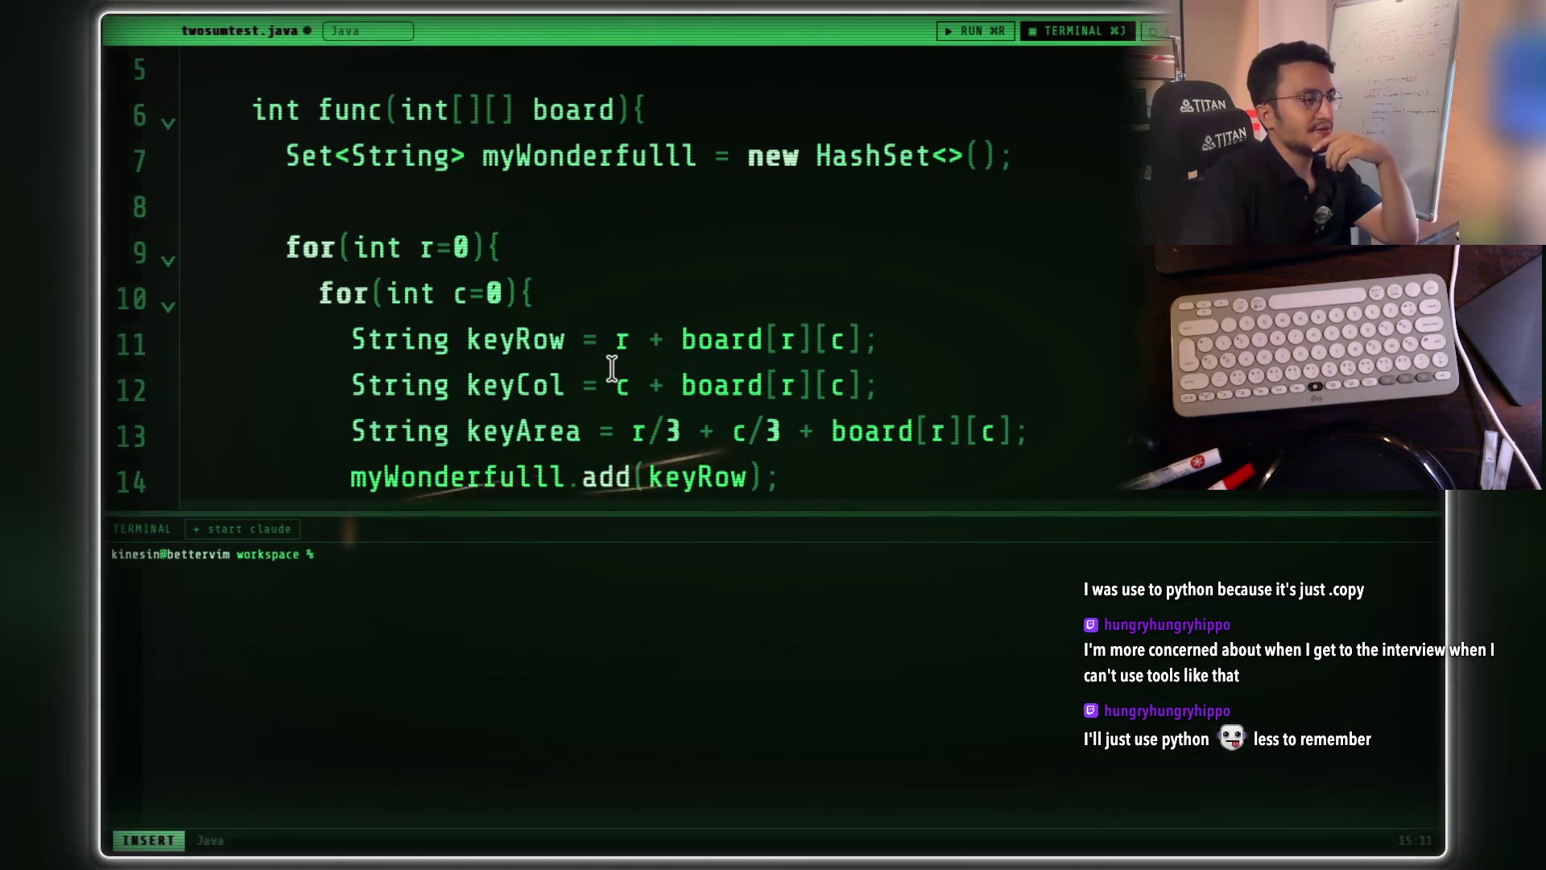
scroll(611, 369, "down", 2)
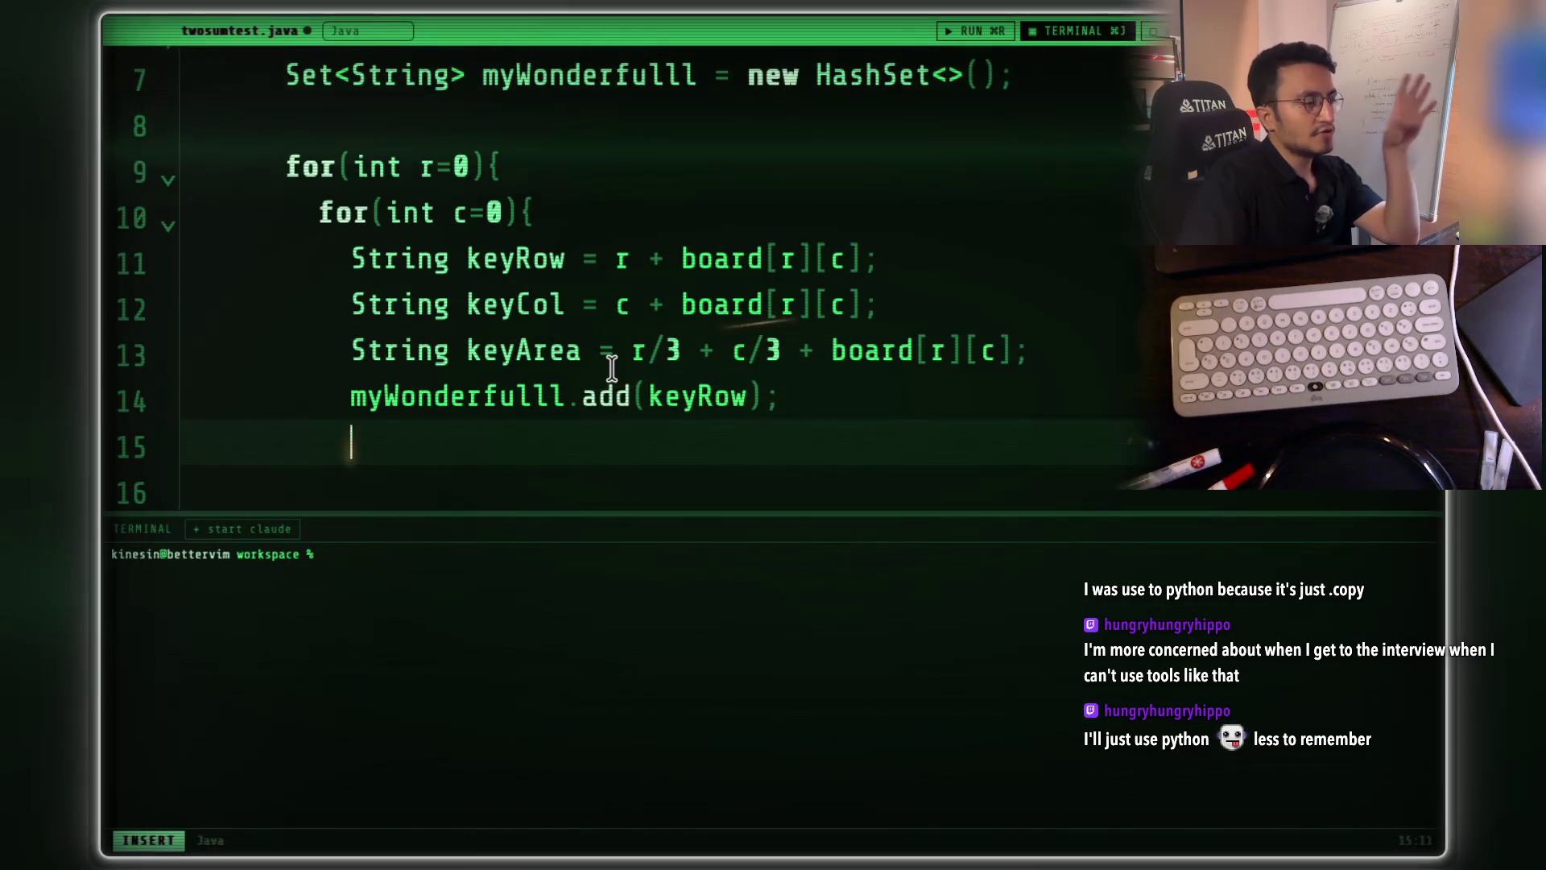
scroll(612, 368, "down", 3)
scroll(612, 369, "up", 2)
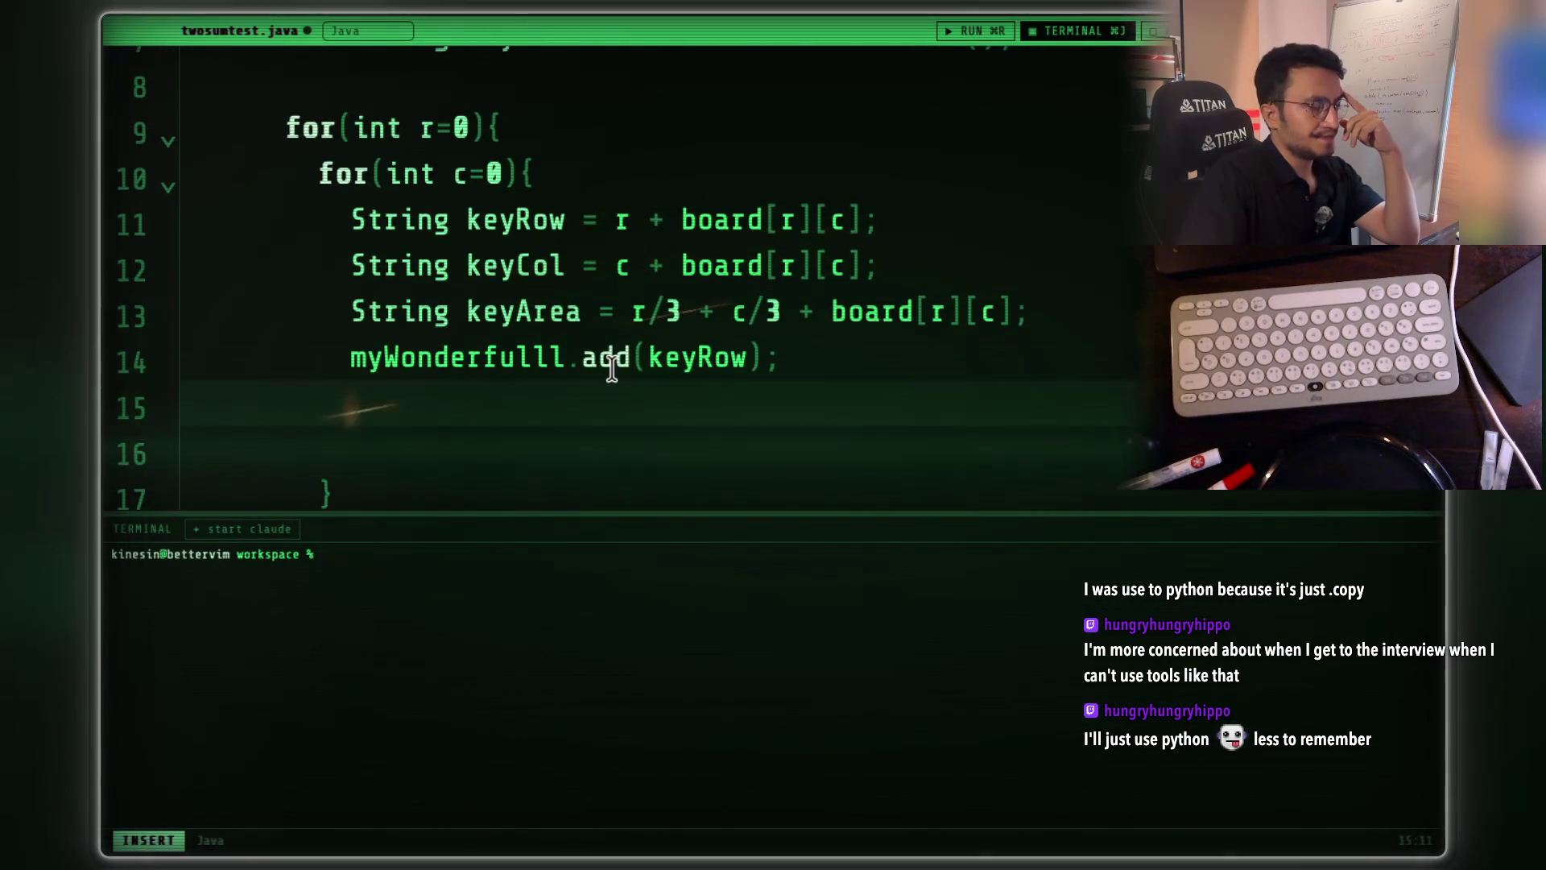
scroll(612, 368, "up", 1)
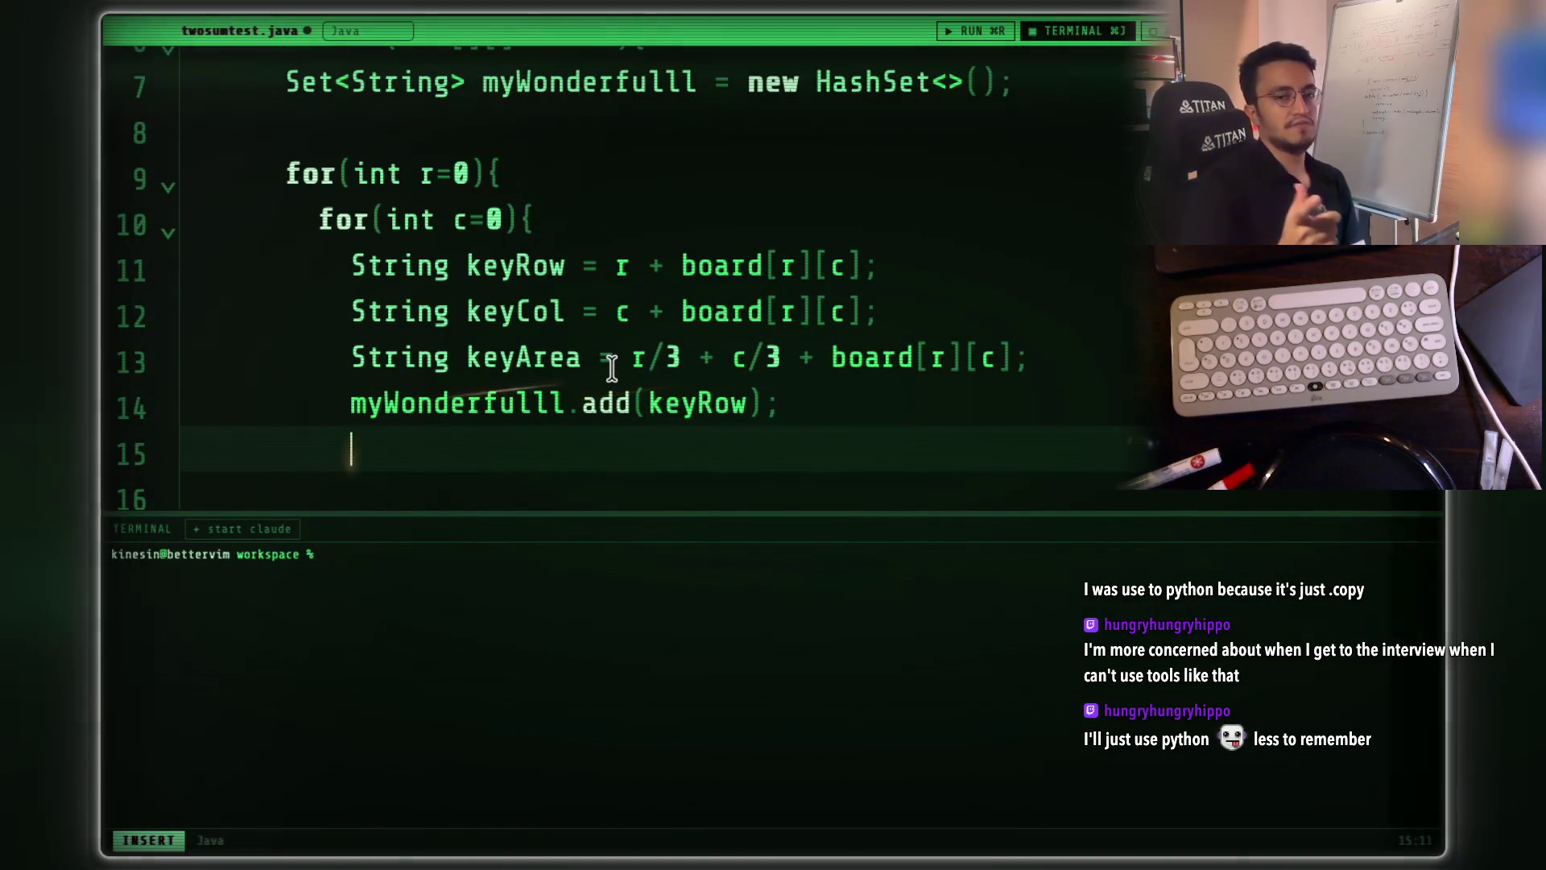
scroll(604, 355, "up", 3)
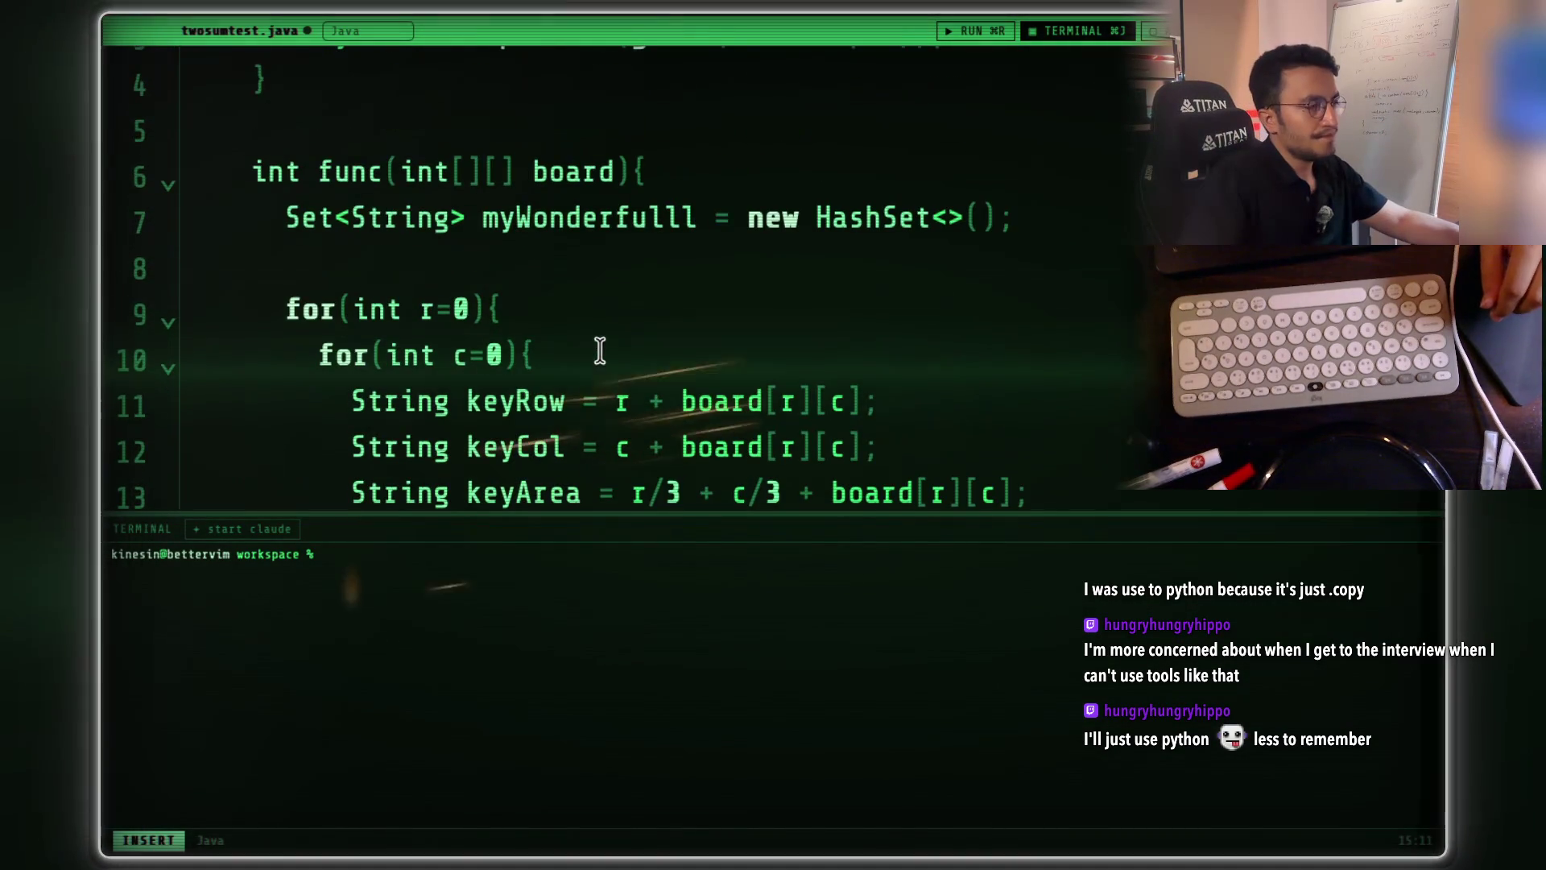
left_click_drag(1022, 218, 291, 220)
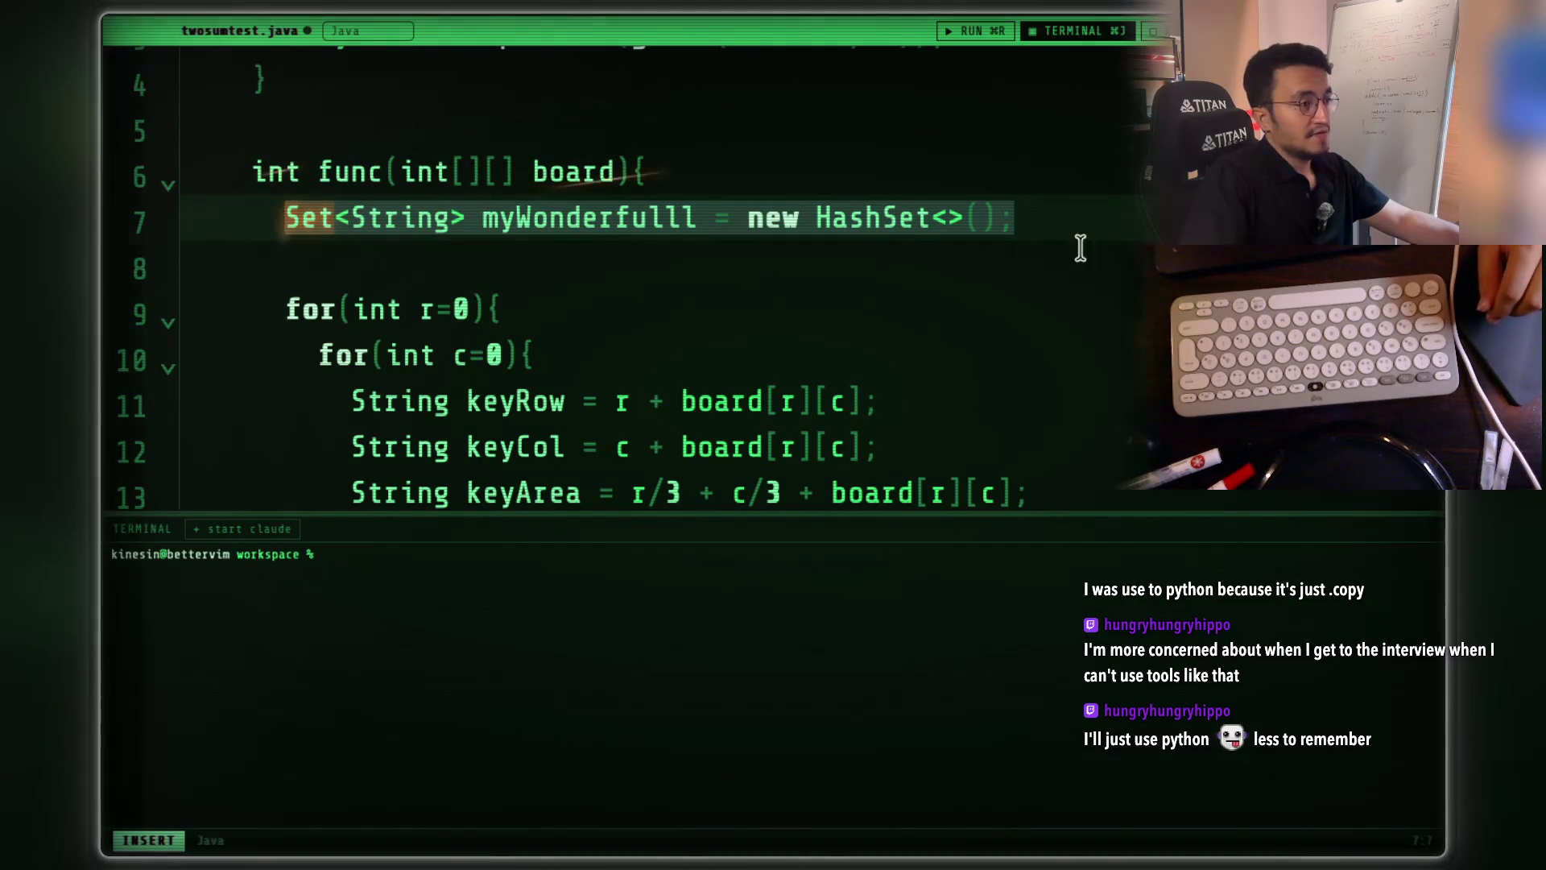
left_click_drag(1045, 217, 288, 223)
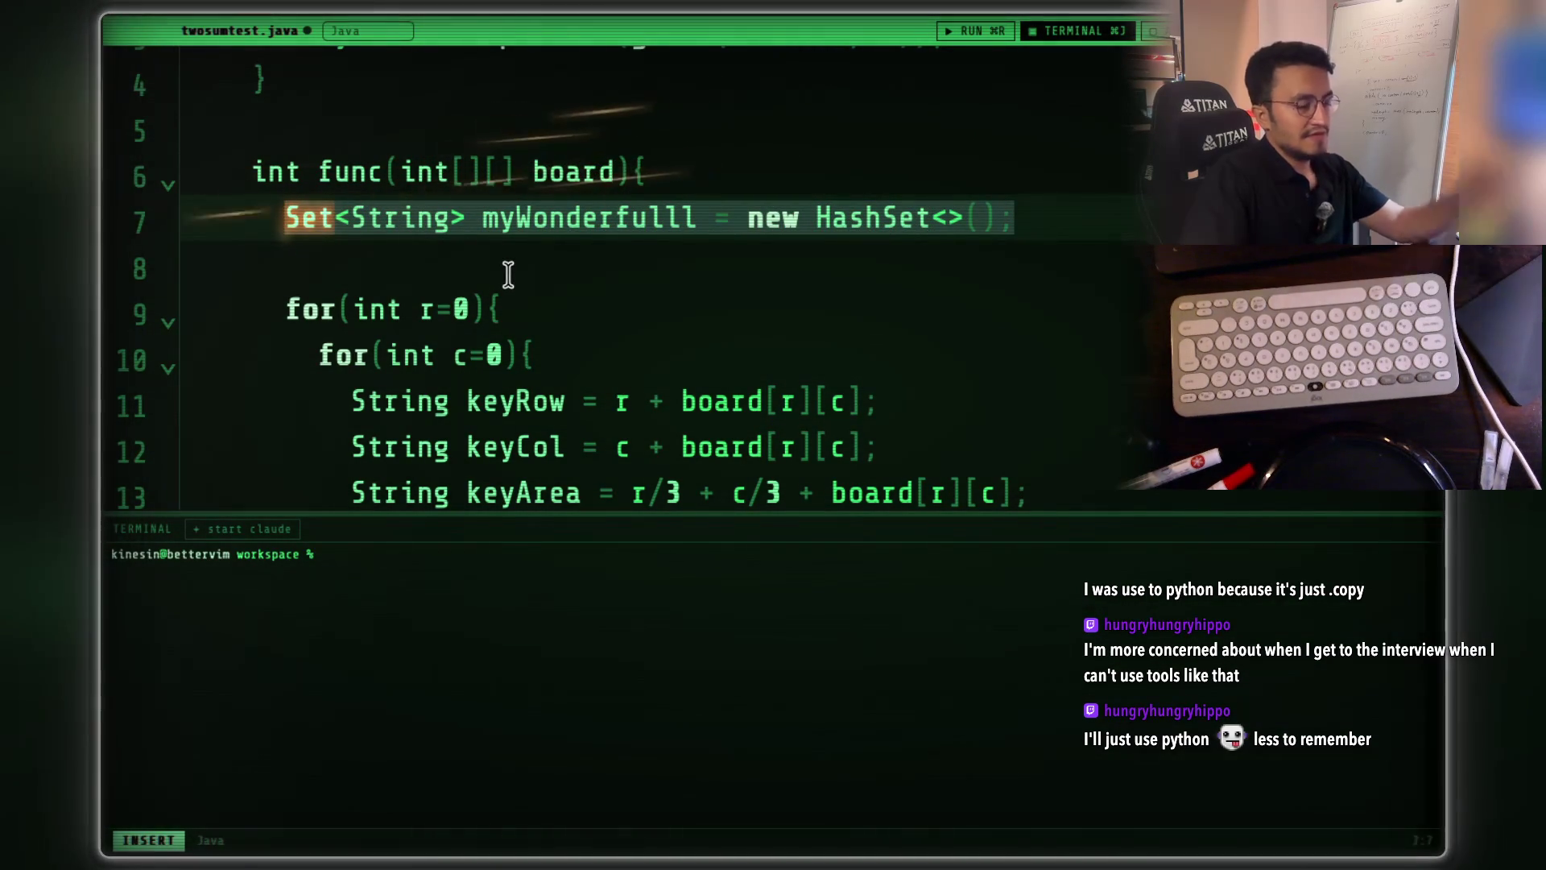
scroll(508, 275, "down", 3)
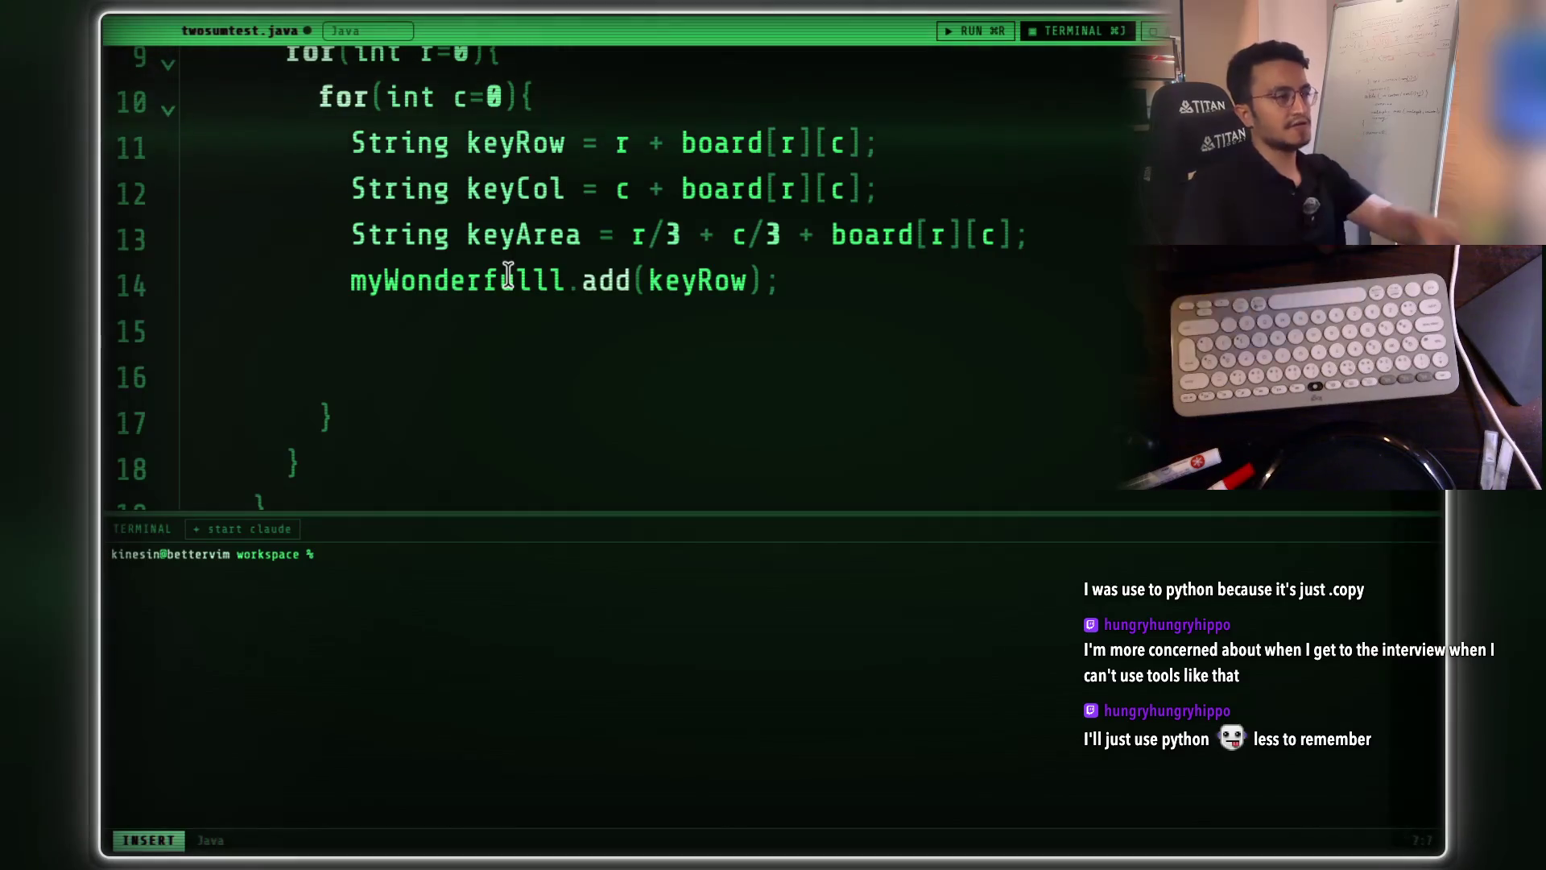
left_click_drag(778, 281, 355, 277)
left_click(887, 265)
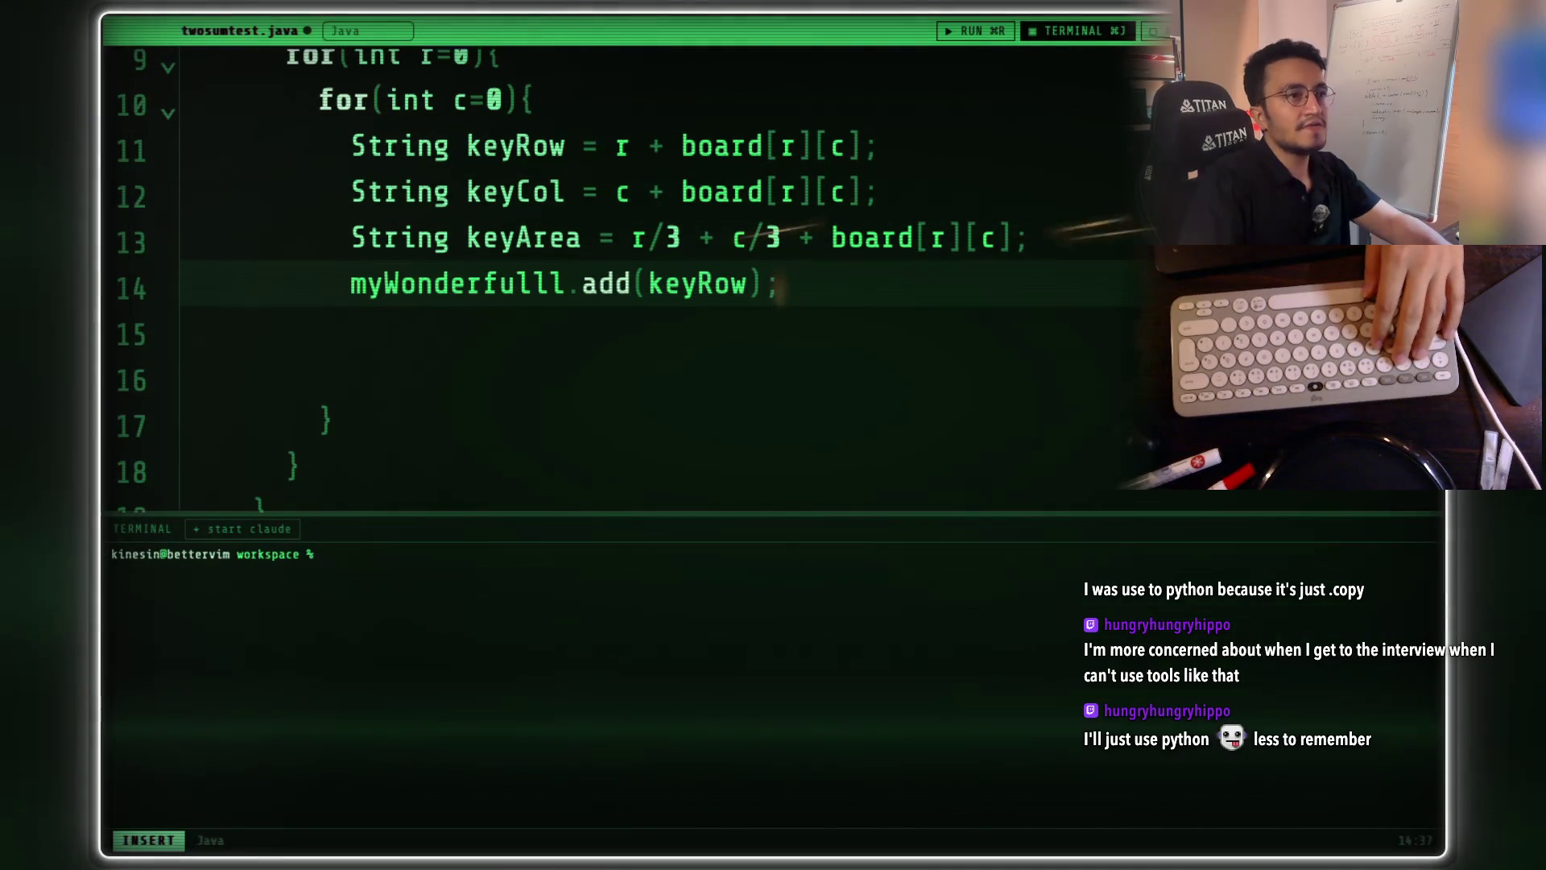
left_click(881, 189)
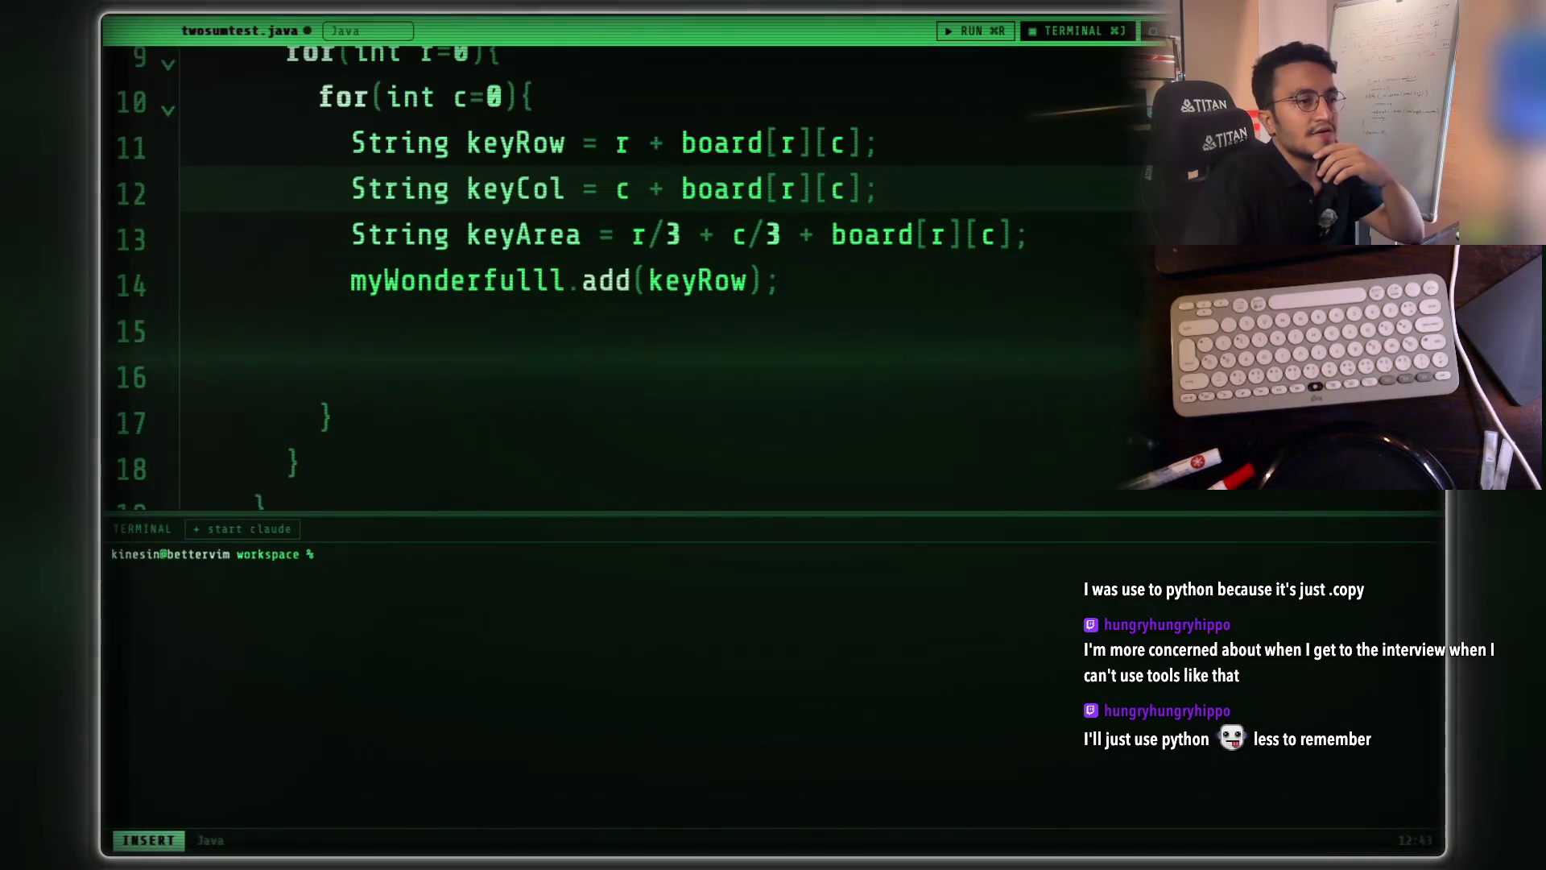
mouse_move(1334, 552)
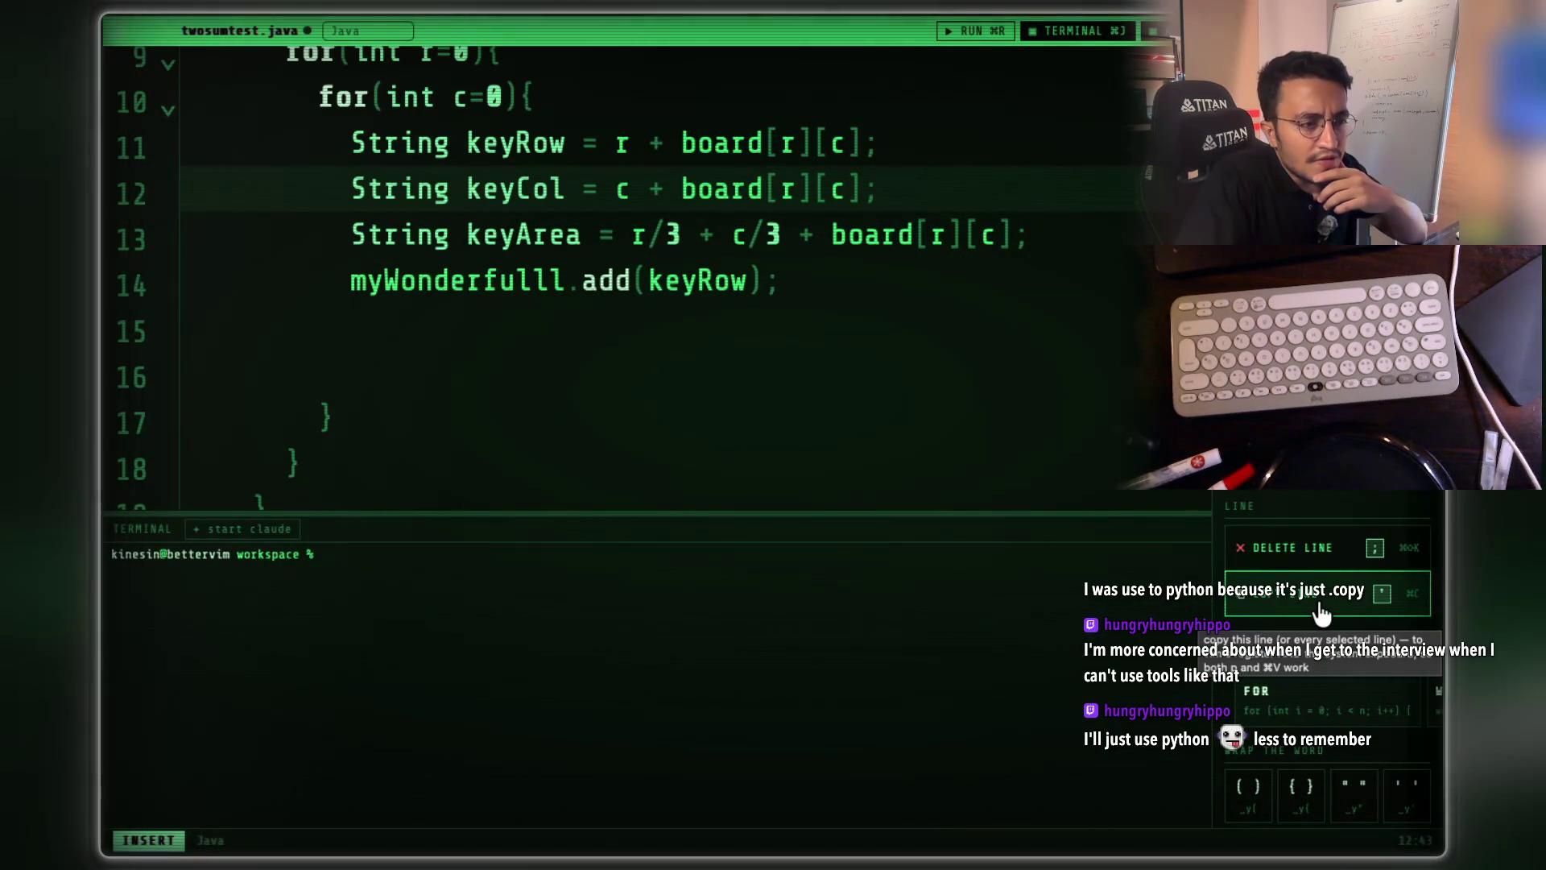
- Duplicate the myWonderfulll.add(keyRow); line twice in normal mode
left_click(887, 290)
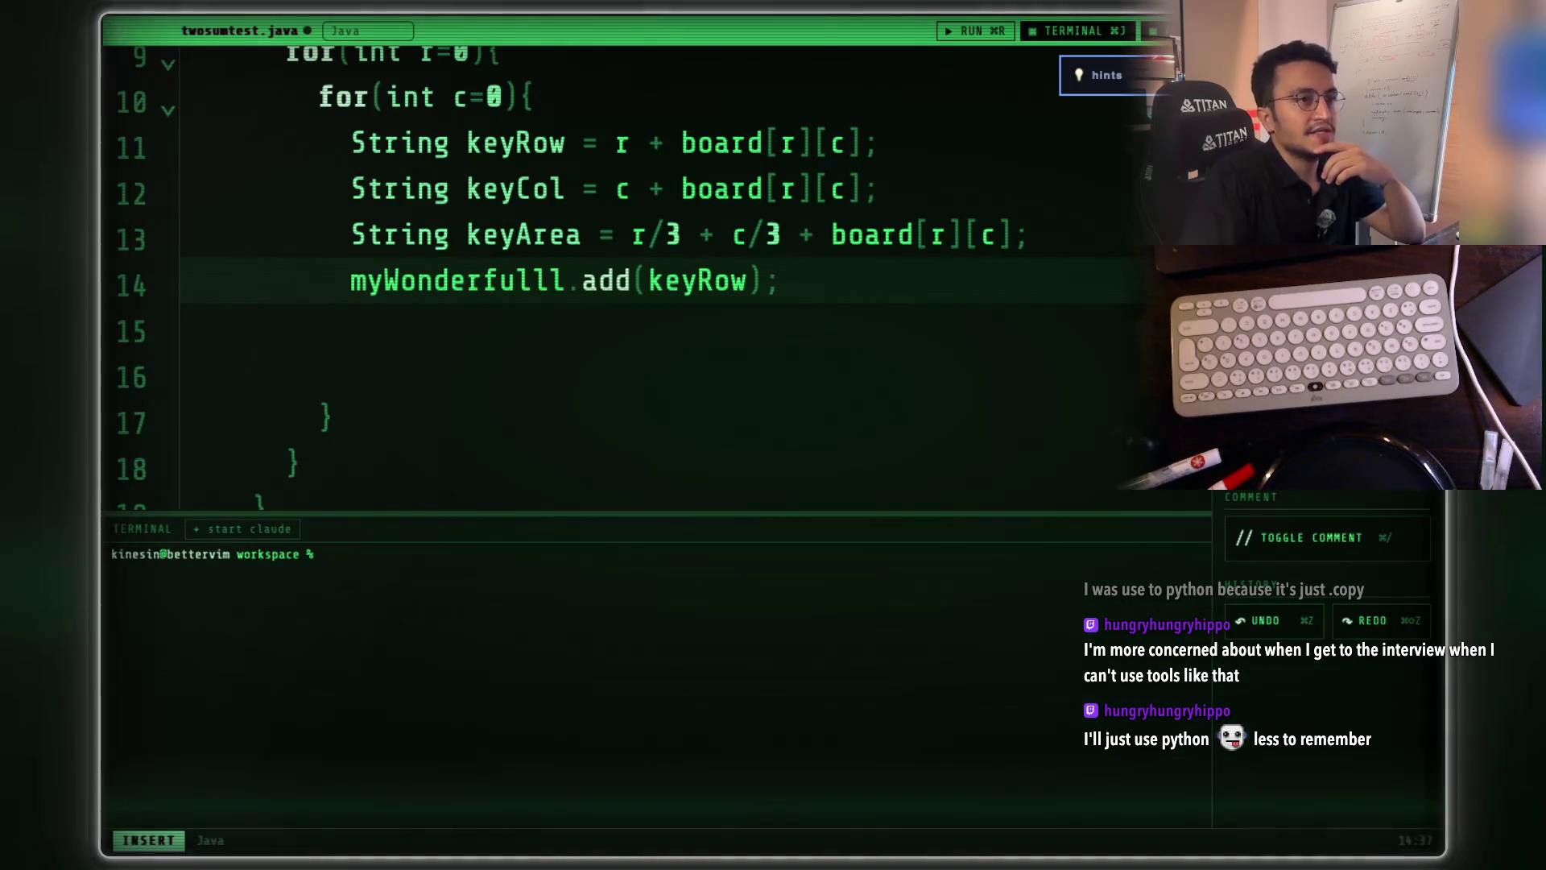
key("j")
key("k")
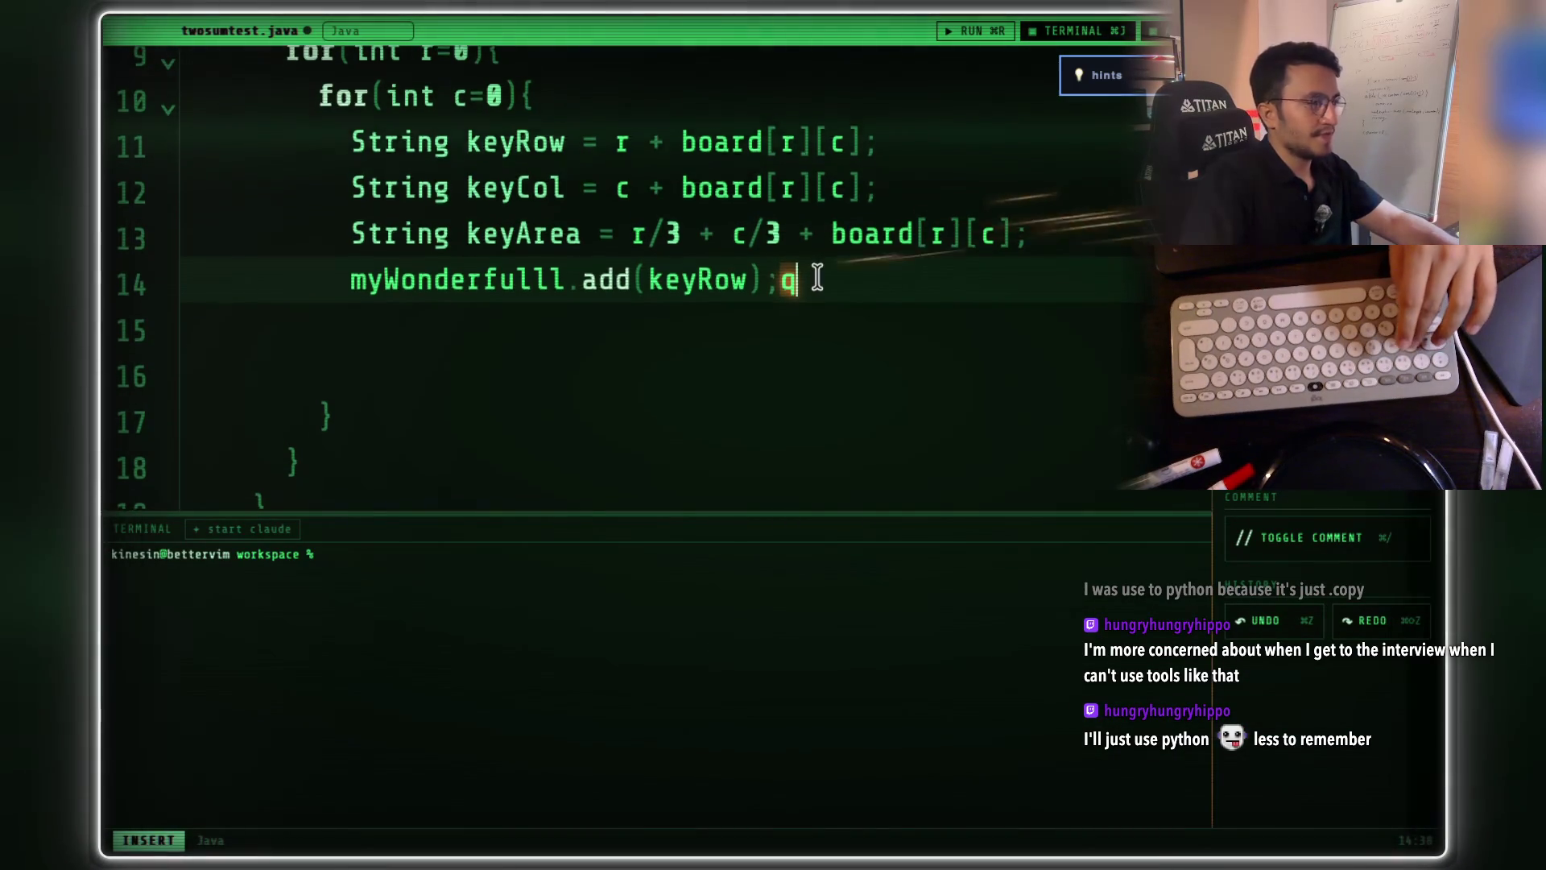
key("y")
key("y")
key("p")
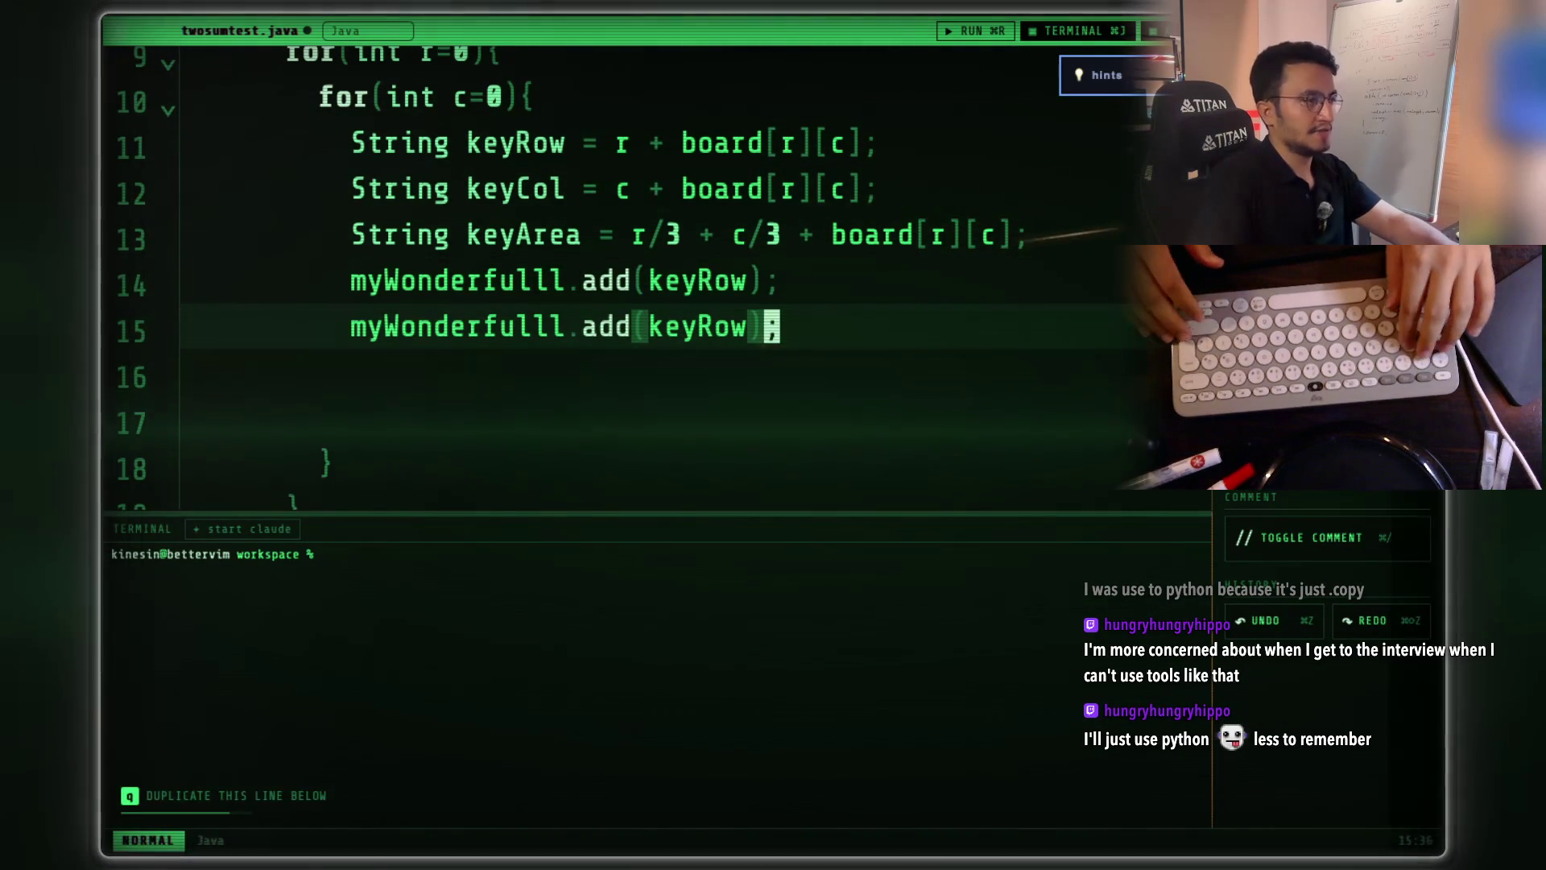
key("y")
key("y")
key("p")
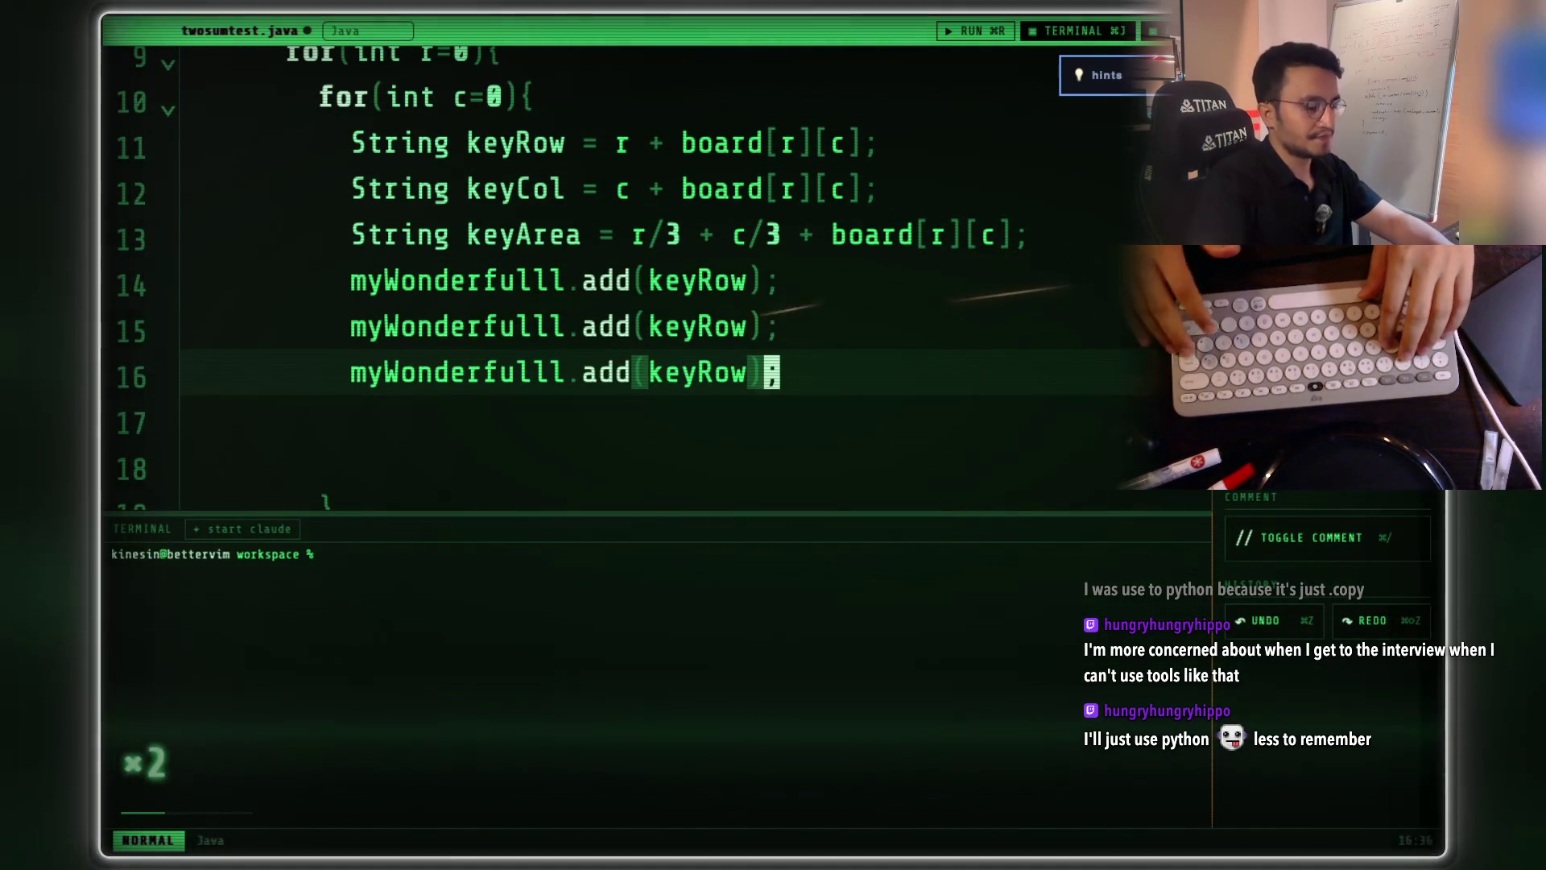
key("i")
key("Up")
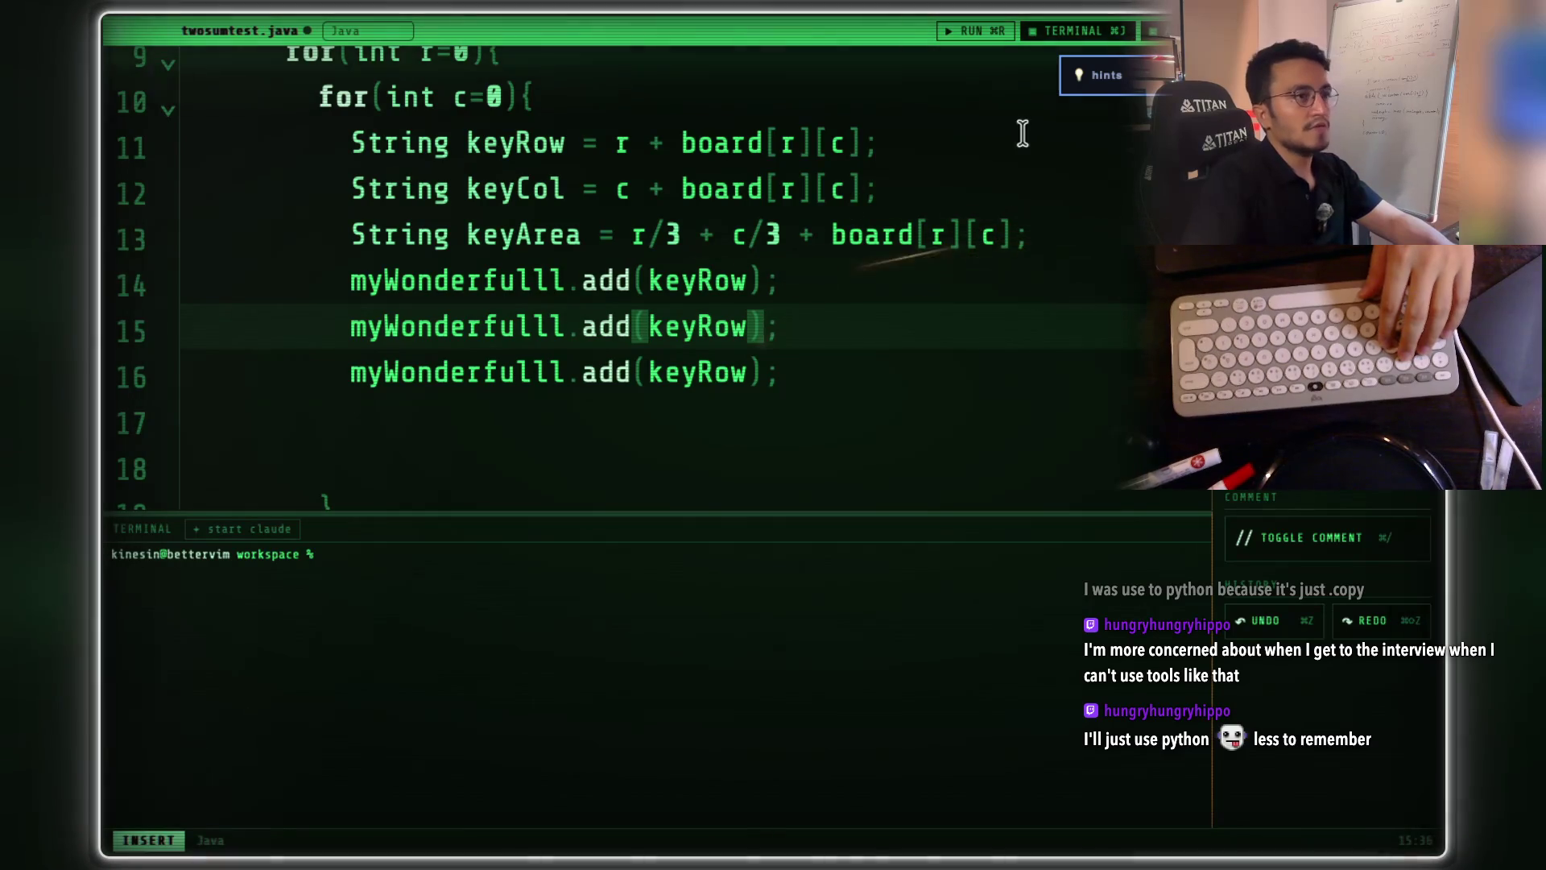
- Change line 15's argument from keyRow to keyCol
scroll(770, 306, "up", 3)
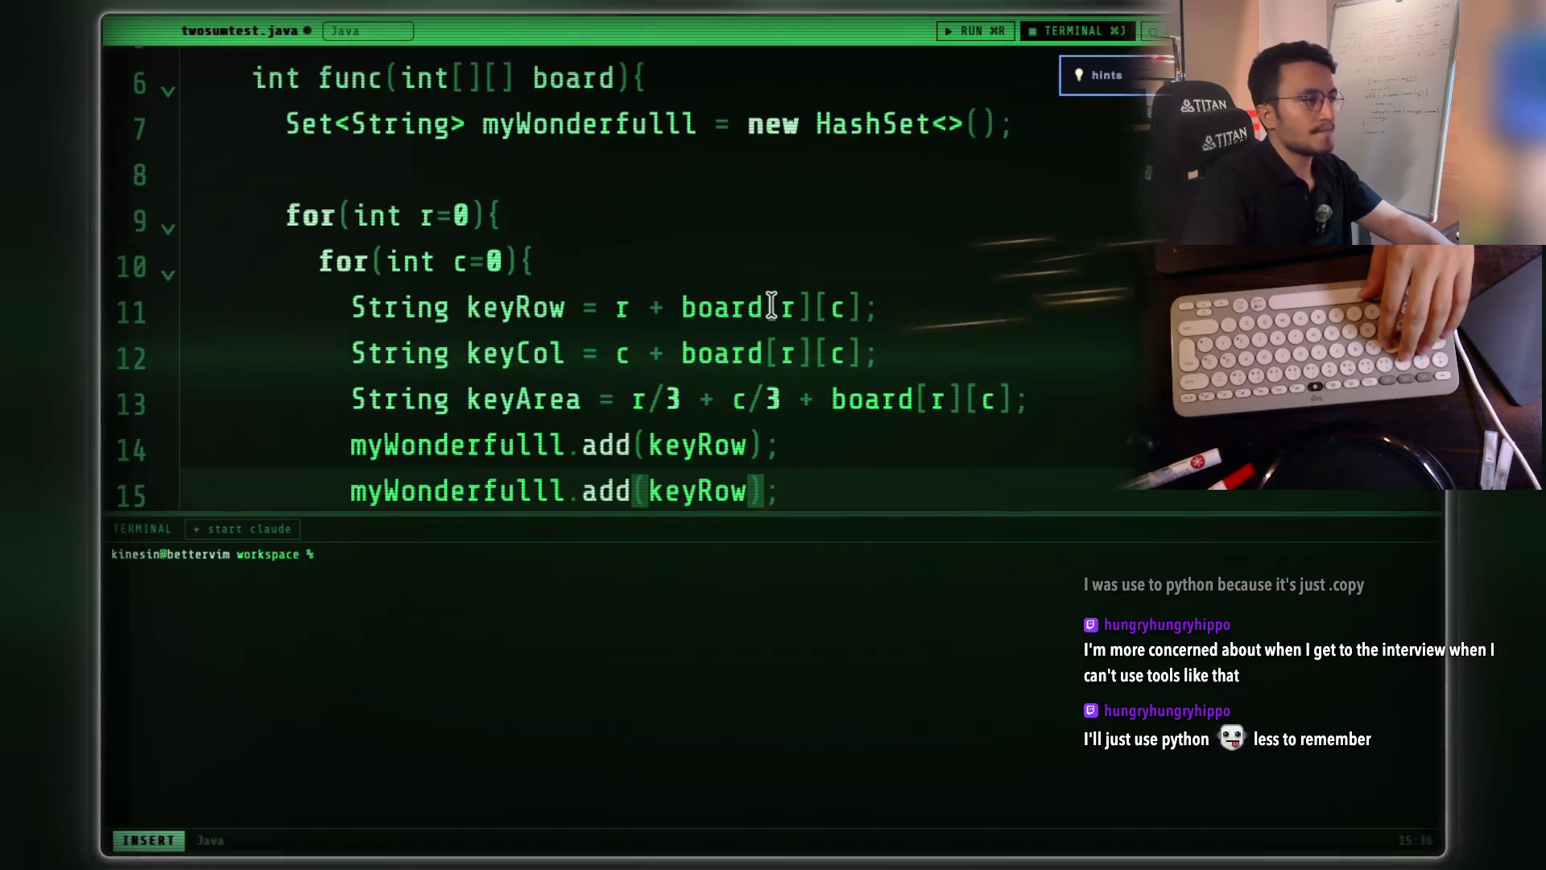
scroll(771, 306, "down", 1)
double_click(554, 324)
key("super+c")
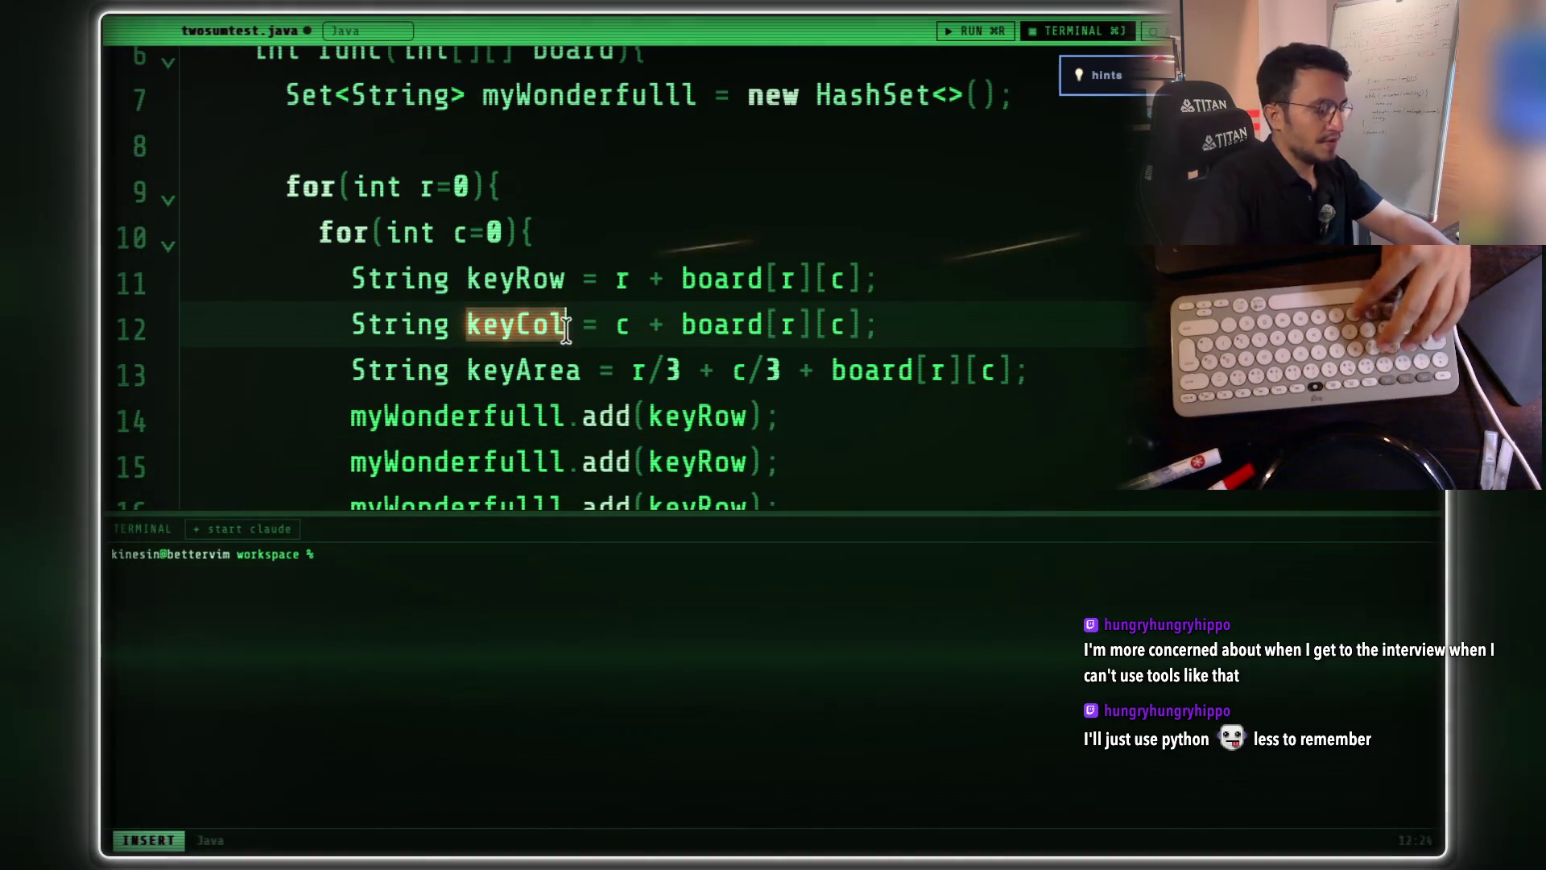
double_click(690, 461)
key("super+v")
- Change line 16's argument from keyRow to keyArea
double_click(564, 370)
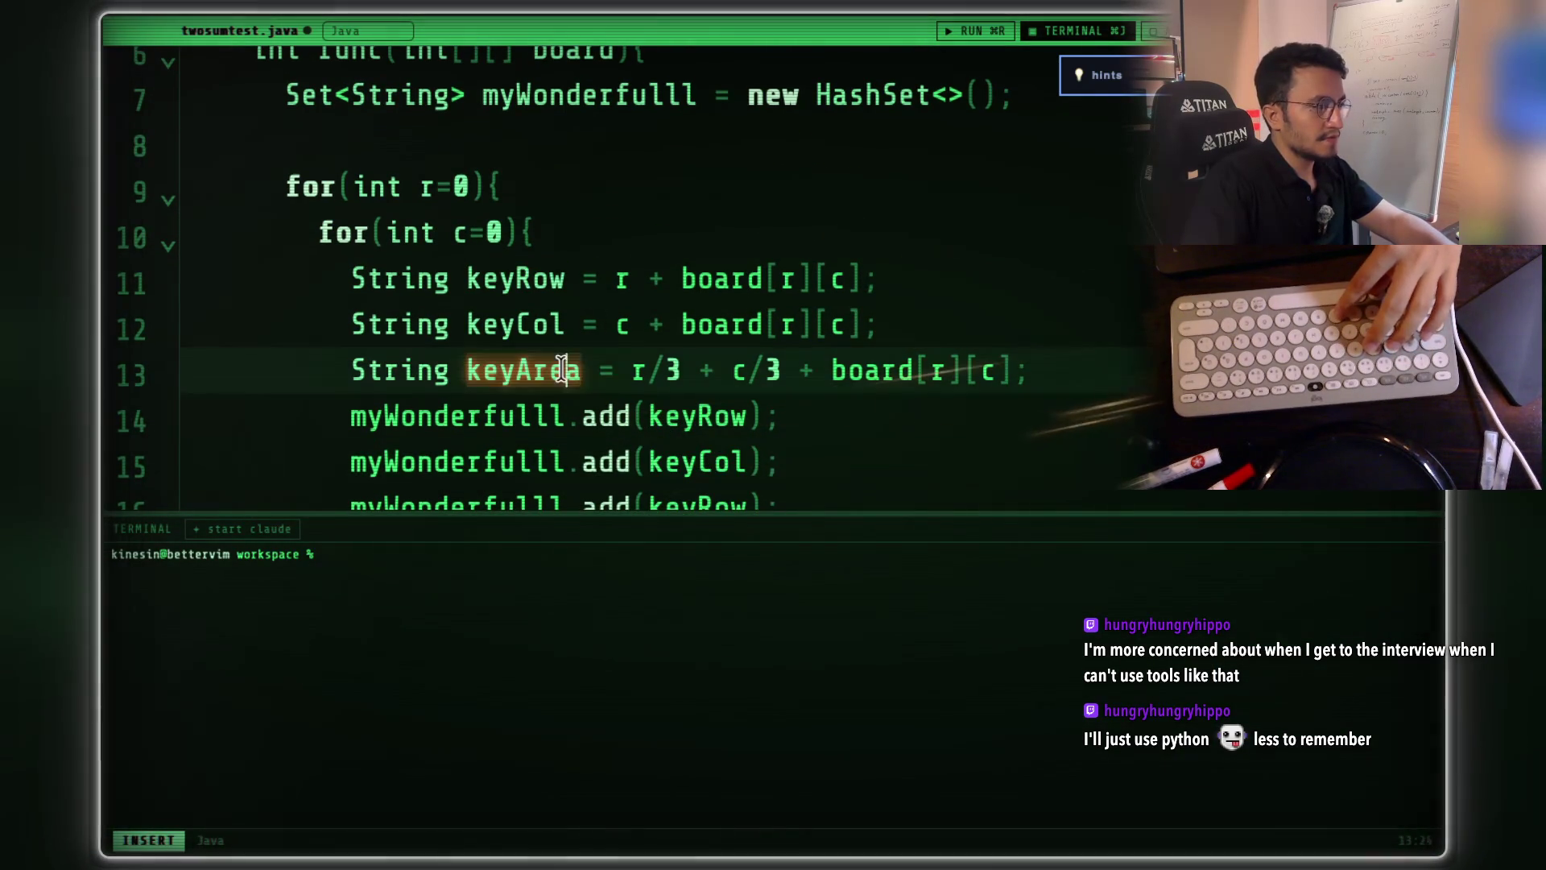
scroll(666, 355, "down", 4)
double_click(698, 316)
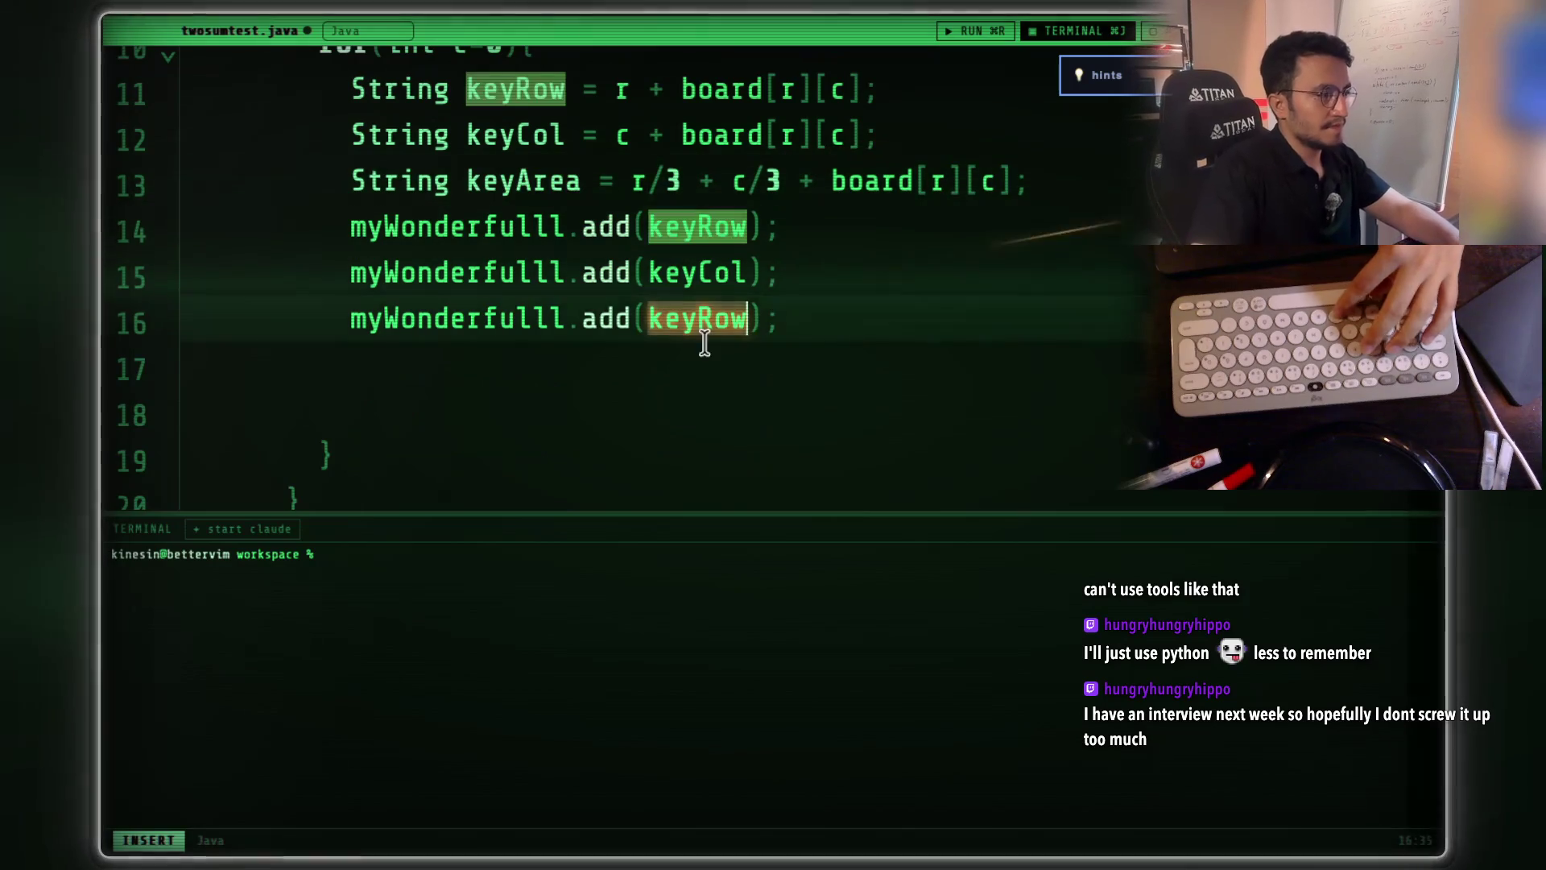
type("keyArea")
left_click(793, 352)
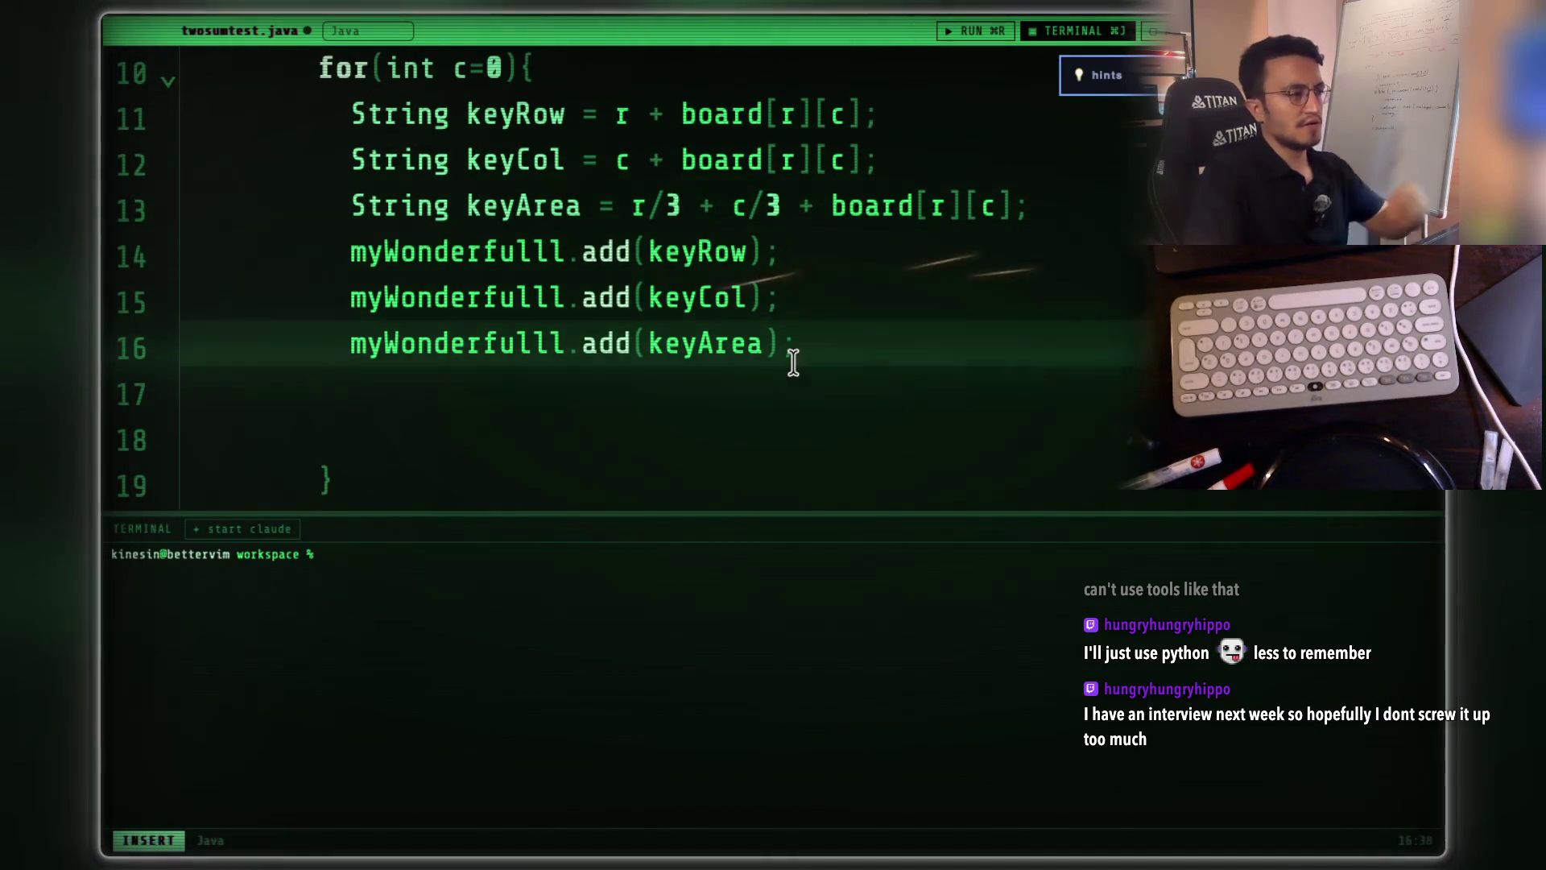
- Delete the extra blank lines after the three add calls
scroll(791, 361, "up", 2)
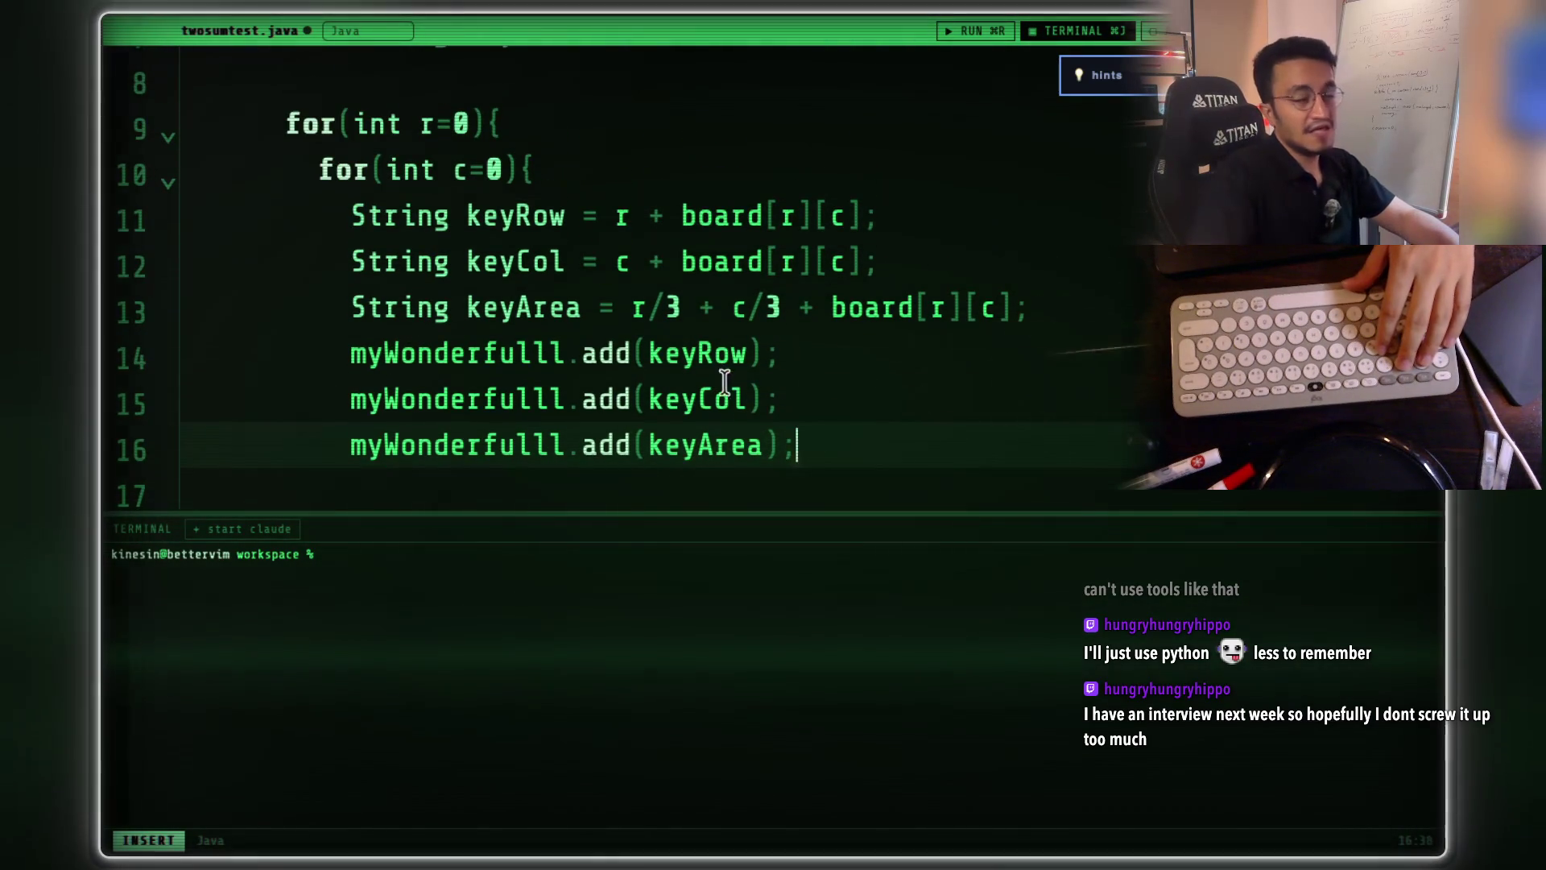
scroll(725, 381, "down", 2)
left_click(405, 461)
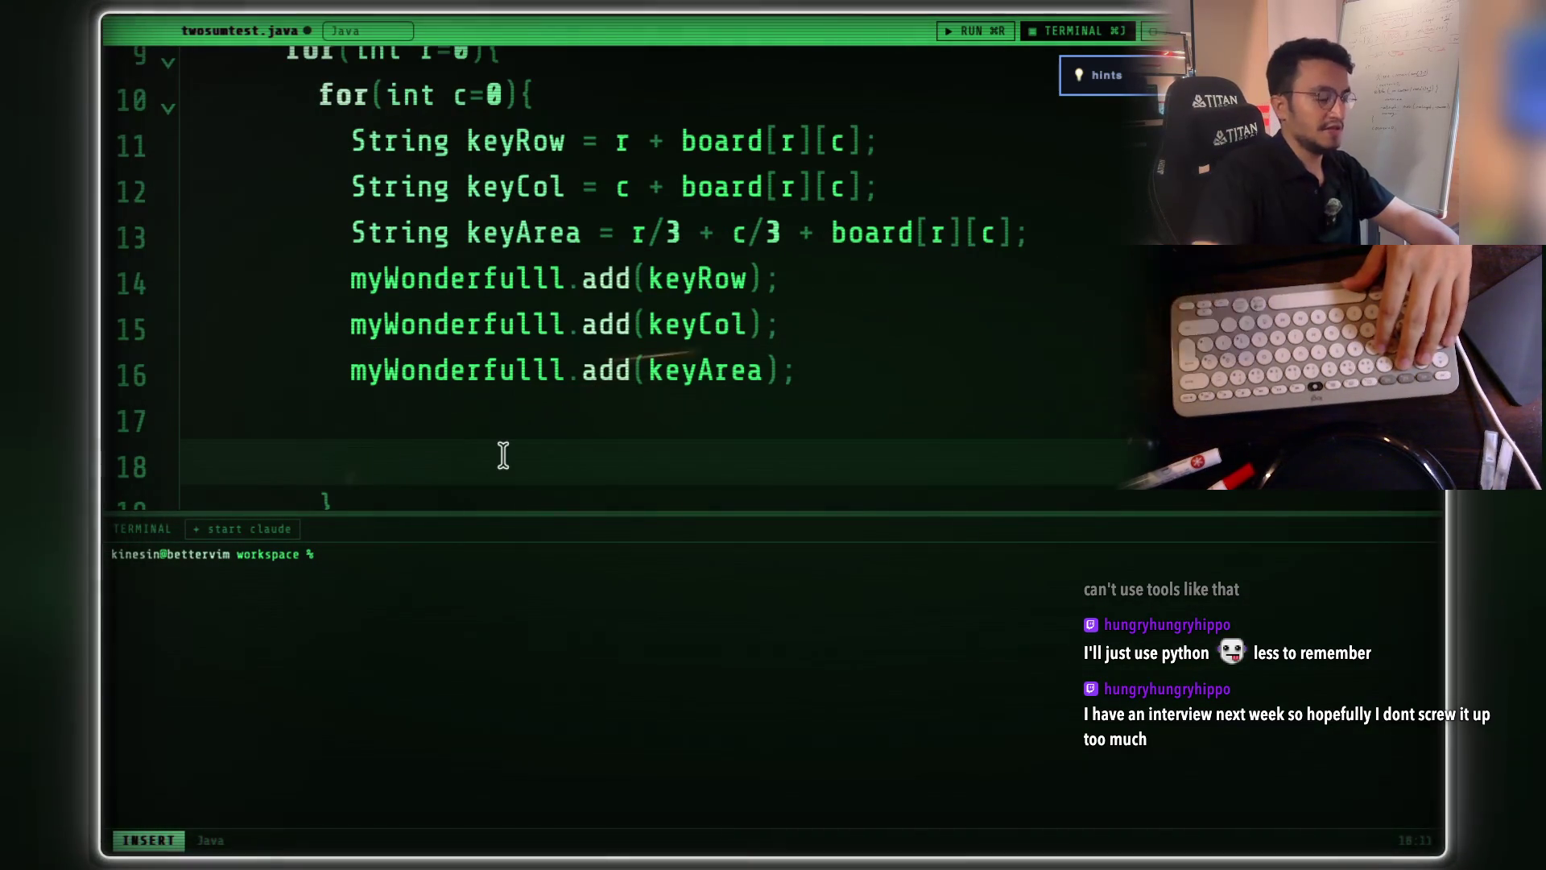
left_click(182, 461)
key("BackSpace")
key("BackSpace")
key("BackSpace")
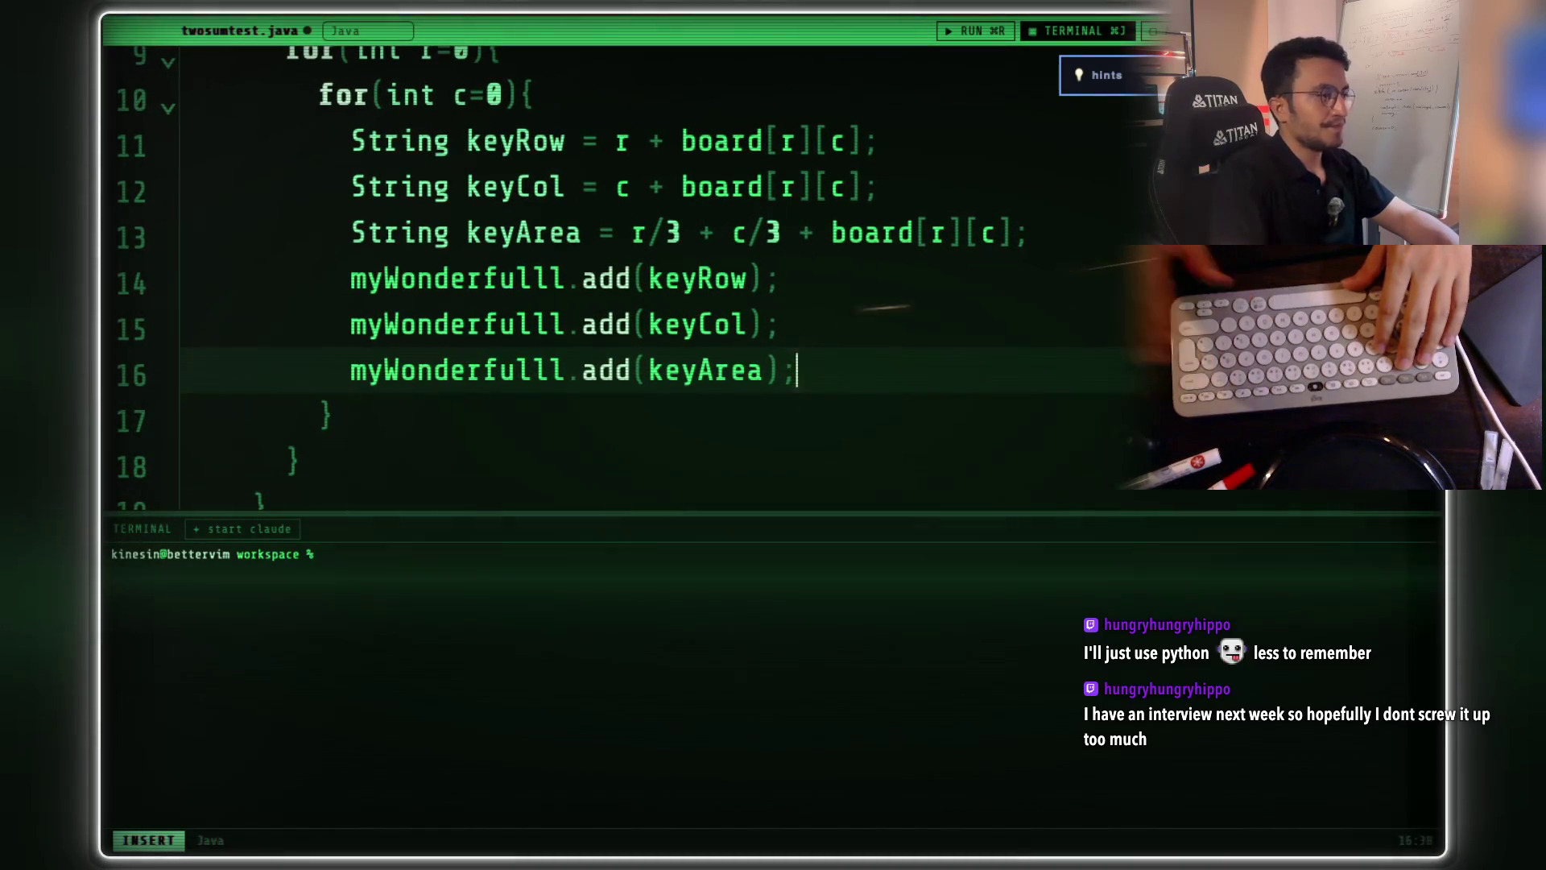
- Highlight myWonderfulll and keyRow on line 14 to check their uses
scroll(562, 365, "up", 1)
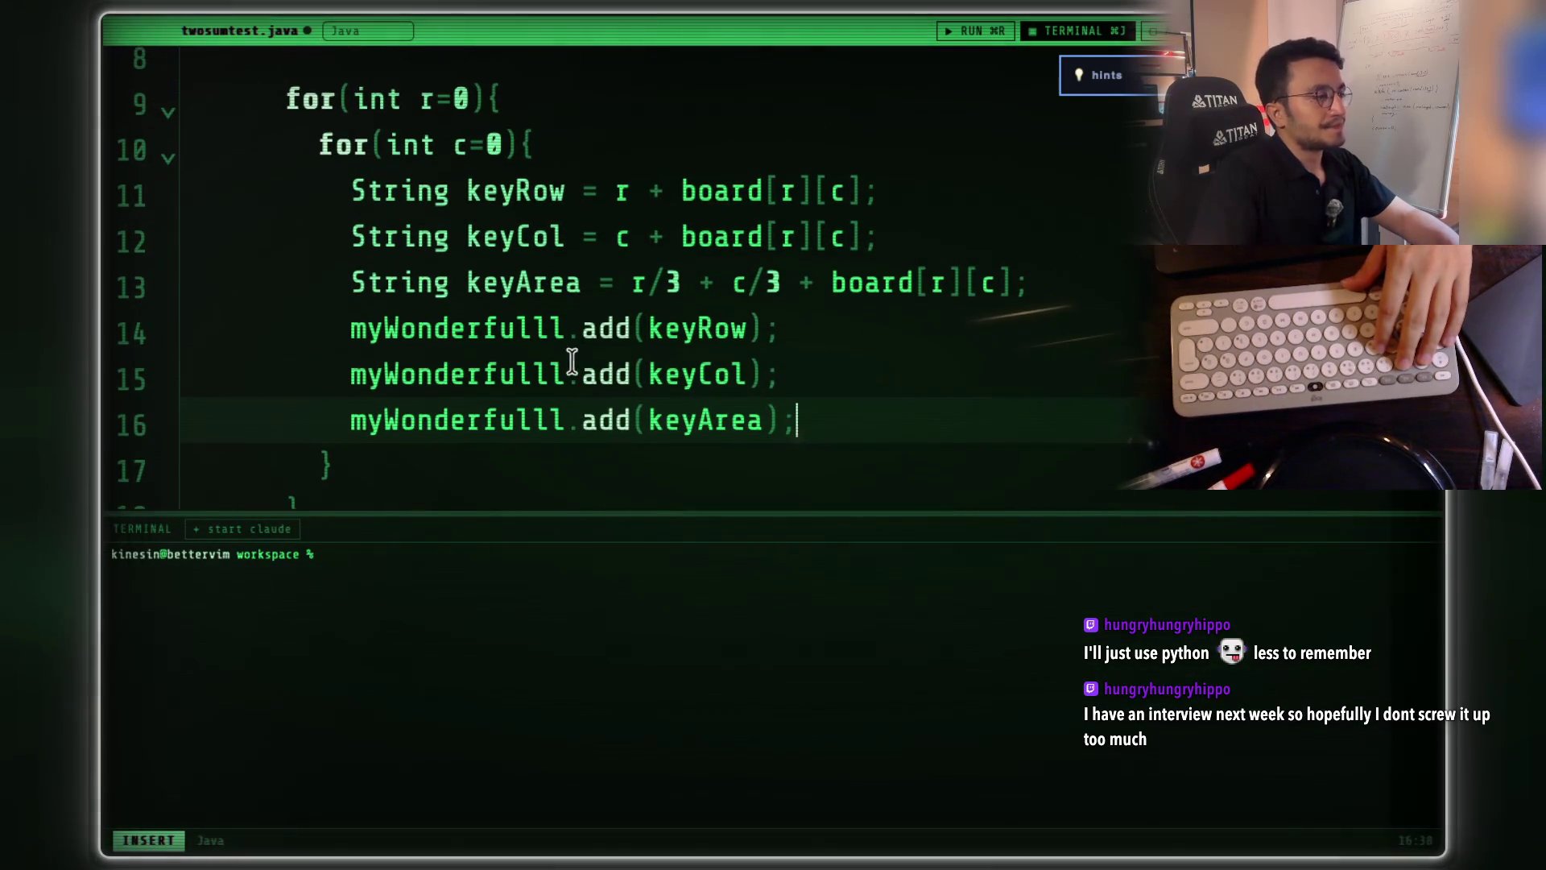
left_click(648, 328)
double_click(479, 331)
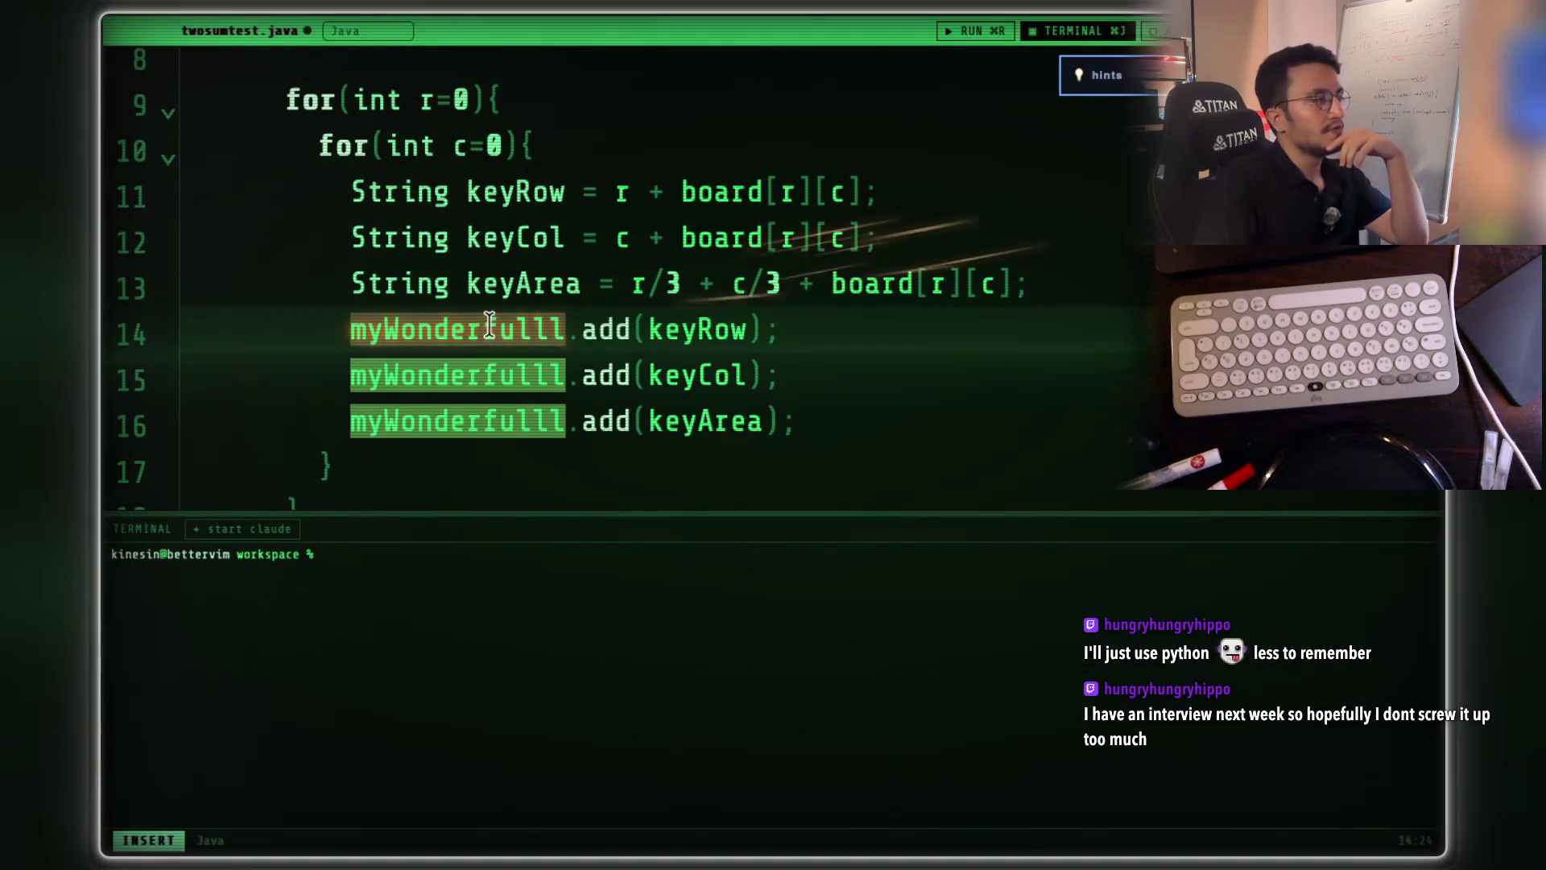
left_click(656, 330)
left_click(483, 332)
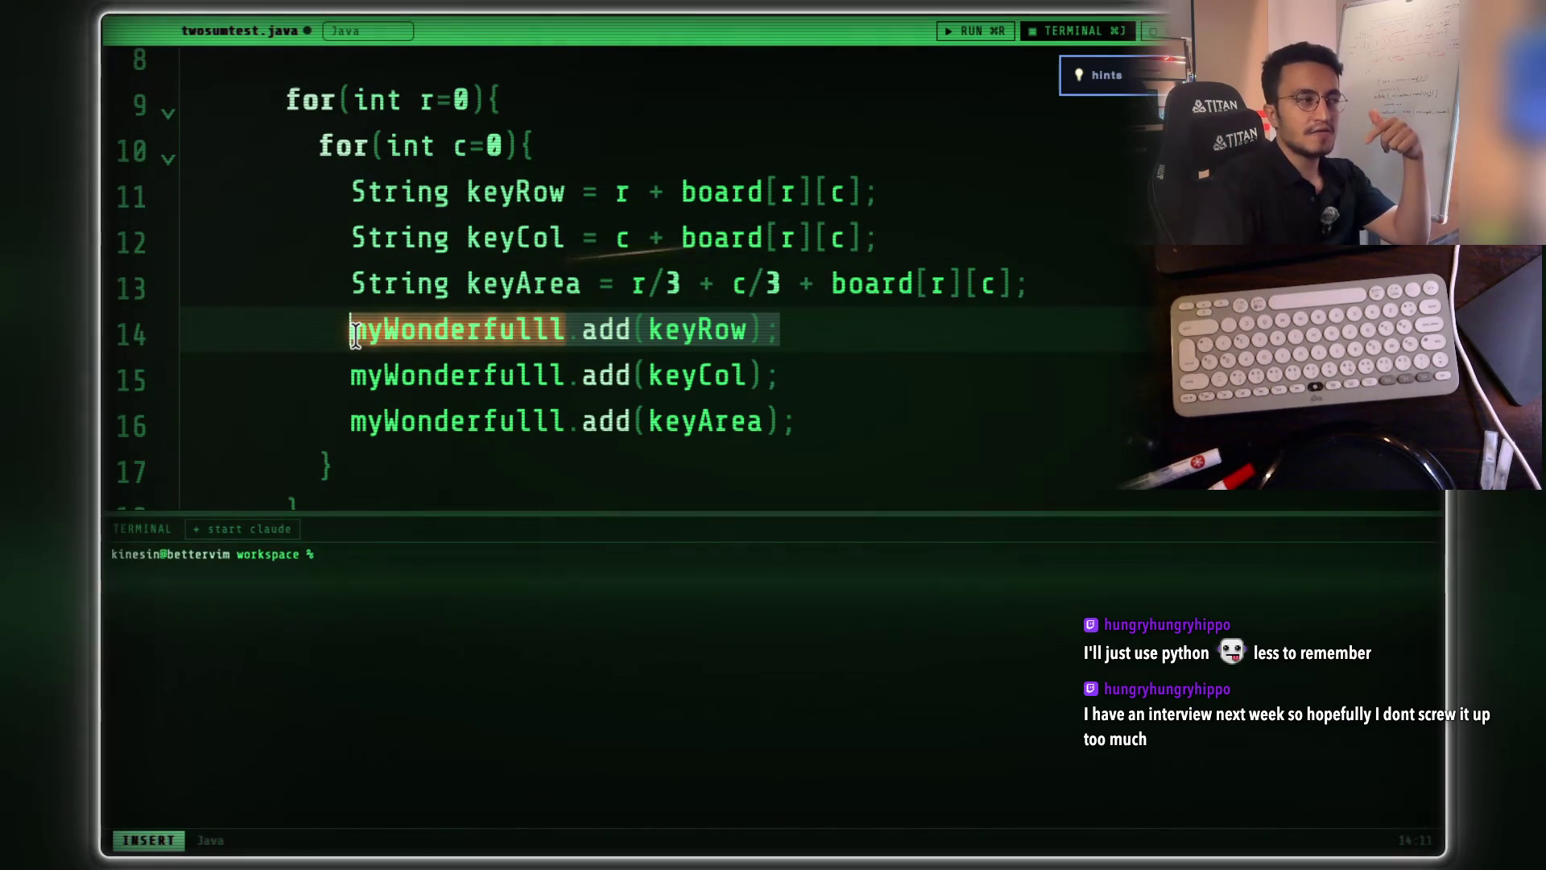
left_click(681, 330)
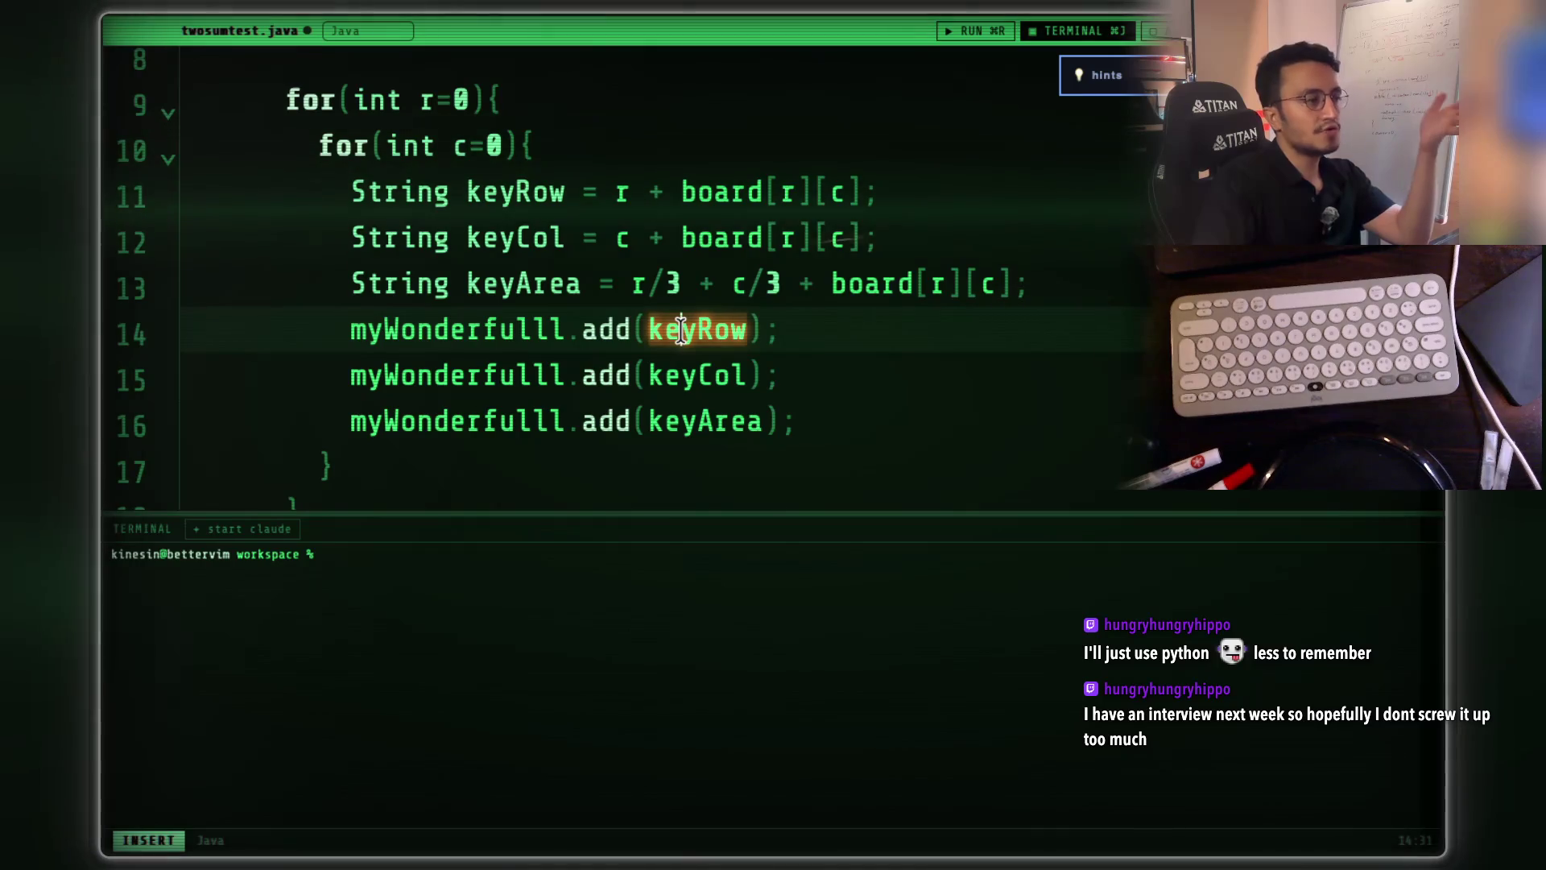
left_click(400, 326)
- Insert an empty if(){ block on a new line below the keyArea line
left_click(1104, 304)
left_click(1104, 287)
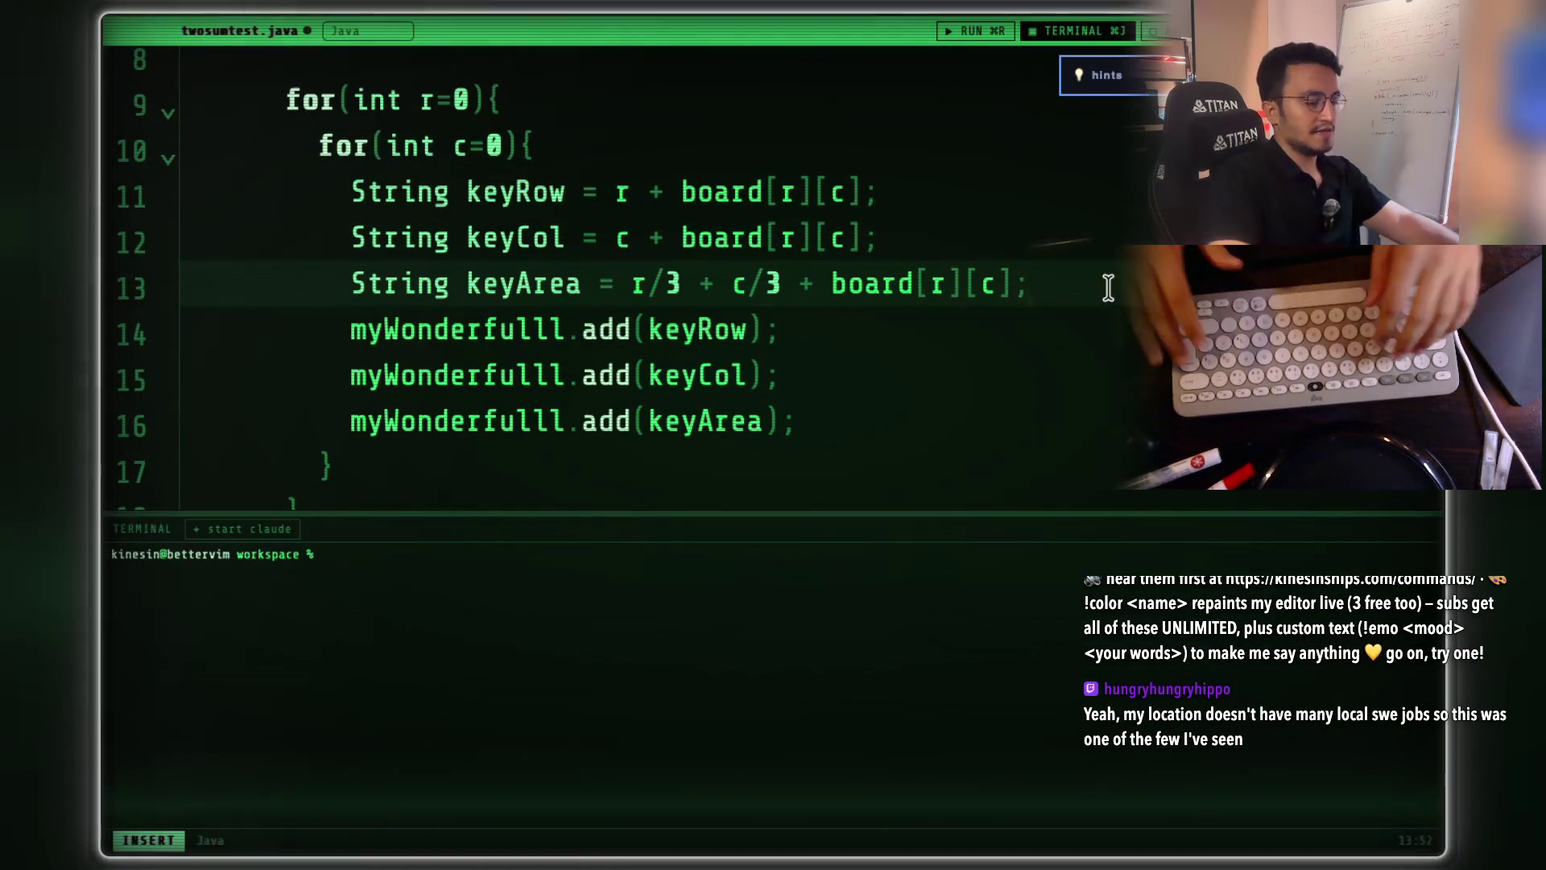
key("Return")
type("if(){")
key("Return")
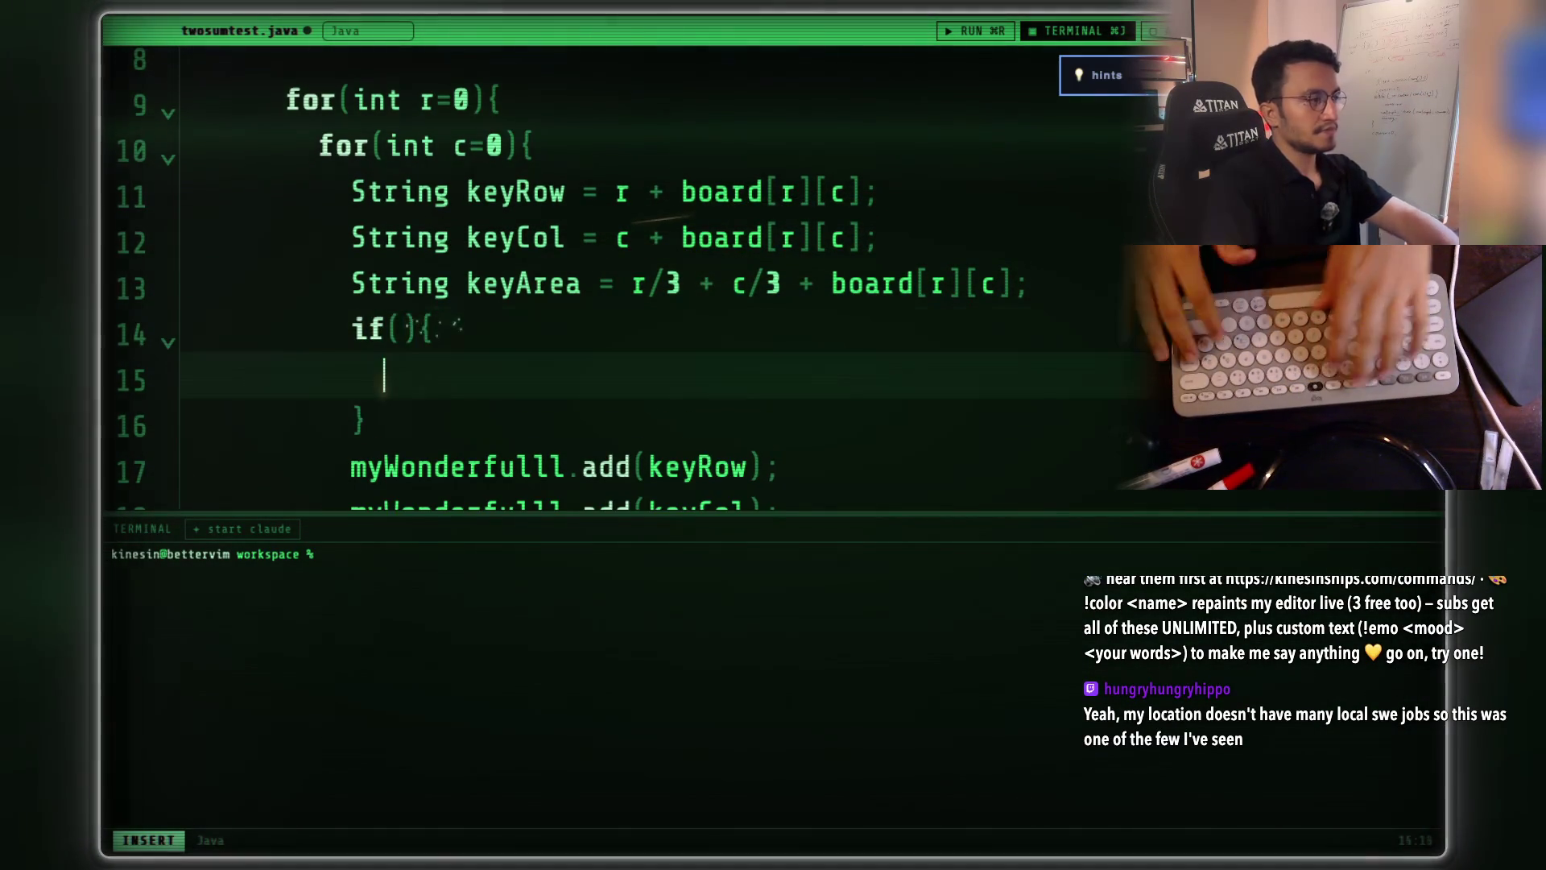
- Move the keyRow add statement up into the first if block
scroll(821, 362, "down", 1)
left_click(821, 441)
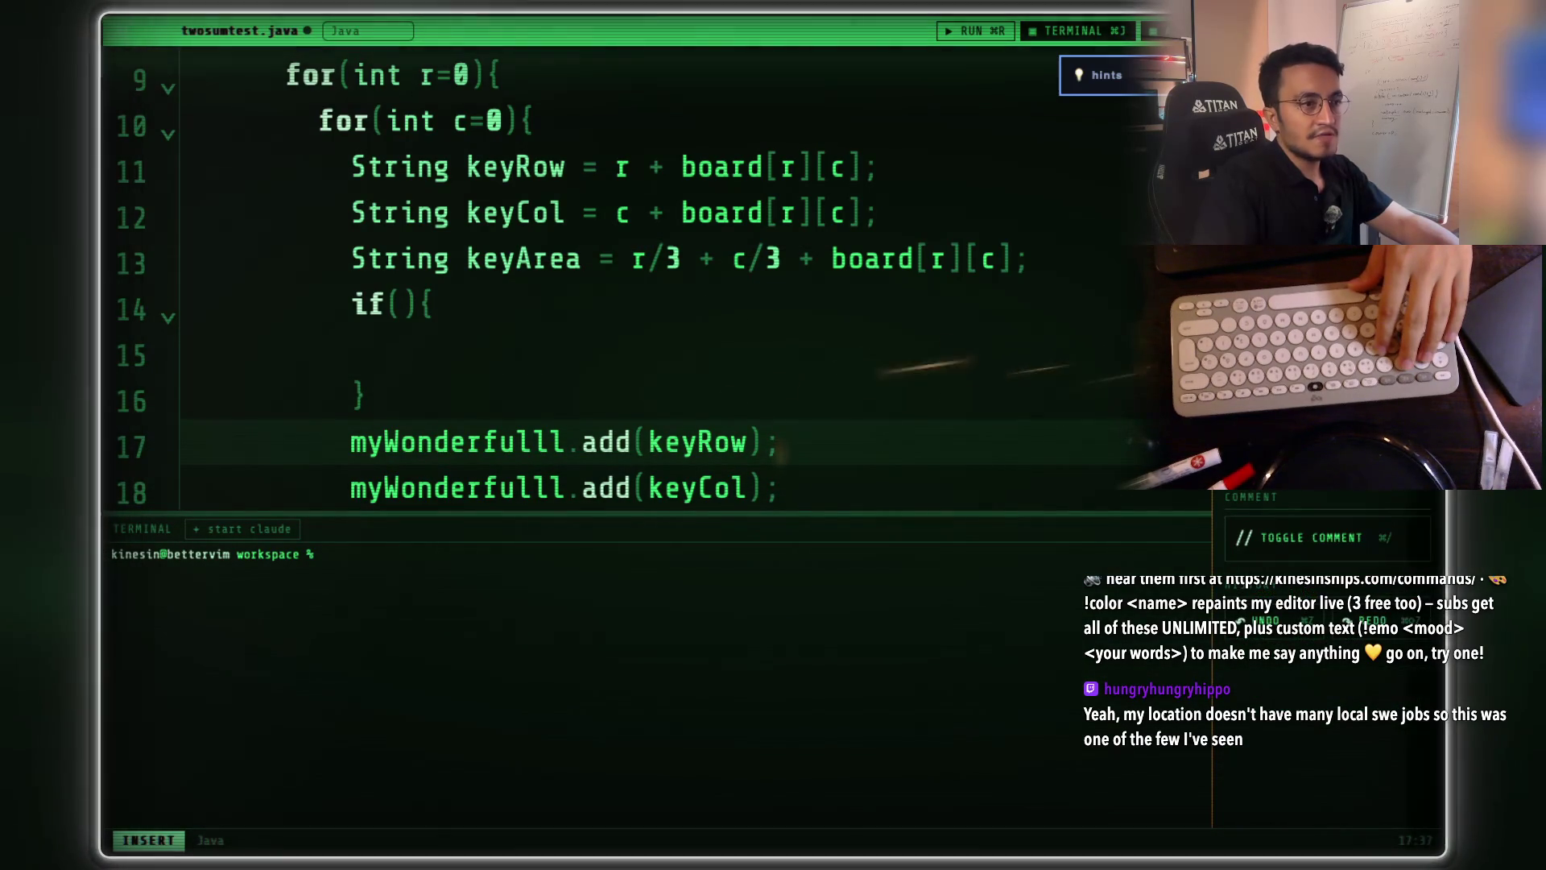
key("Escape")
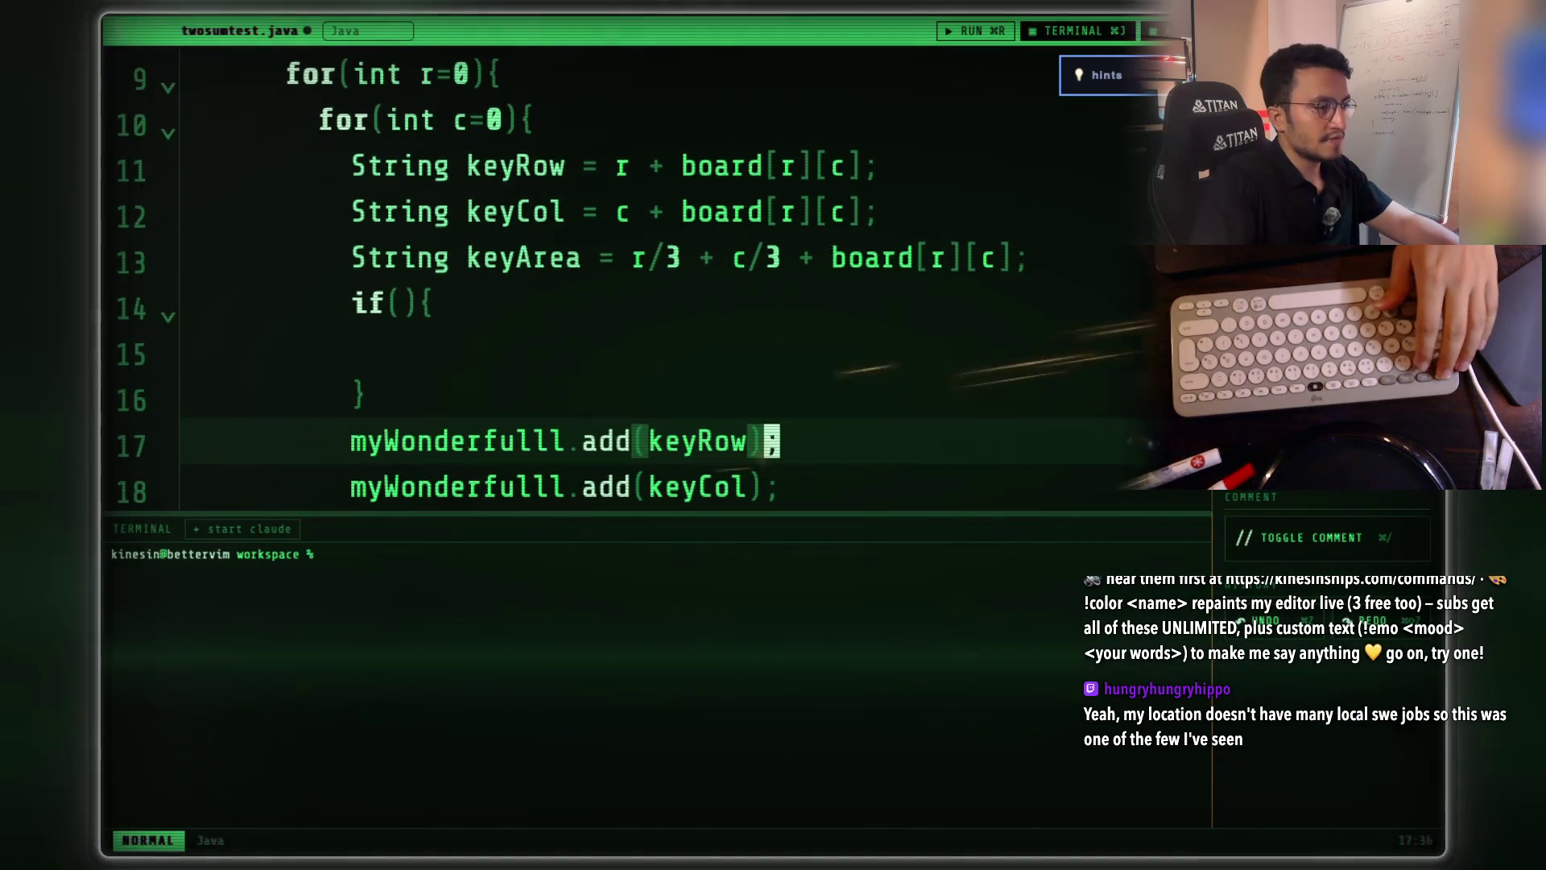
key("alt+k")
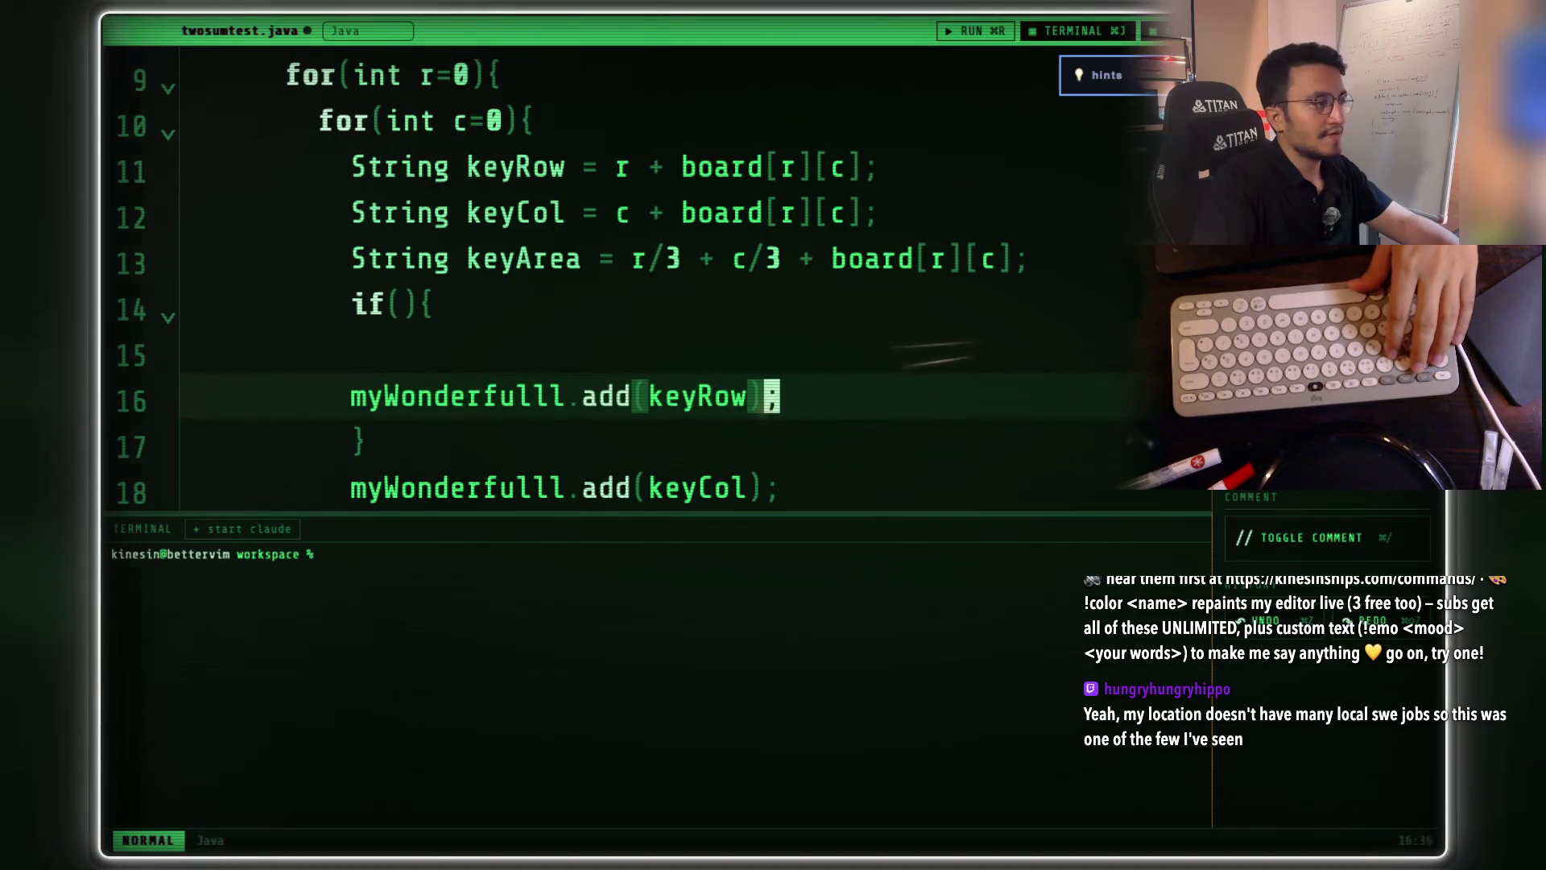
key("alt+k")
scroll(590, 459, "down", 1)
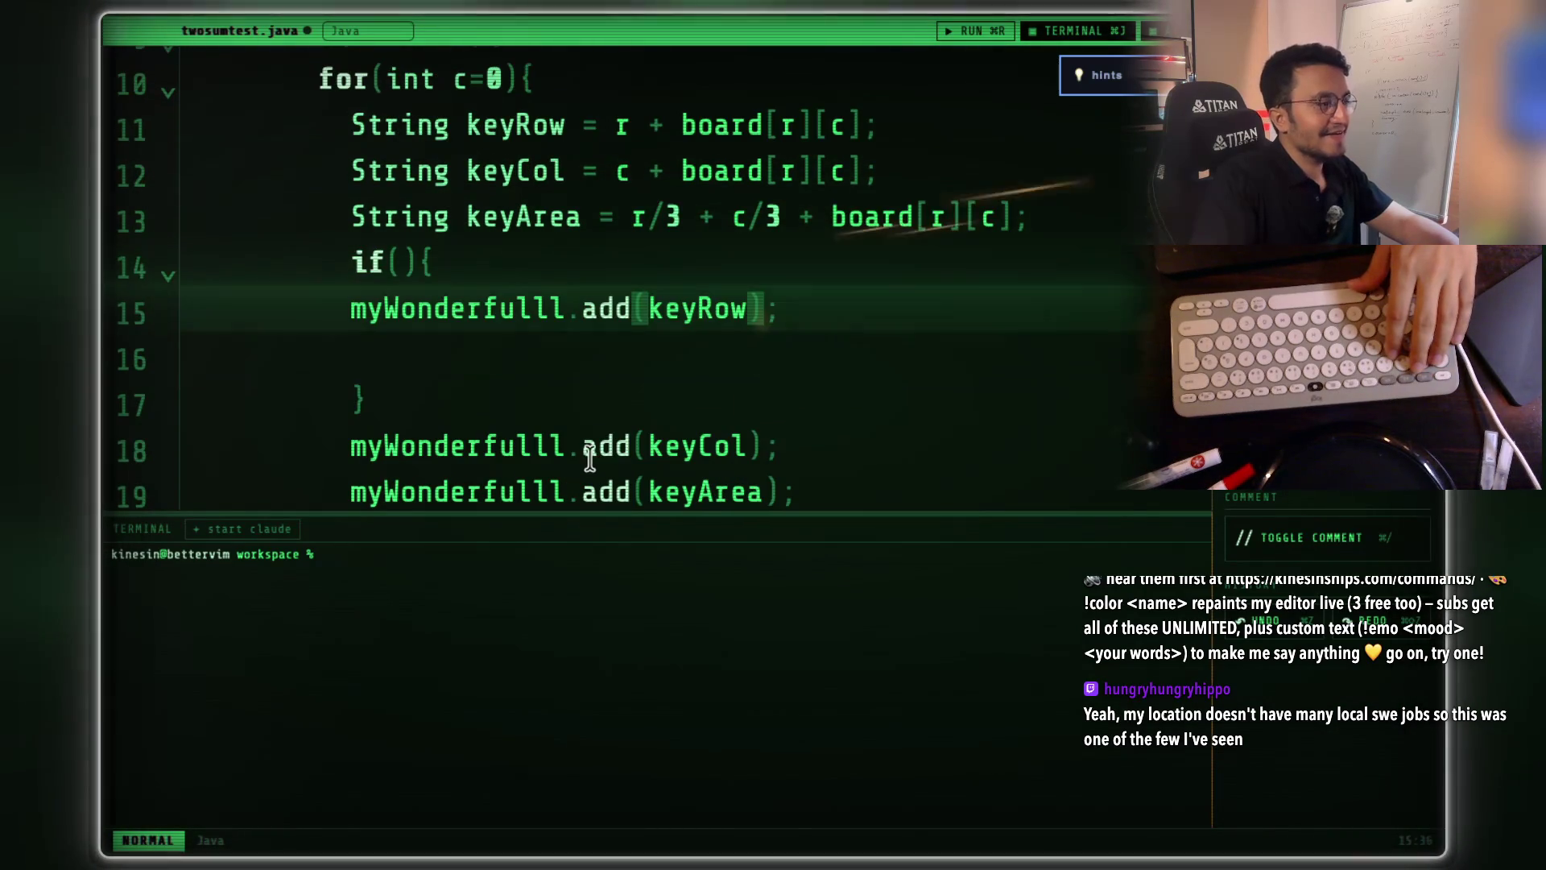
key("j")
key("j")
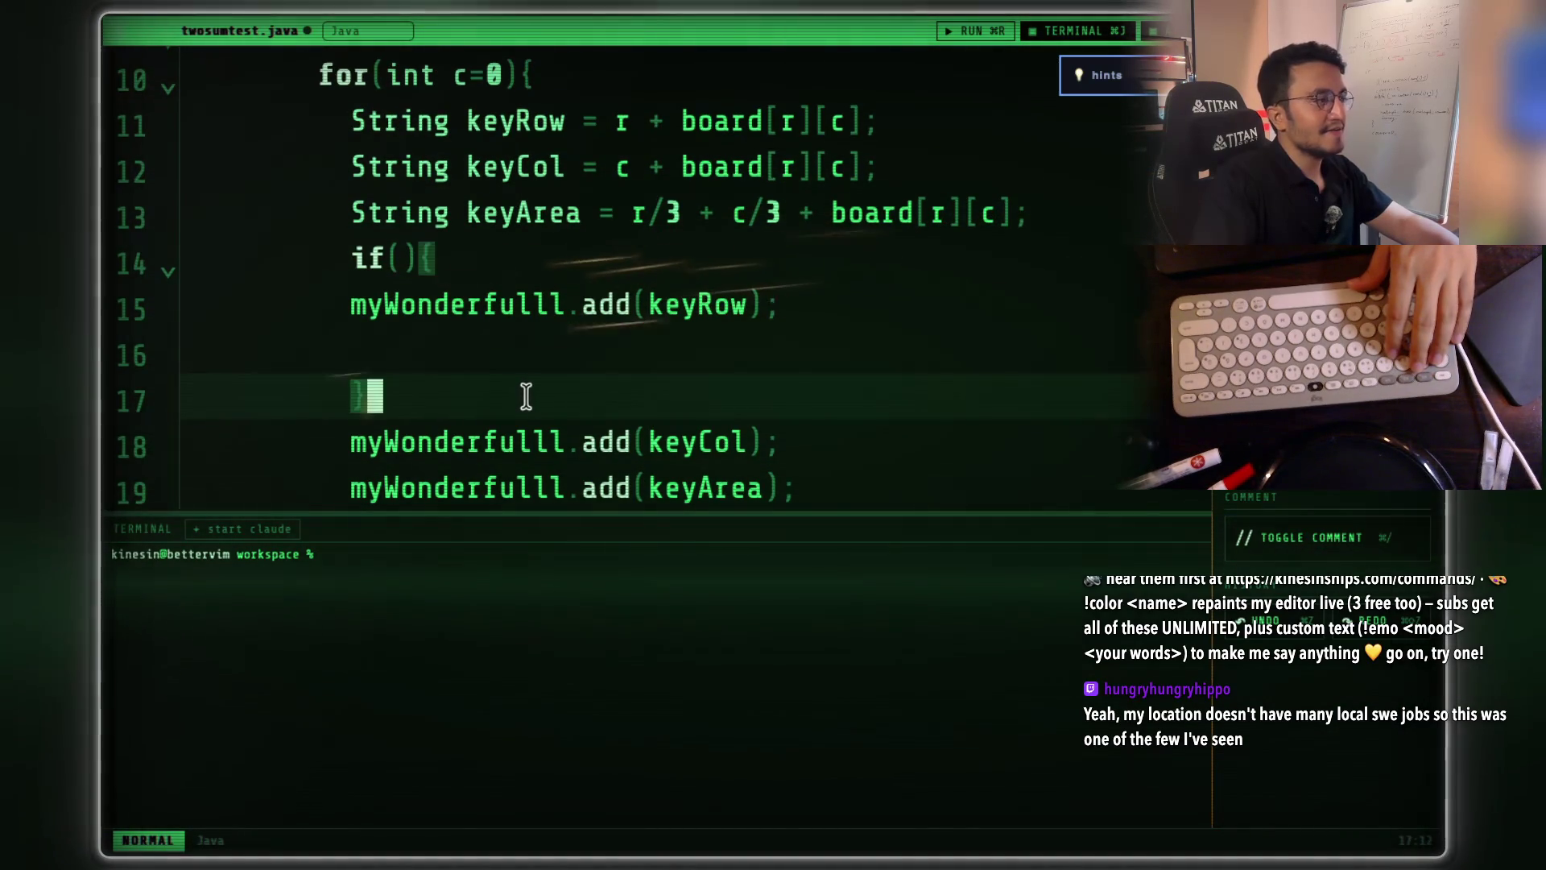
- Add a second empty if(){ } block below the first one
type("oif")
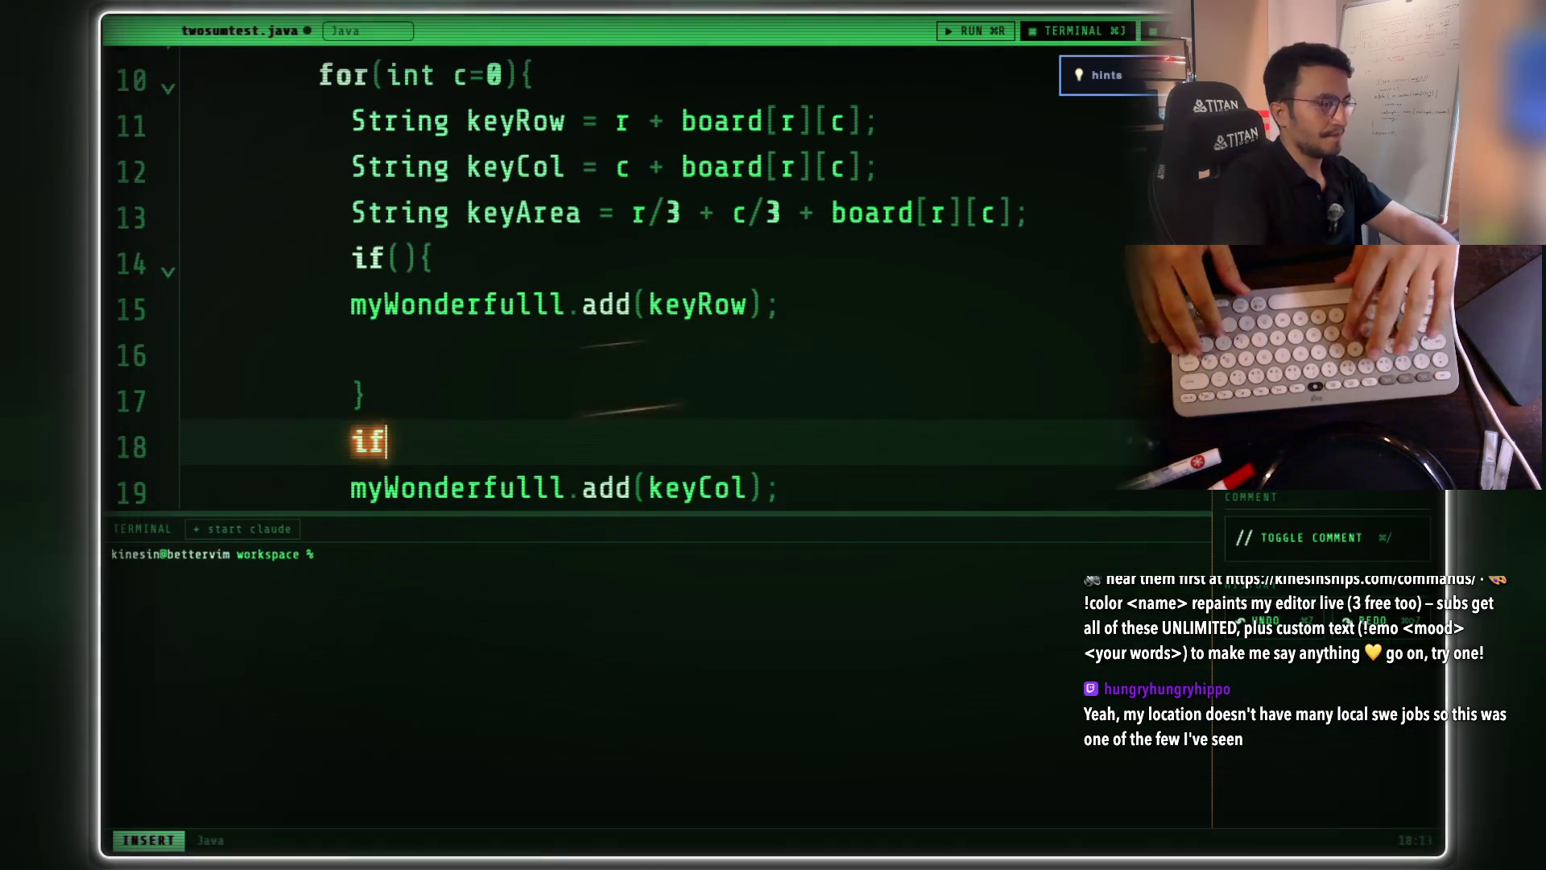
type("(){")
key("Return")
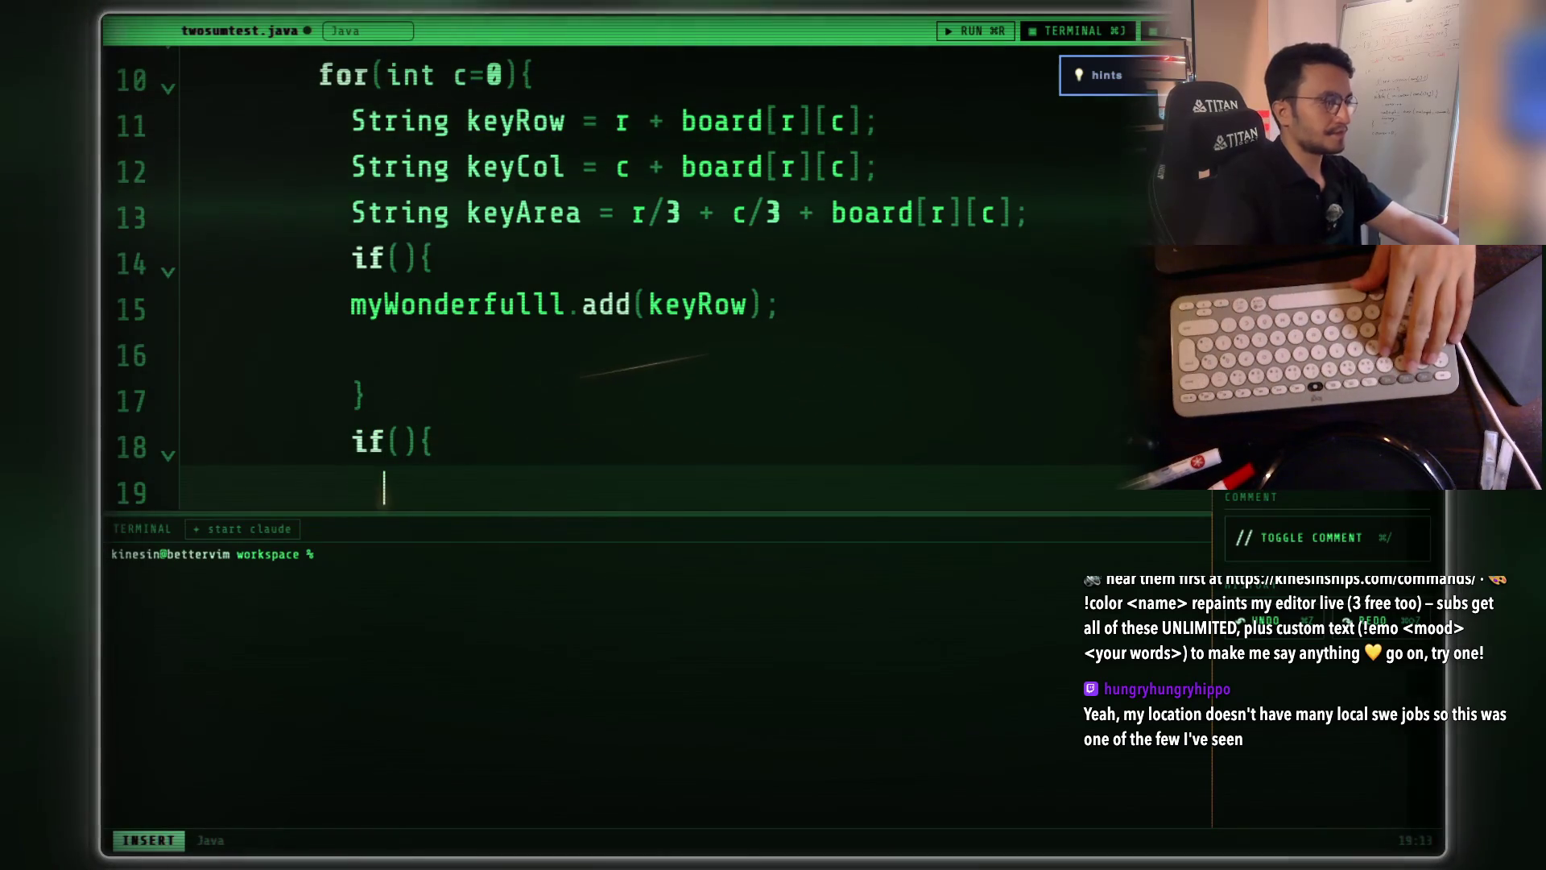
key("Escape")
key("j")
key("j")
key("w")
key("w")
key("w")
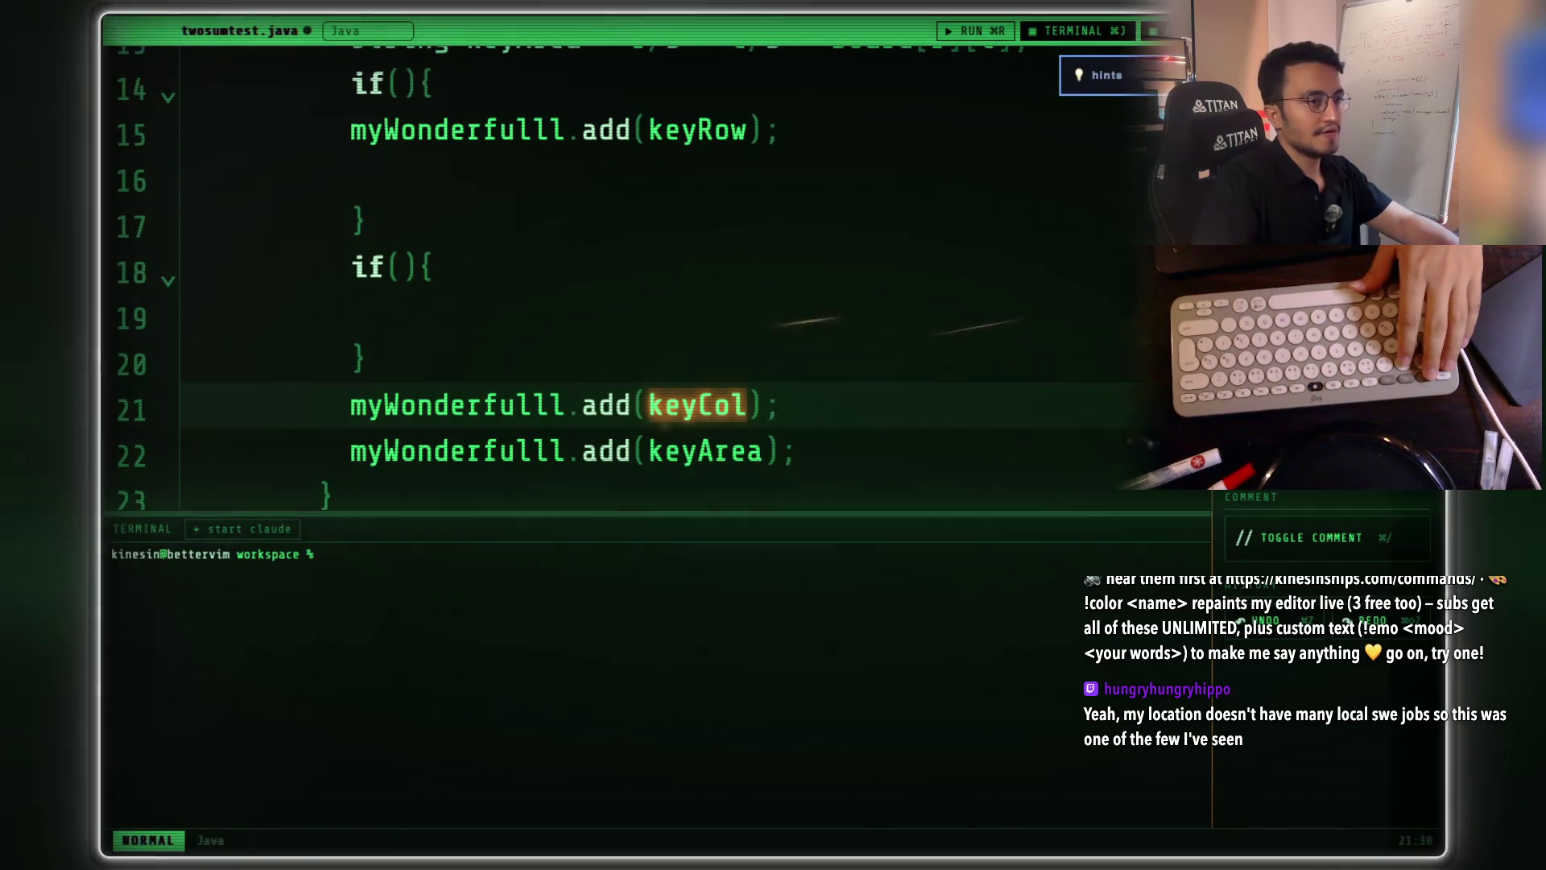
- Move myWonderfulll.add(keyCol); into the new block, delete its empty line, and open a line below
key("alt+Up")
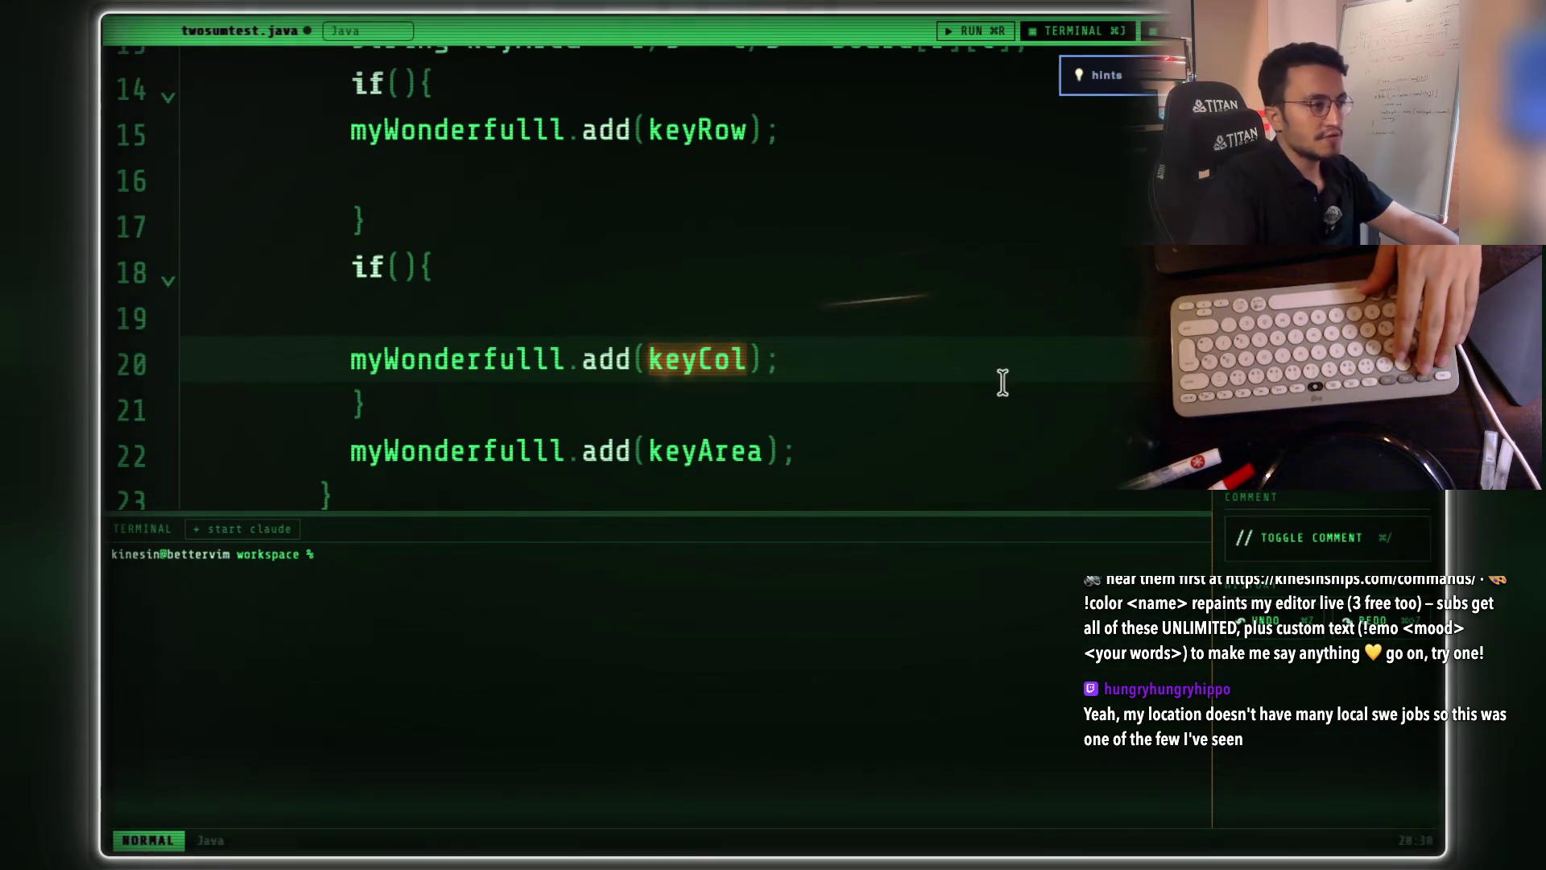
left_click(917, 351)
key("alt+Up")
key("alt+Up")
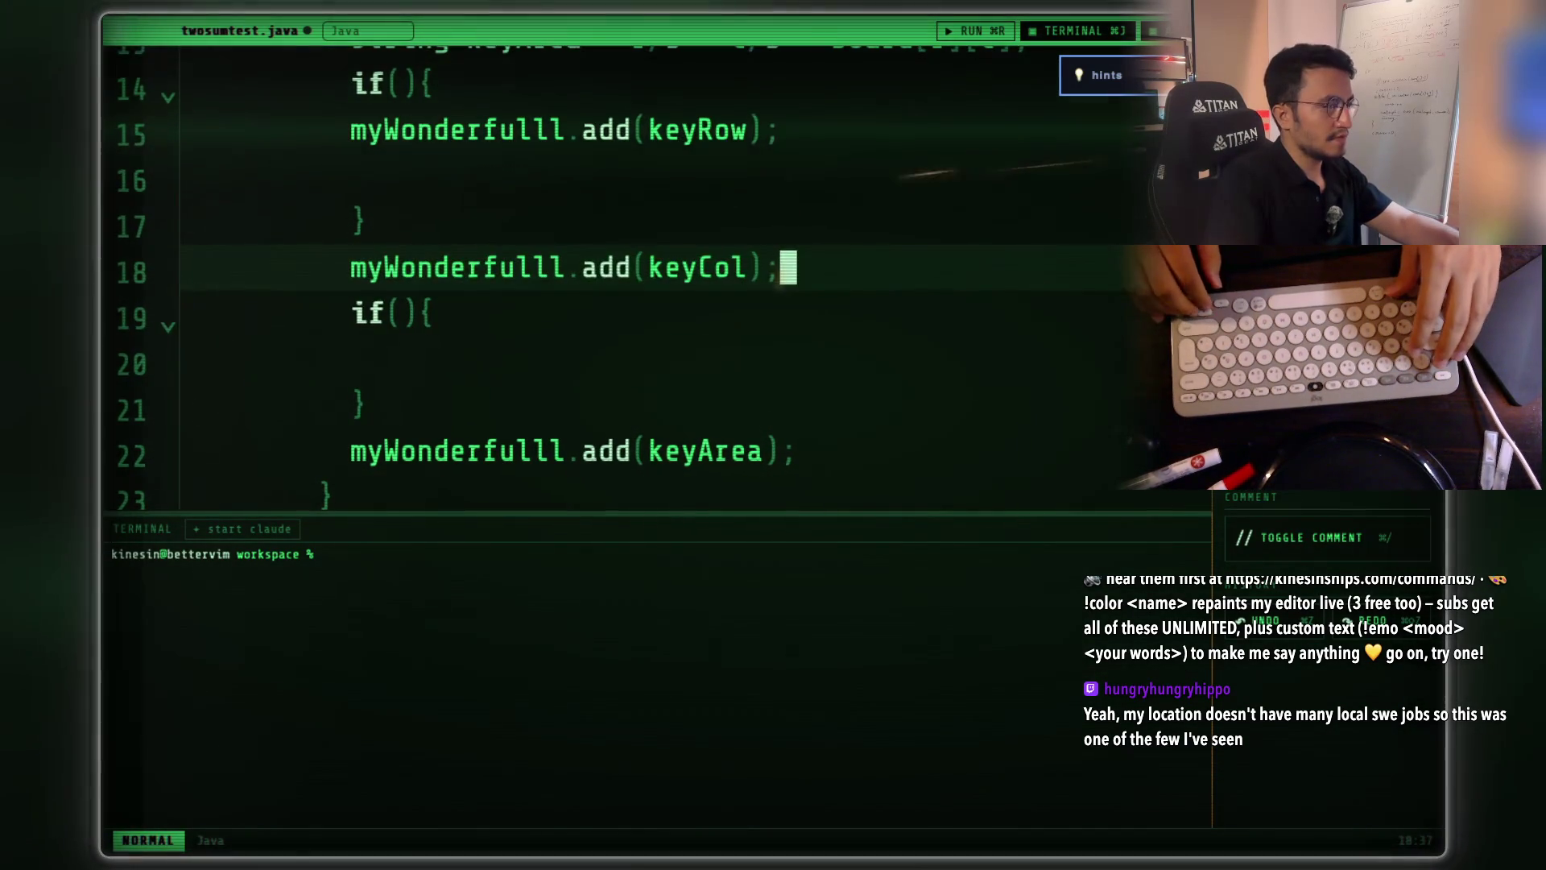
key("alt+Down")
key("alt+Down")
key("alt+Up")
key("alt+Up")
key("alt+Down")
key("alt+Down")
key("alt+Down")
key("alt+Up")
key("alt+Up")
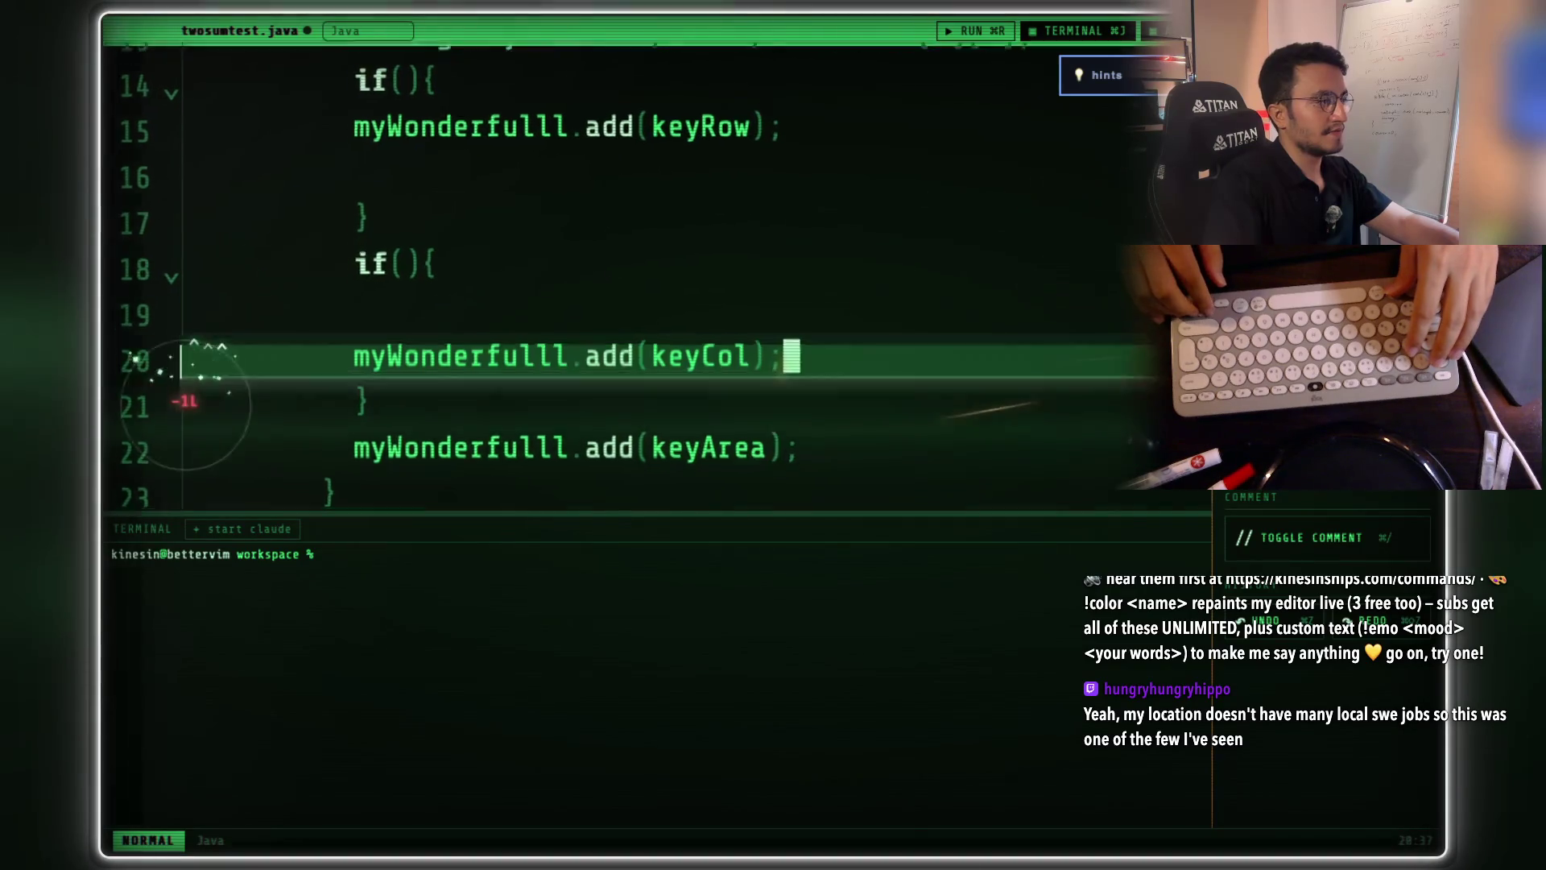
key("k")
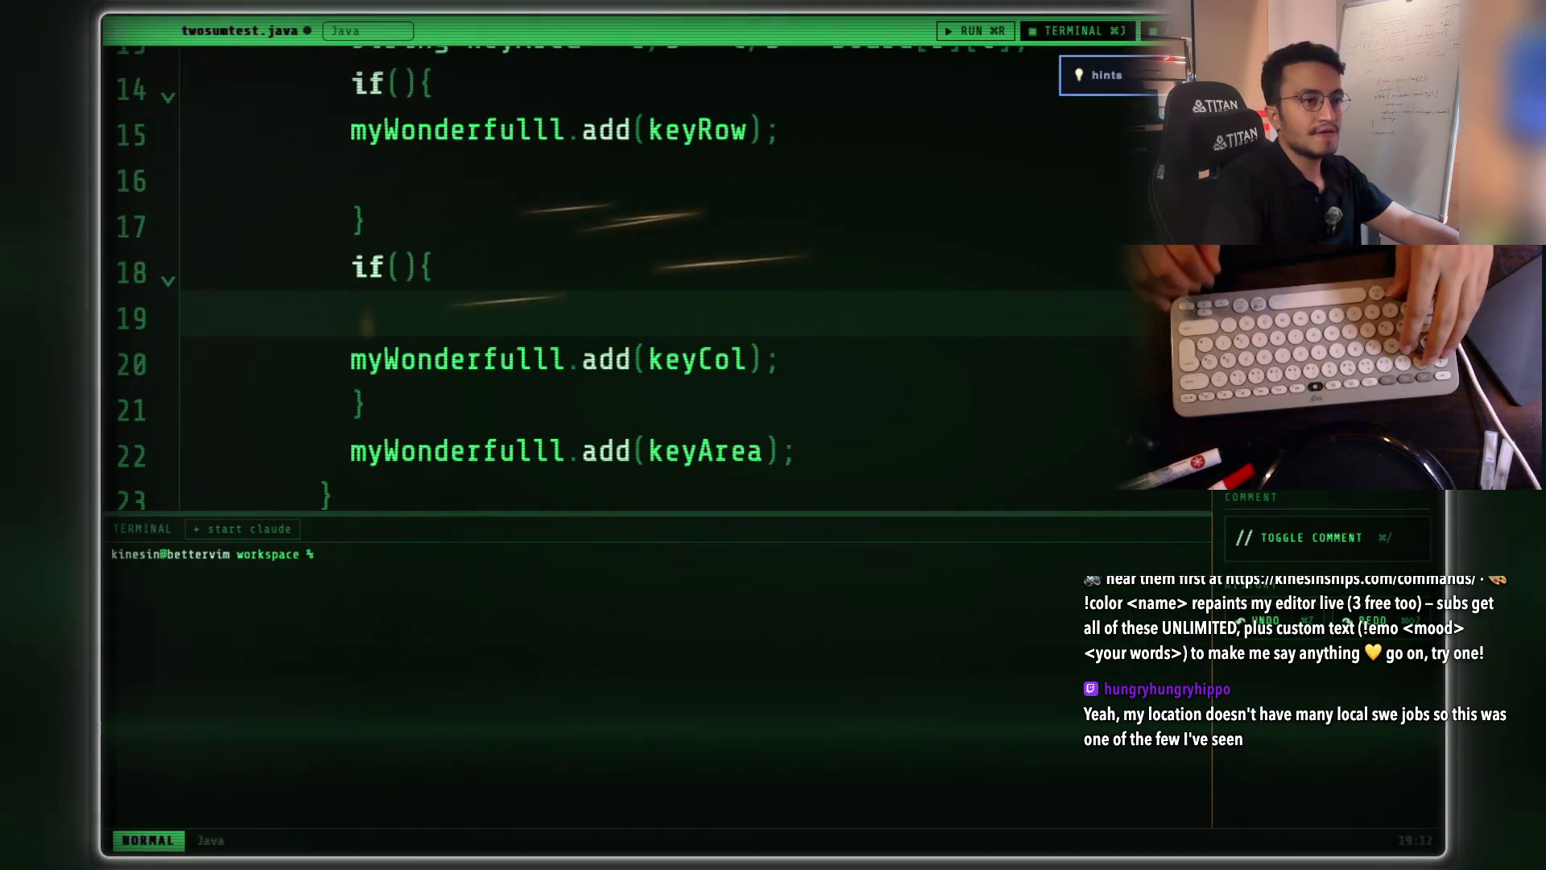
key("d")
key("d")
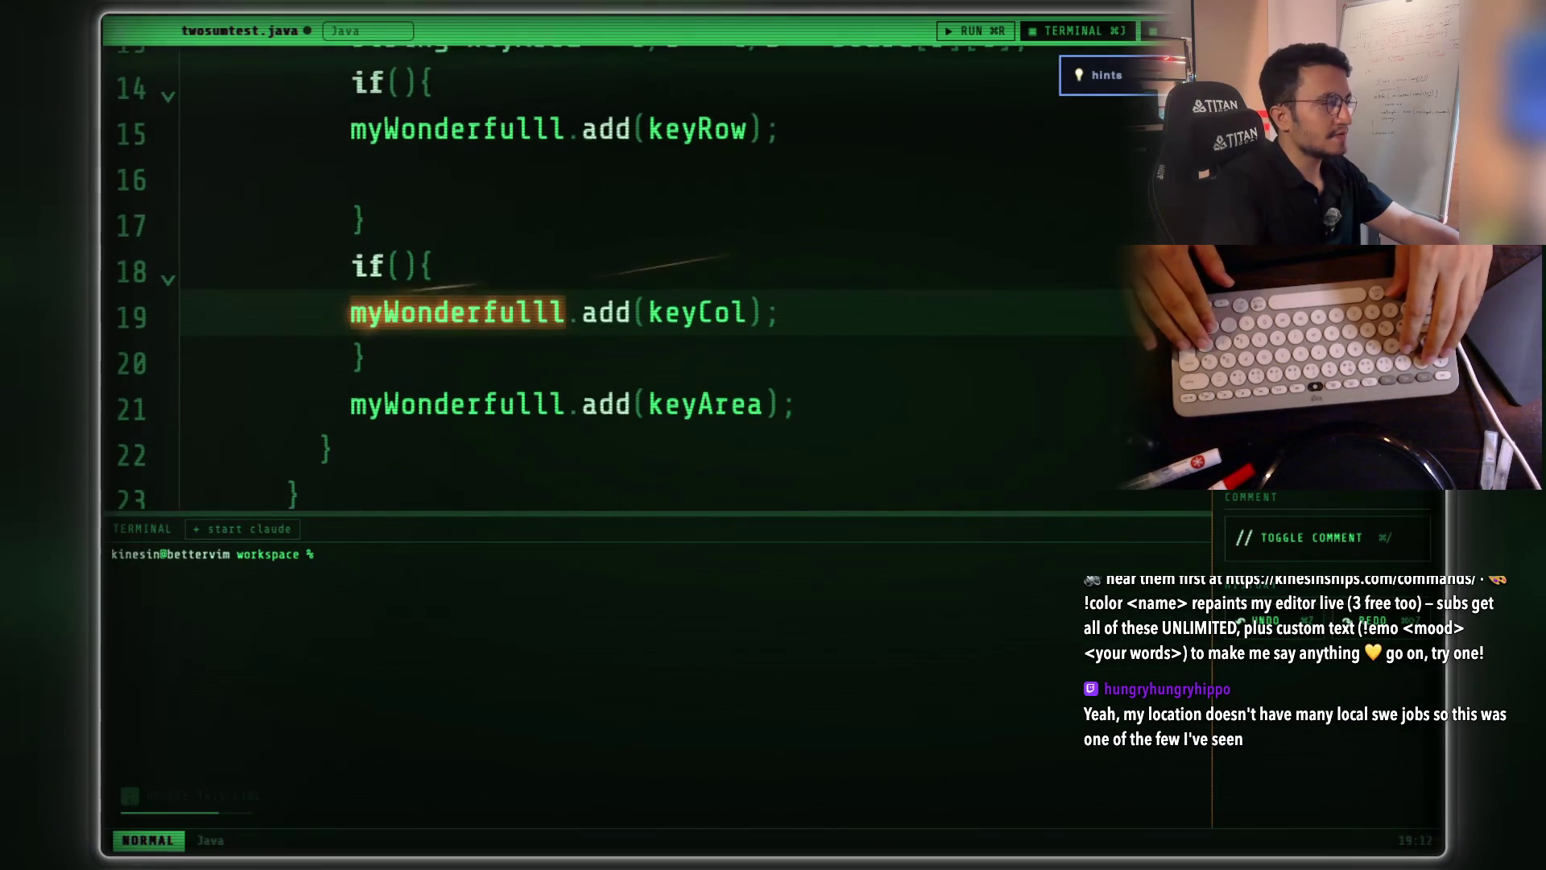
key("j")
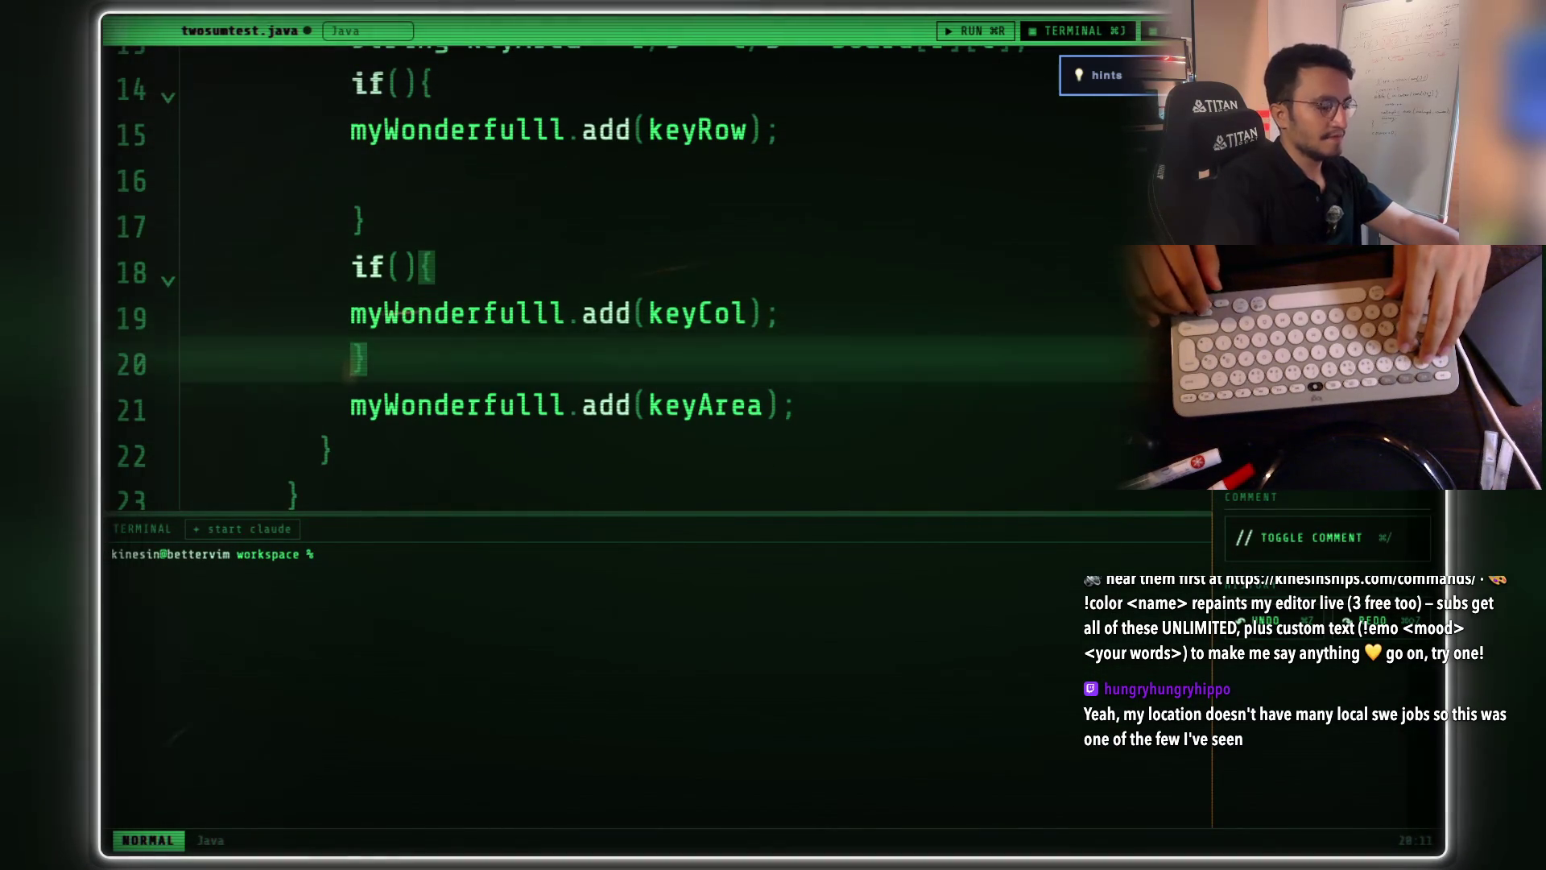
key("o")
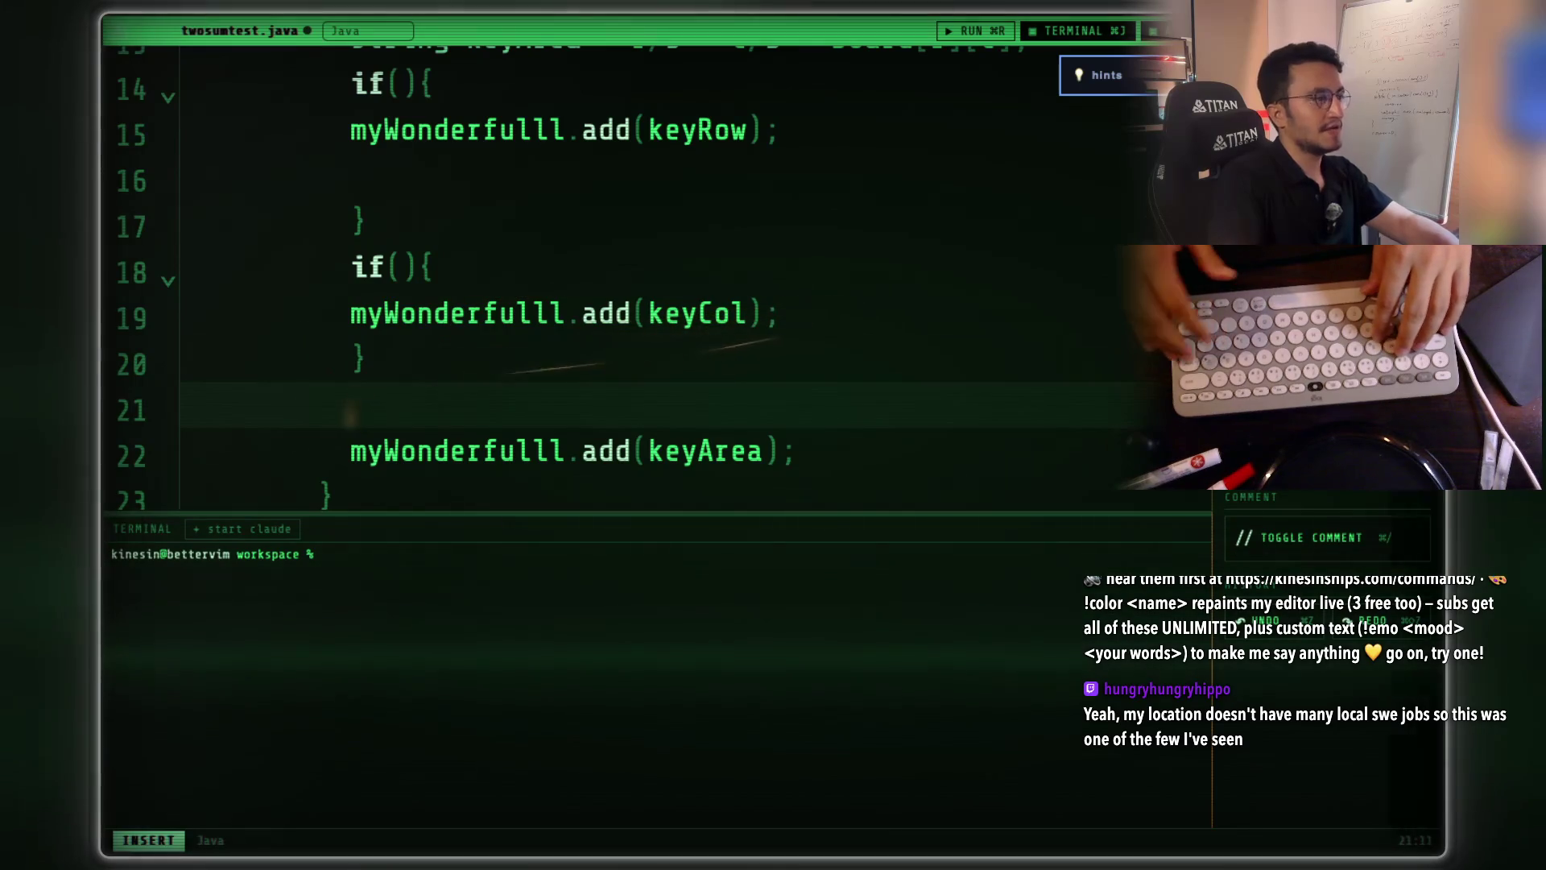
double_click(747, 312)
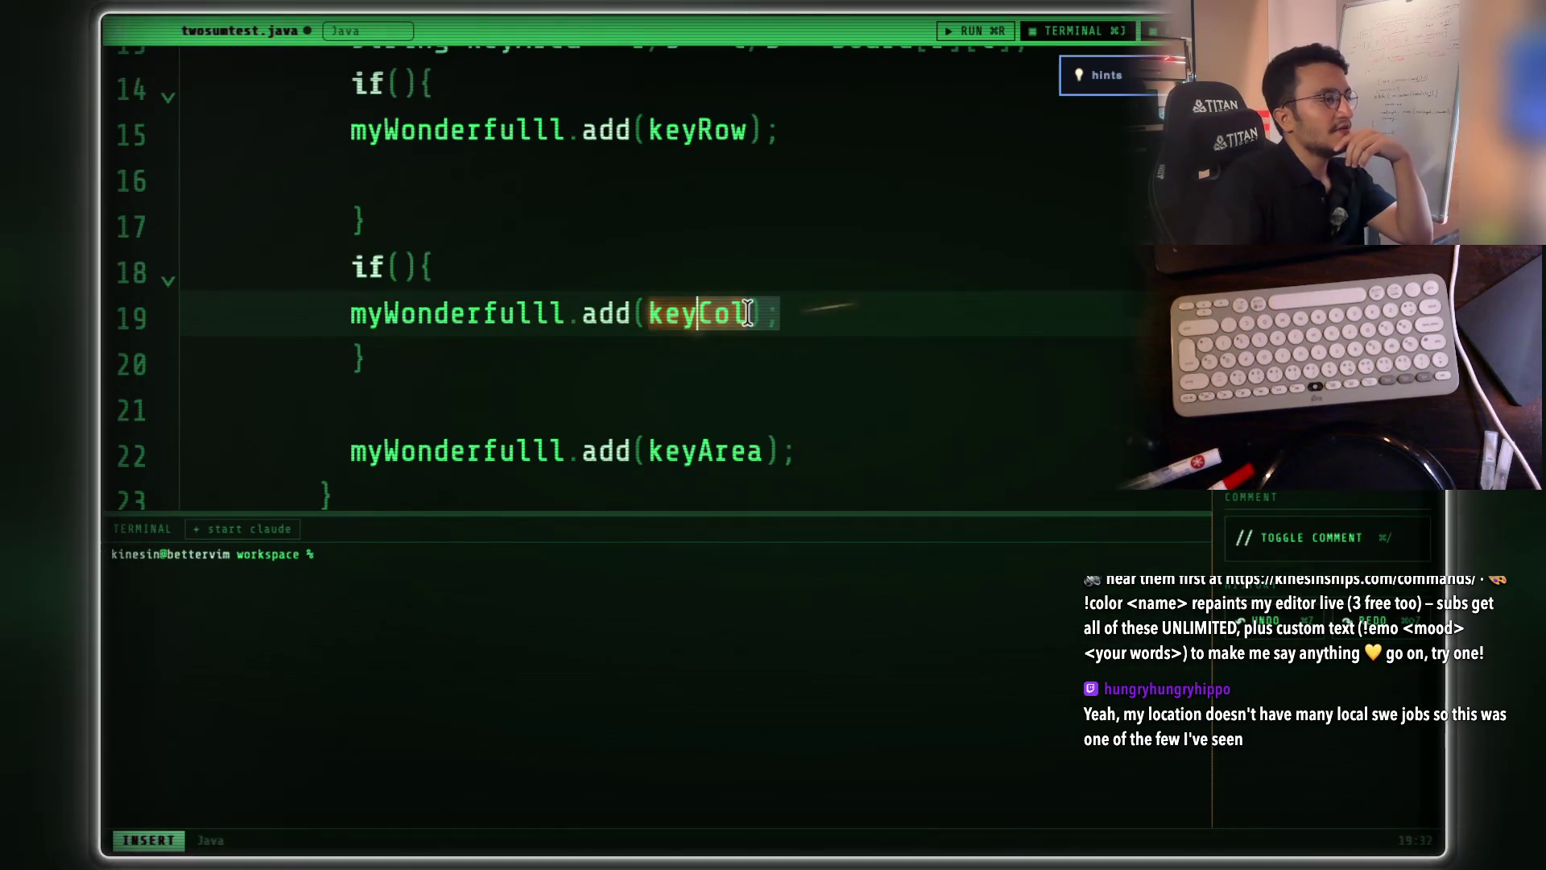
- Move the keyCol add statement from the block body into the if() condition
left_click_drag(781, 312, 368, 318)
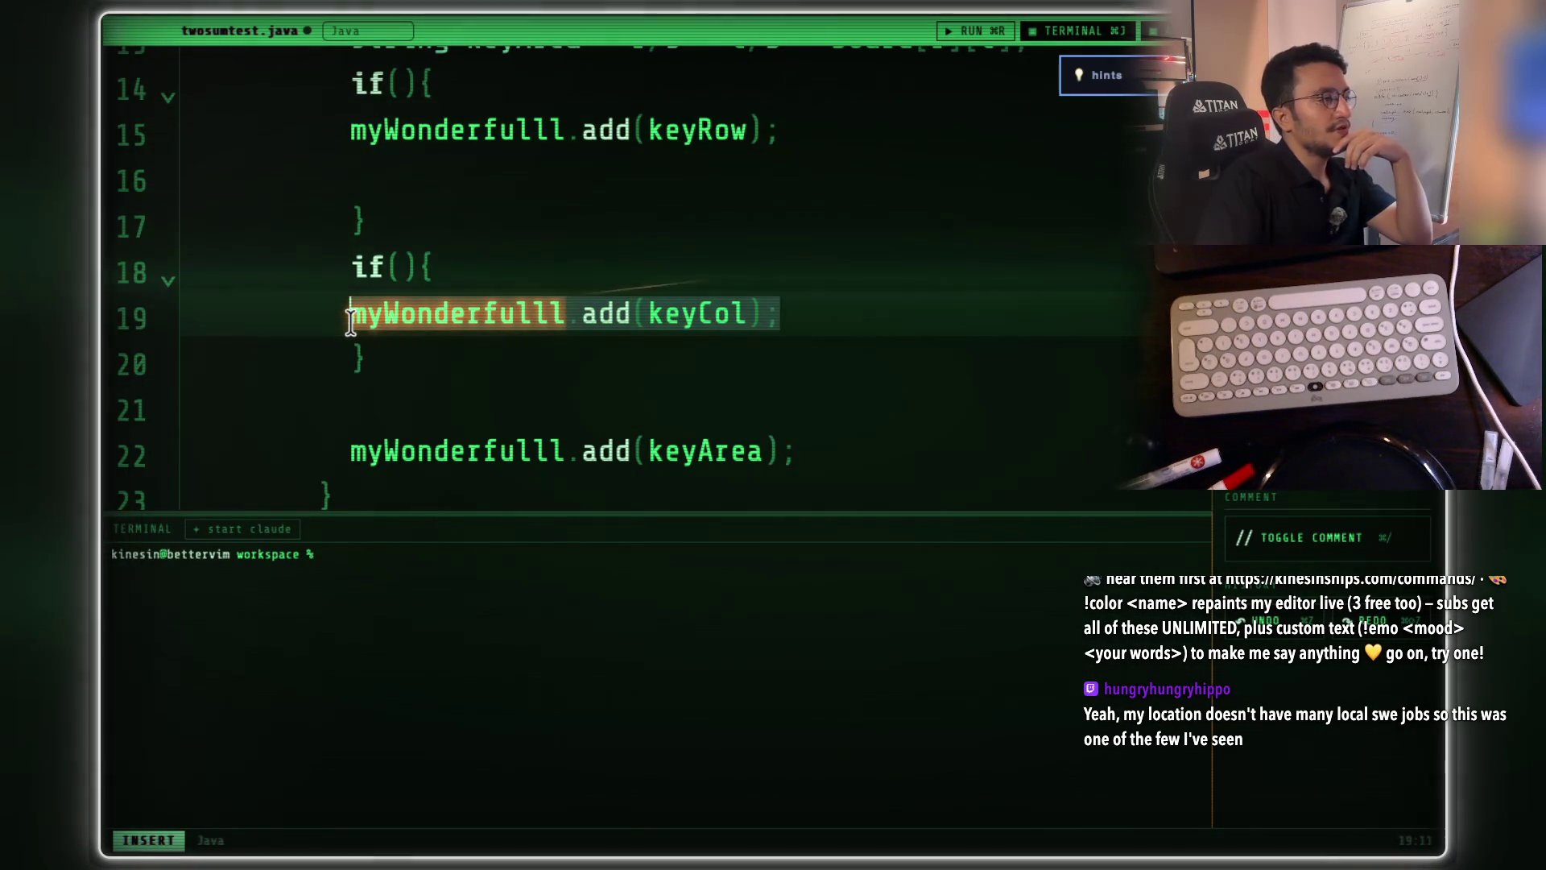
key("ctrl+c")
left_click(403, 268)
key("ctrl+v")
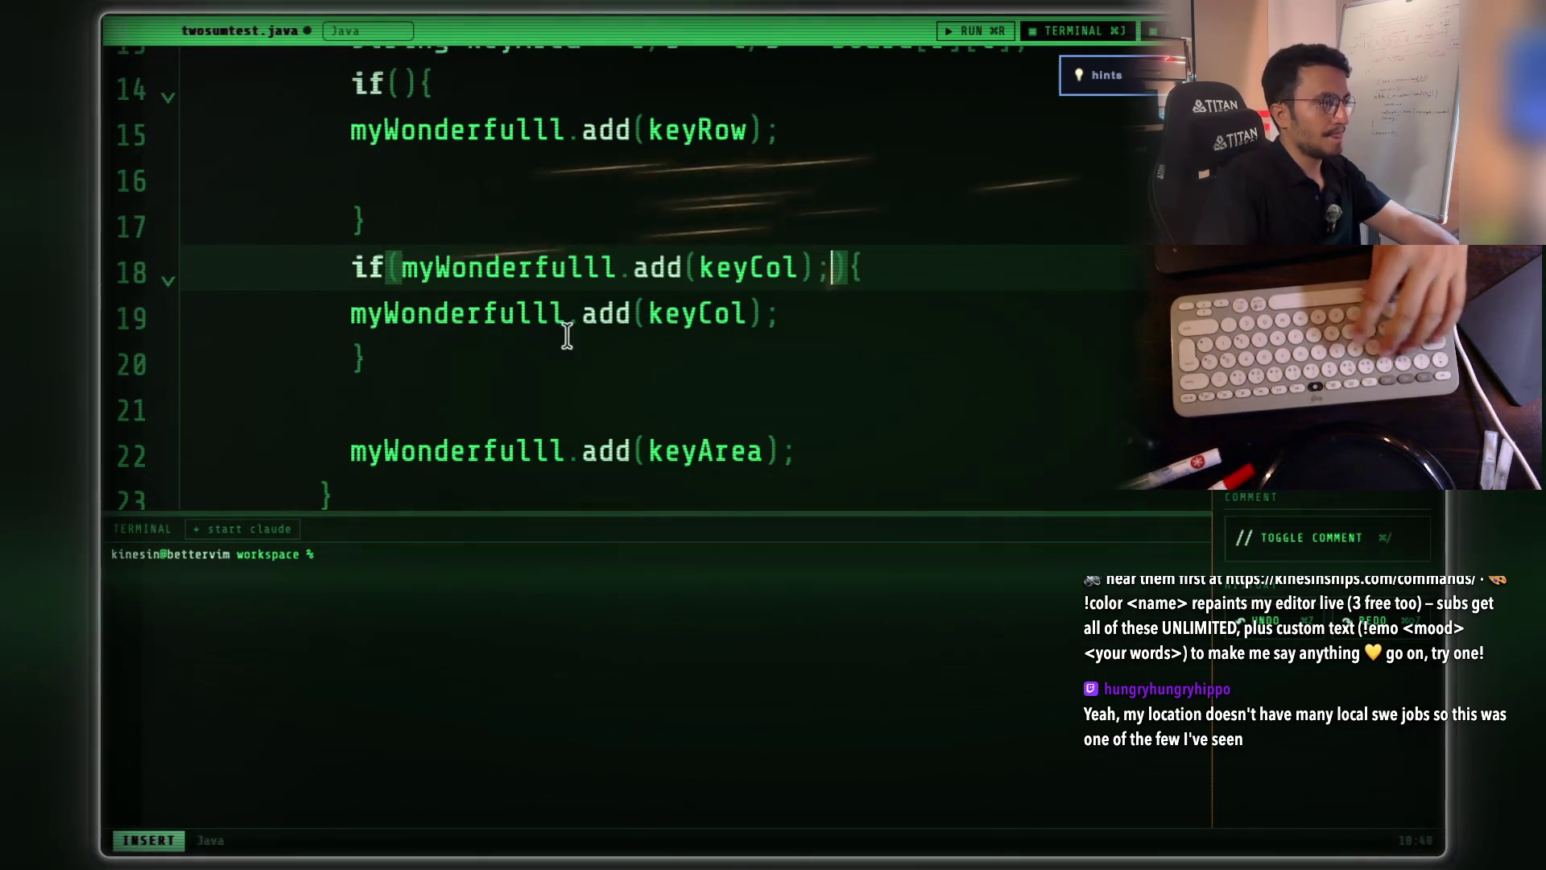
left_click_drag(782, 312, 361, 316)
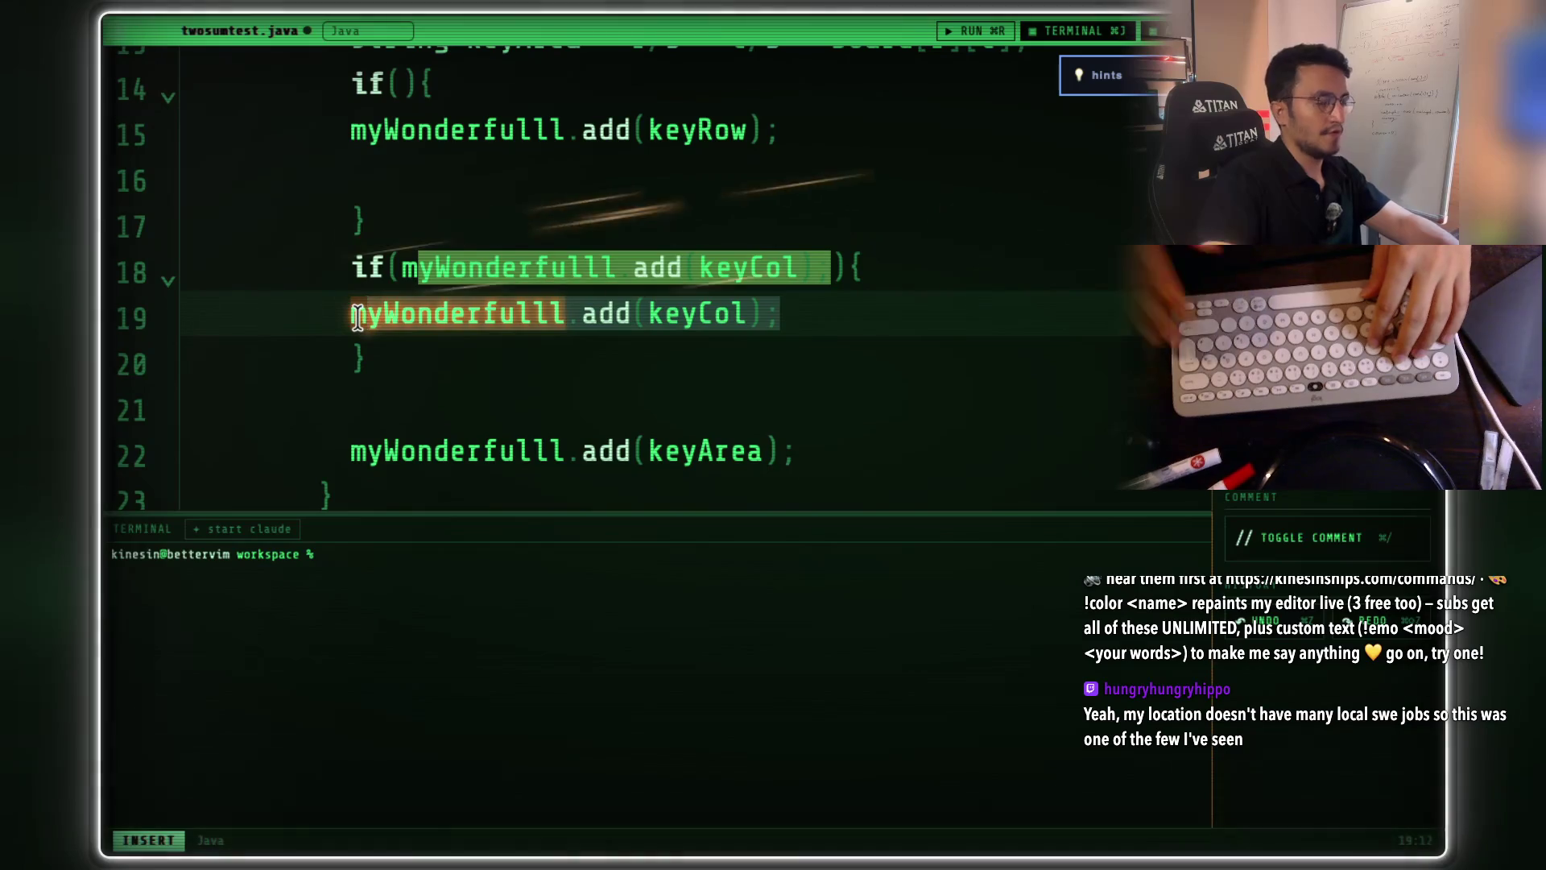
key("BackSpace")
key("BackSpace")
key("BackSpace")
key("BackSpace")
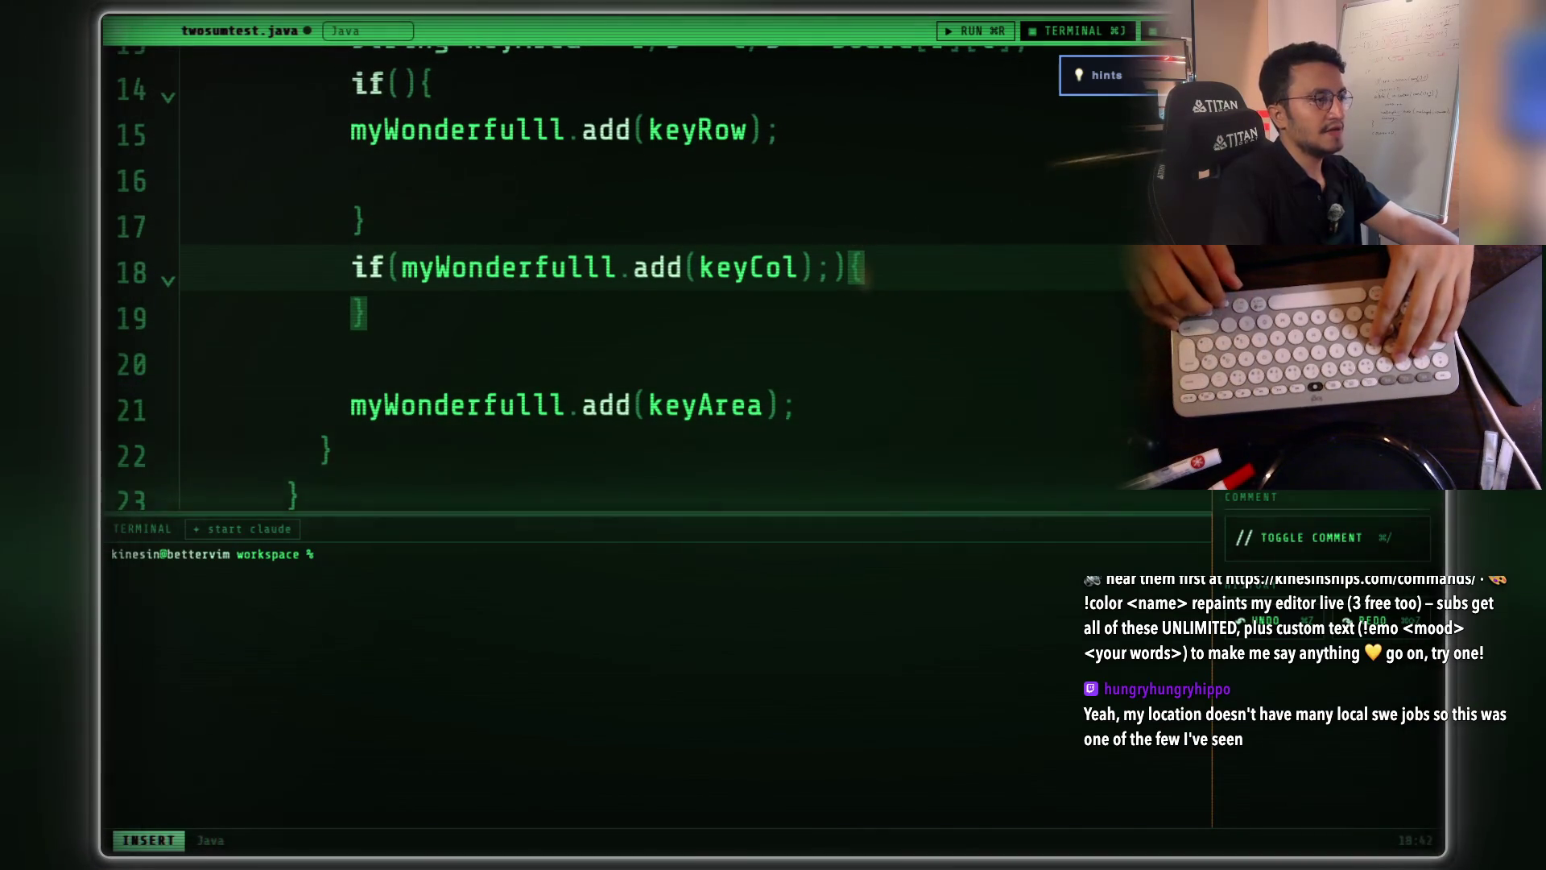
- Negate the condition with ! and add return false; inside the block
key("alt+Left")
key("alt+Left")
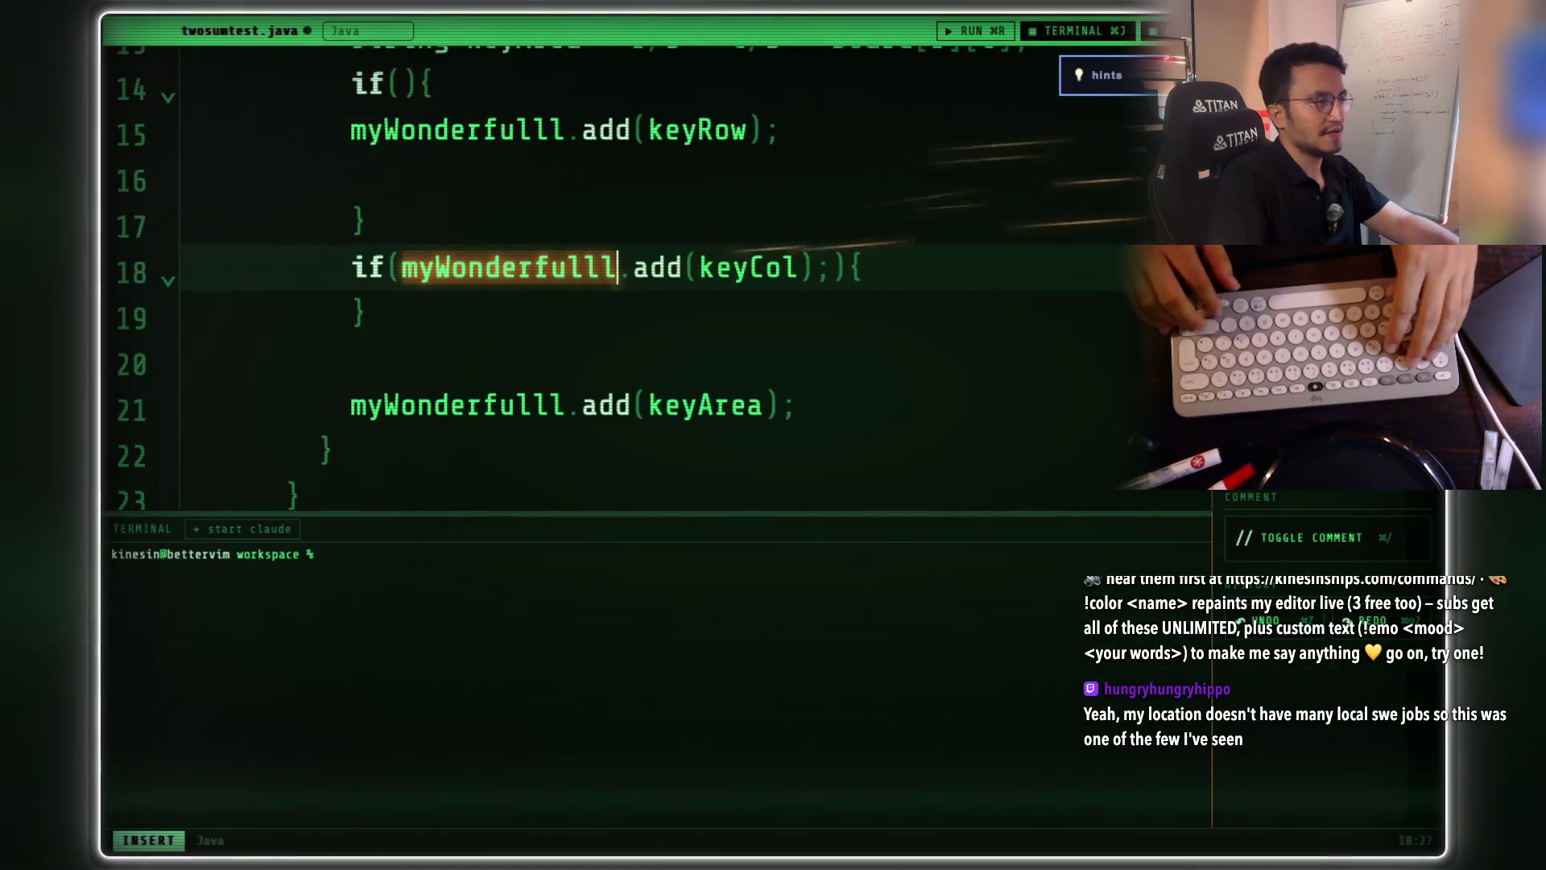
type("!")
key("End")
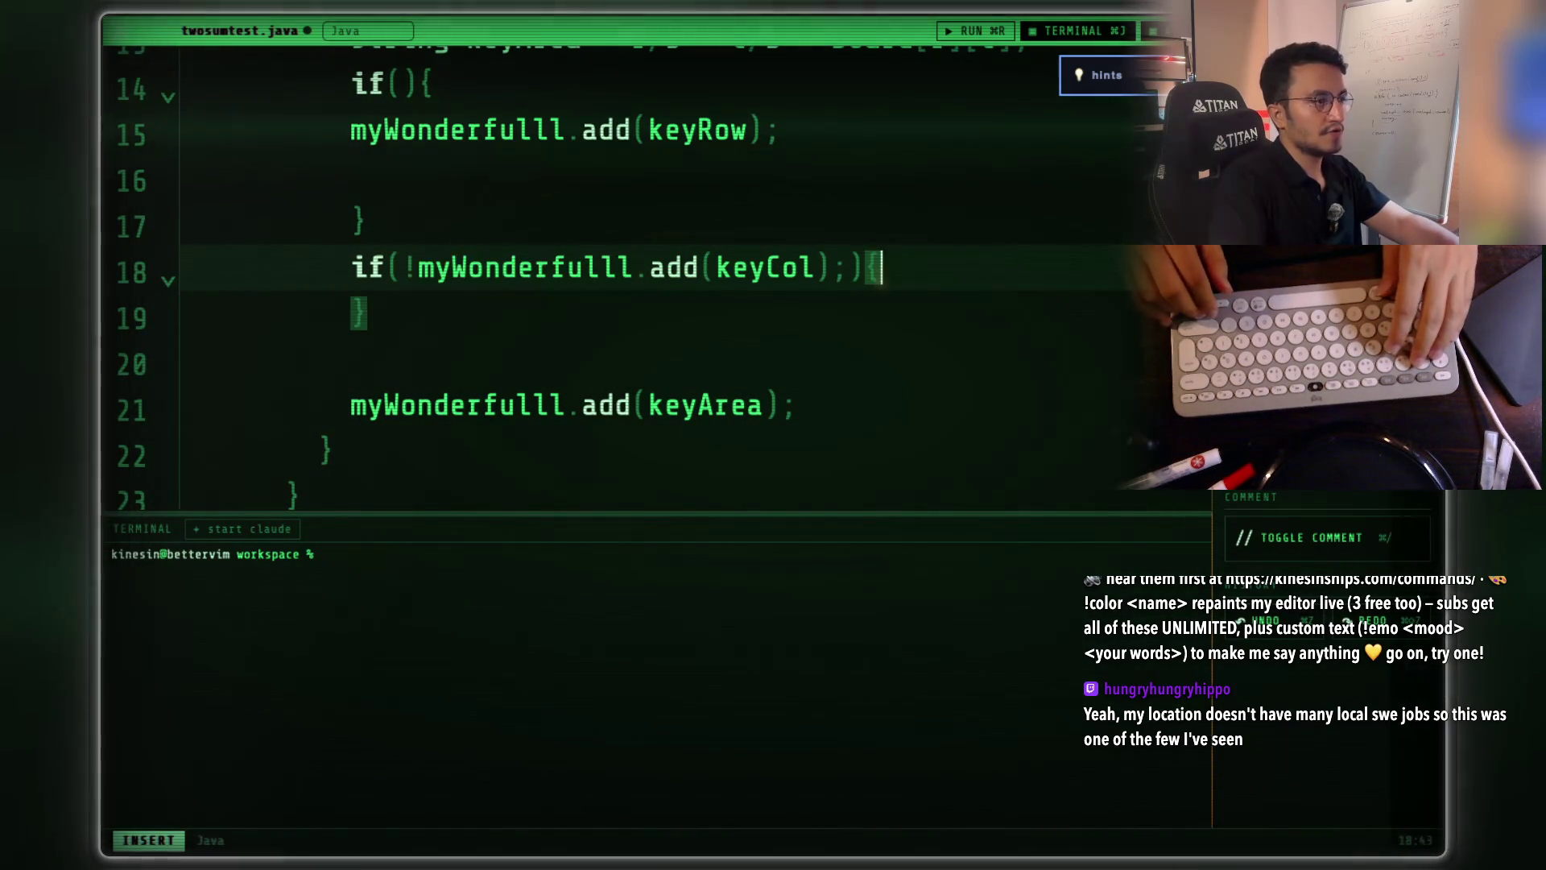
key("Return")
type("return false")
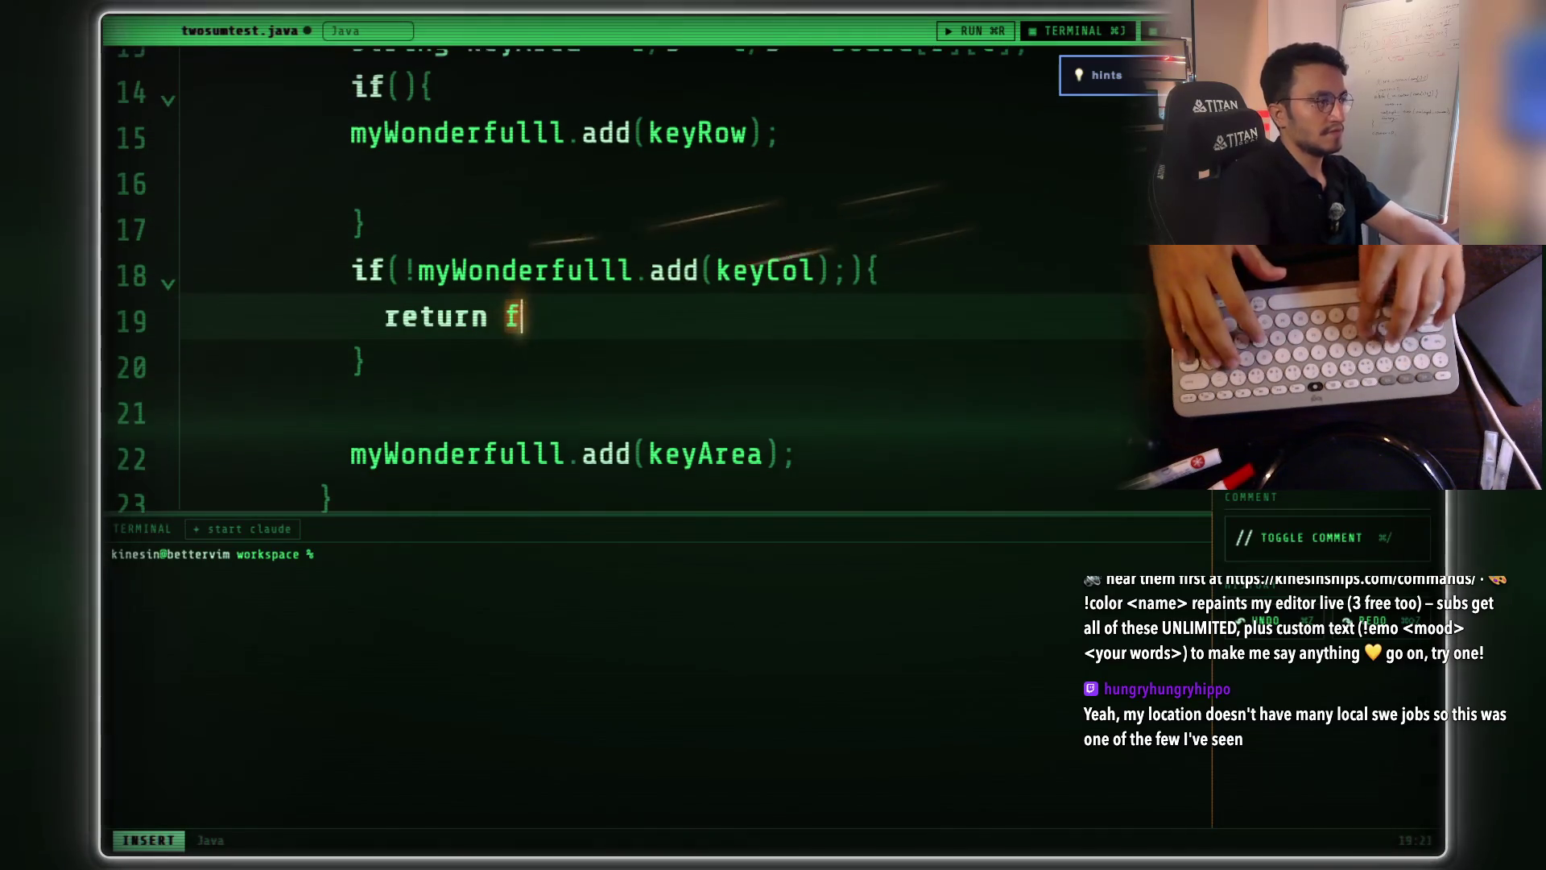
type(";")
- Bring the caret back to just after myWonderfulll near the keyRow statement
key("Down")
key("Up")
key("Up")
key("Up")
key("alt+Right")
key("alt+Right")
key("Down")
key("Down")
key("Left")
key("Up")
key("Up")
key("Right")
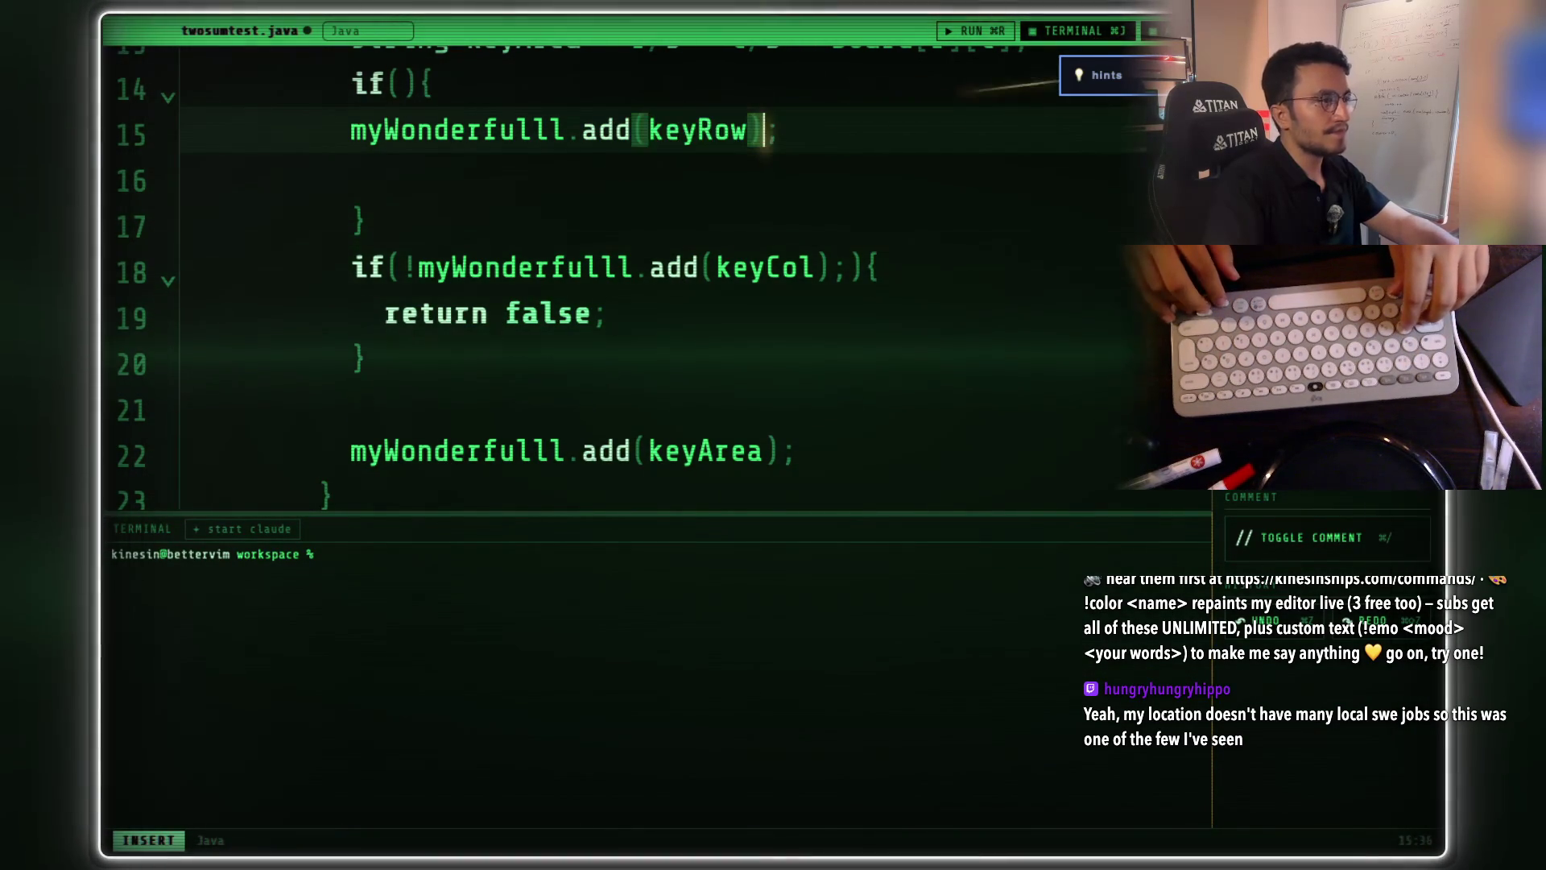
- Cut the keyRow add call from the block body and paste it into the first if condition
key("alt+Left")
key("alt+Left")
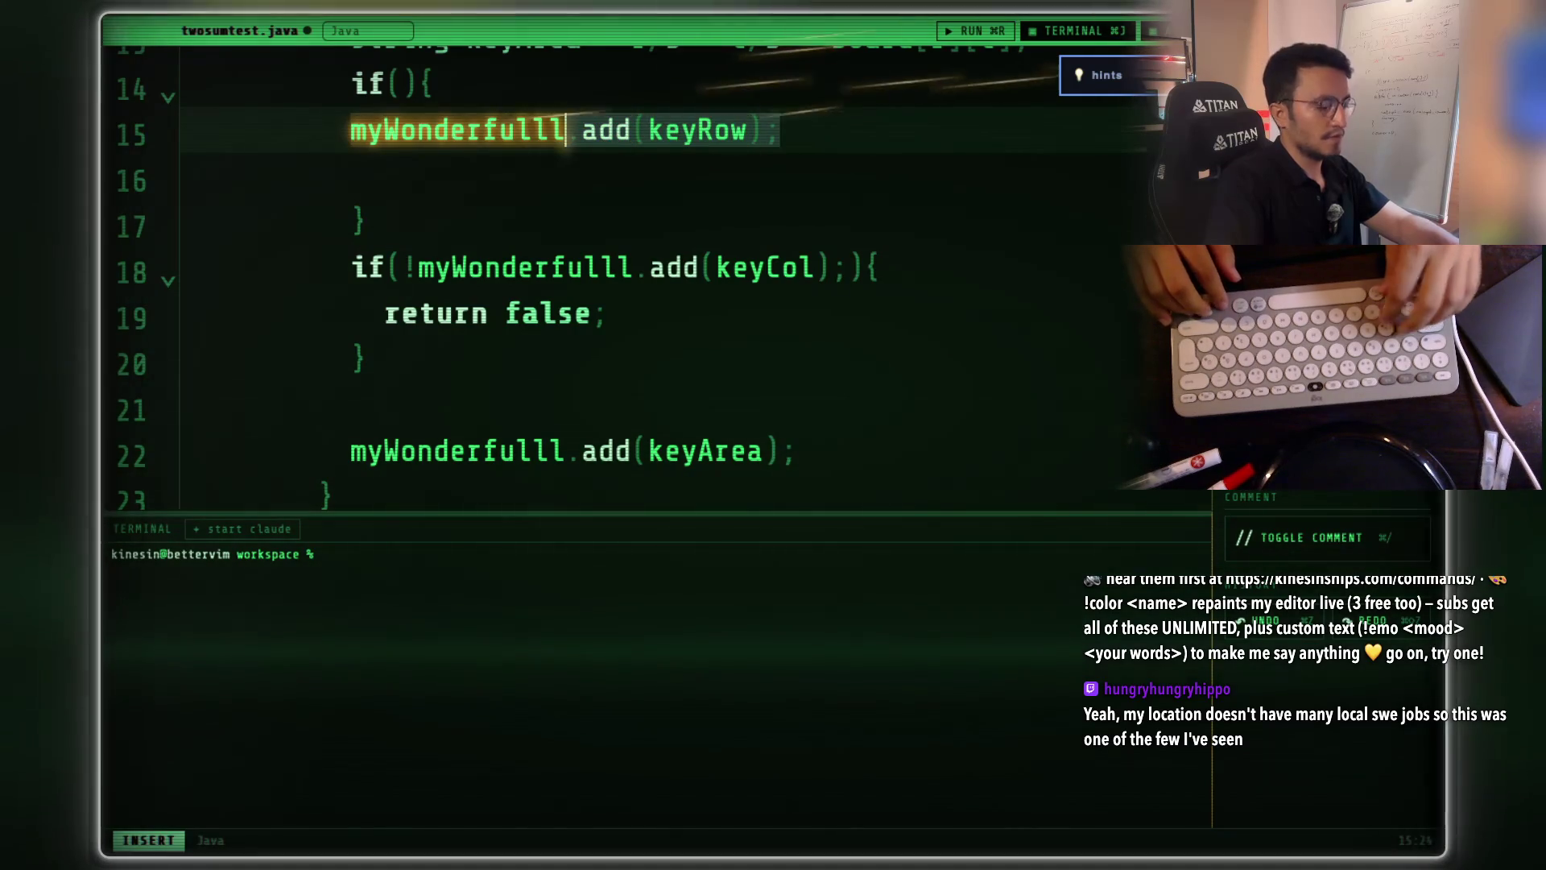
key("Up")
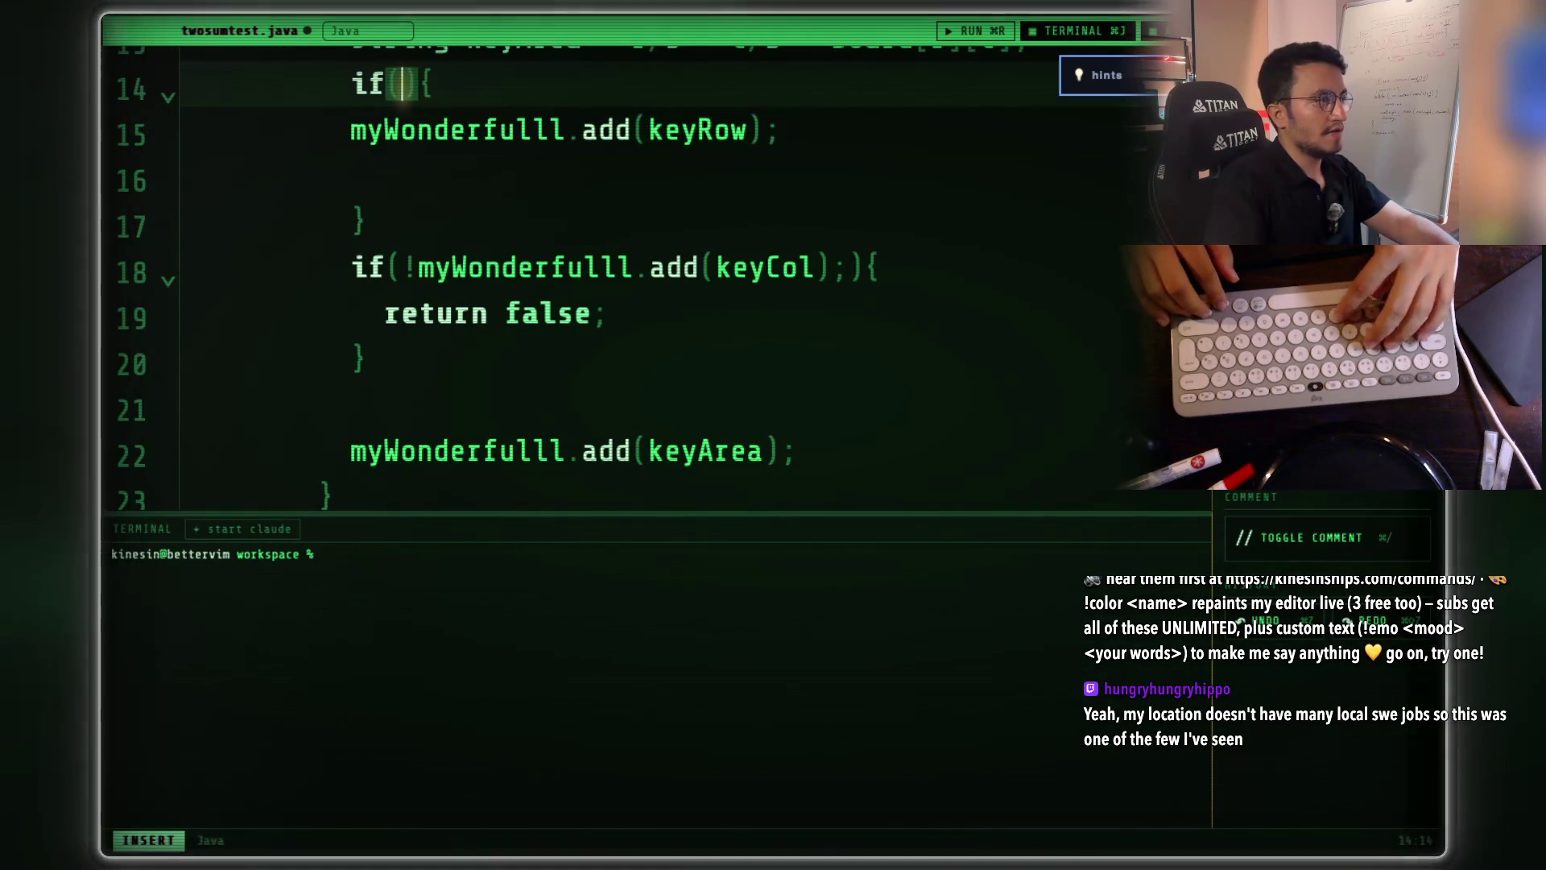
key("Down")
scroll(590, 368, "up", 5)
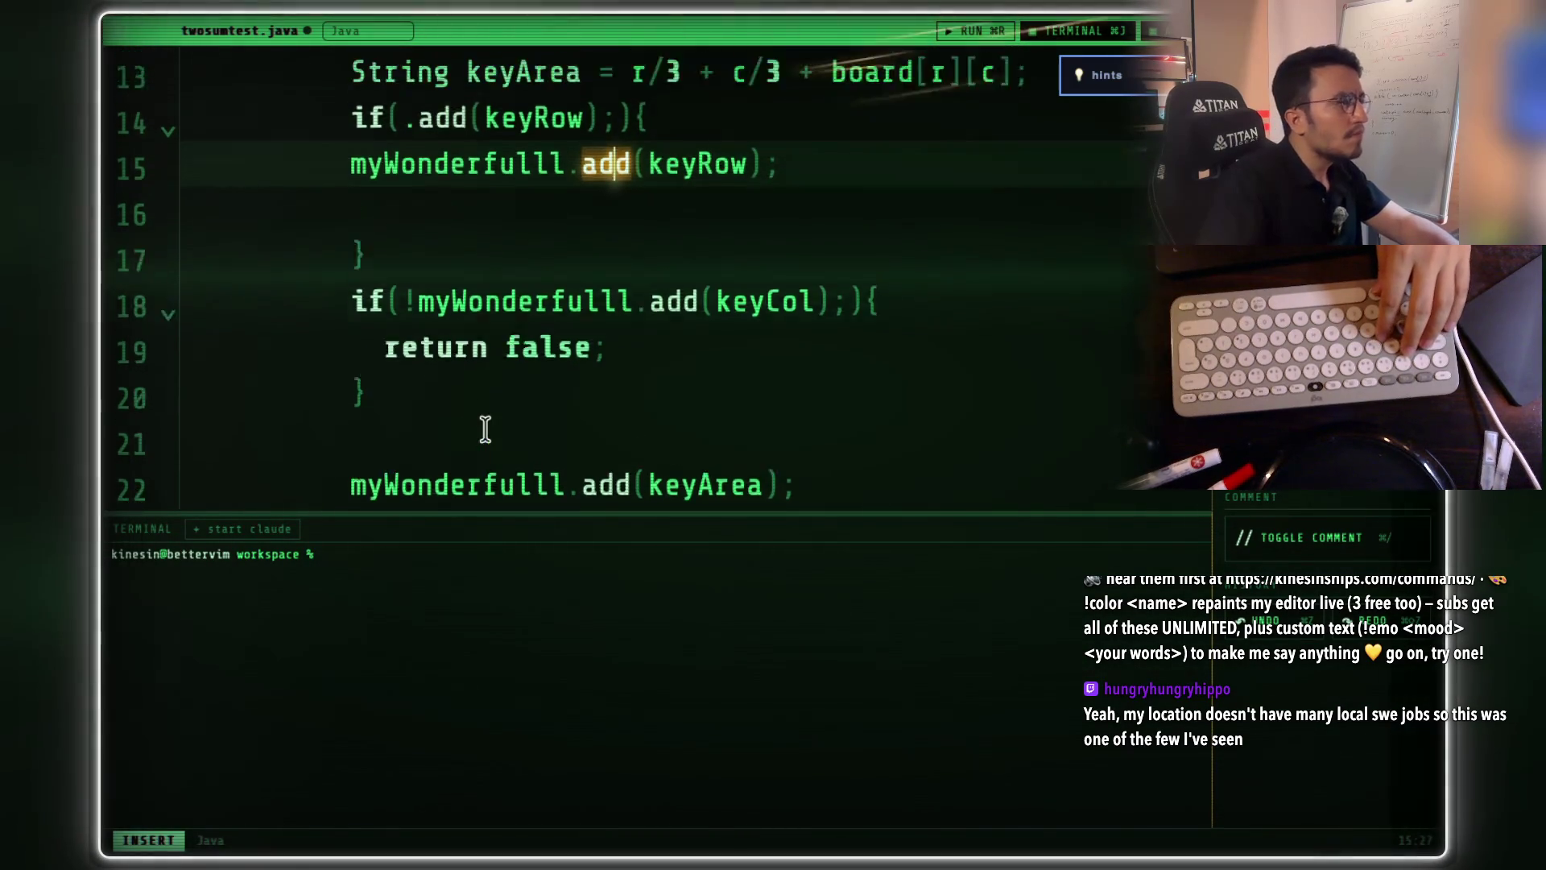
left_click_drag(757, 340, 355, 341)
left_click(604, 341)
left_click(422, 342)
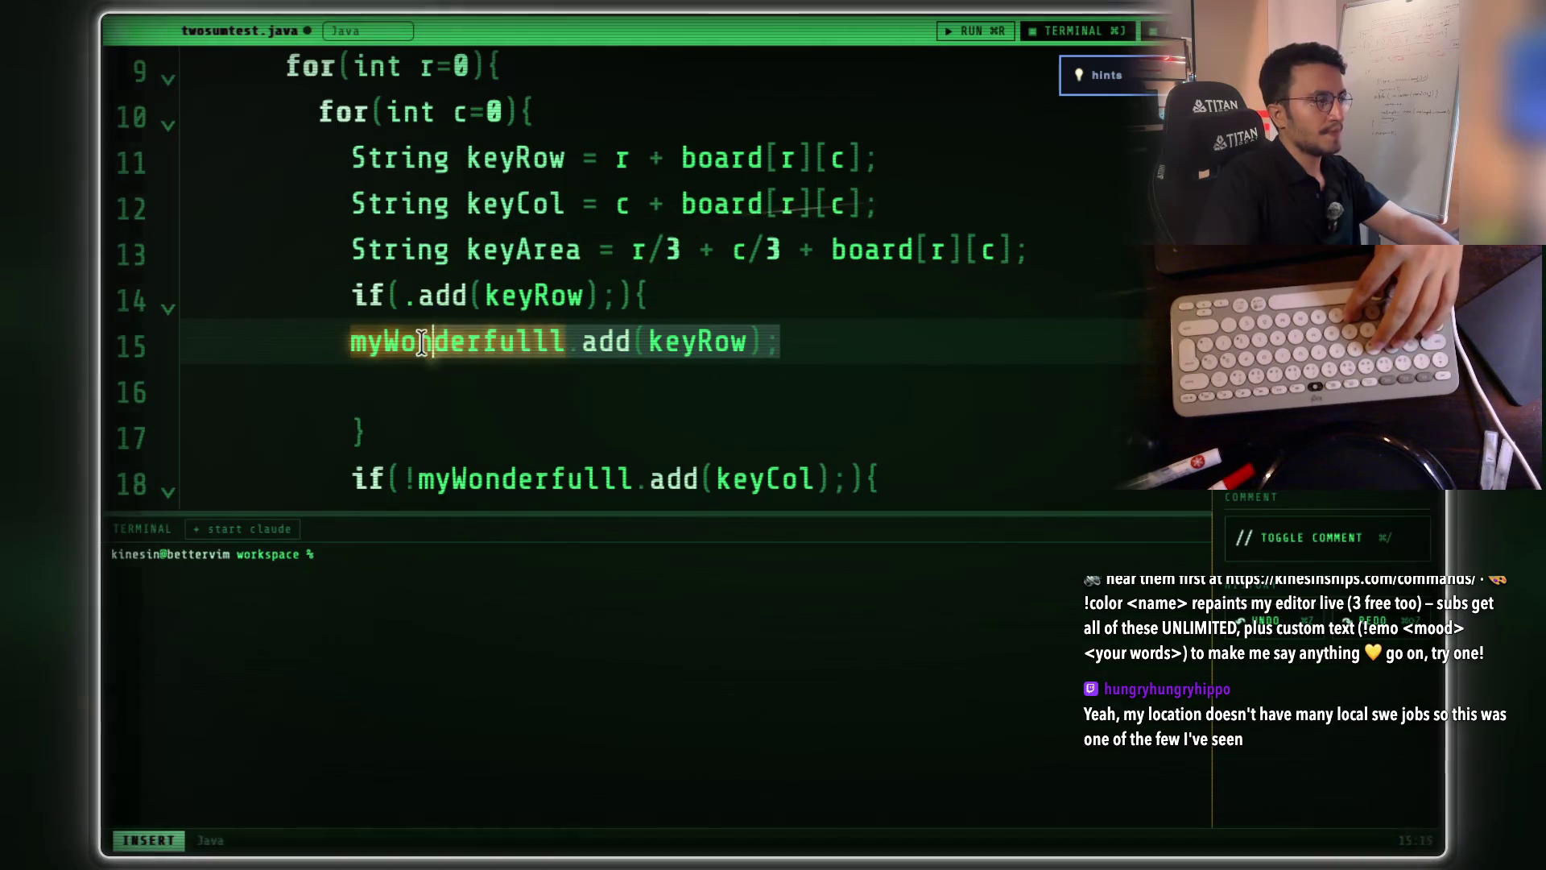
key("super+x")
key("Up")
key("Right")
key("Right")
key("Right")
key("Right")
key("Right")
key("Right")
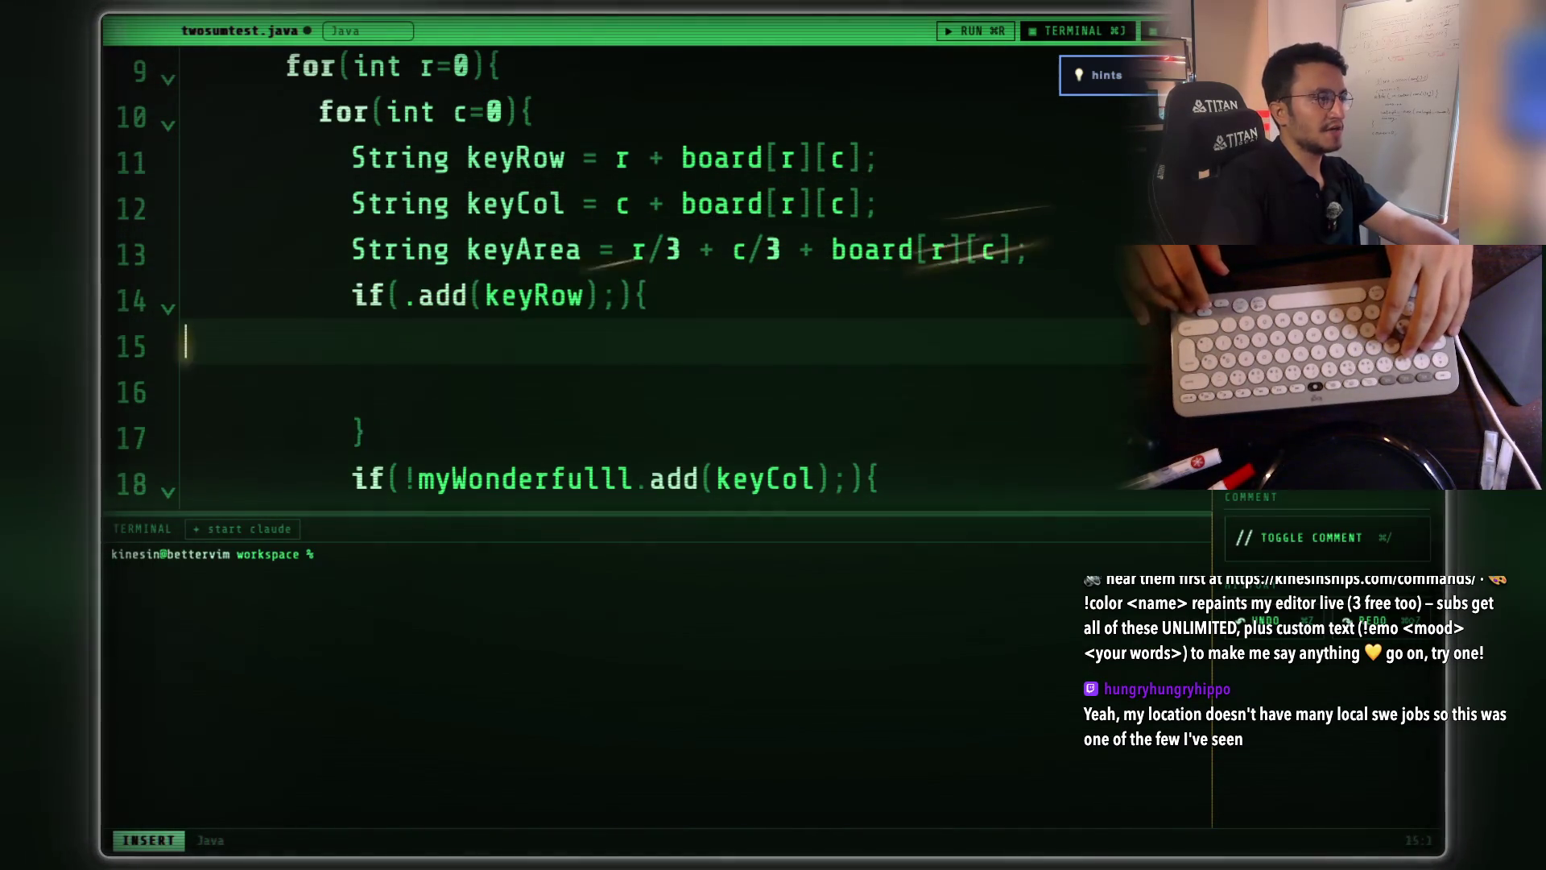
key("BackSpace")
key("BackSpace")
key("BackSpace")
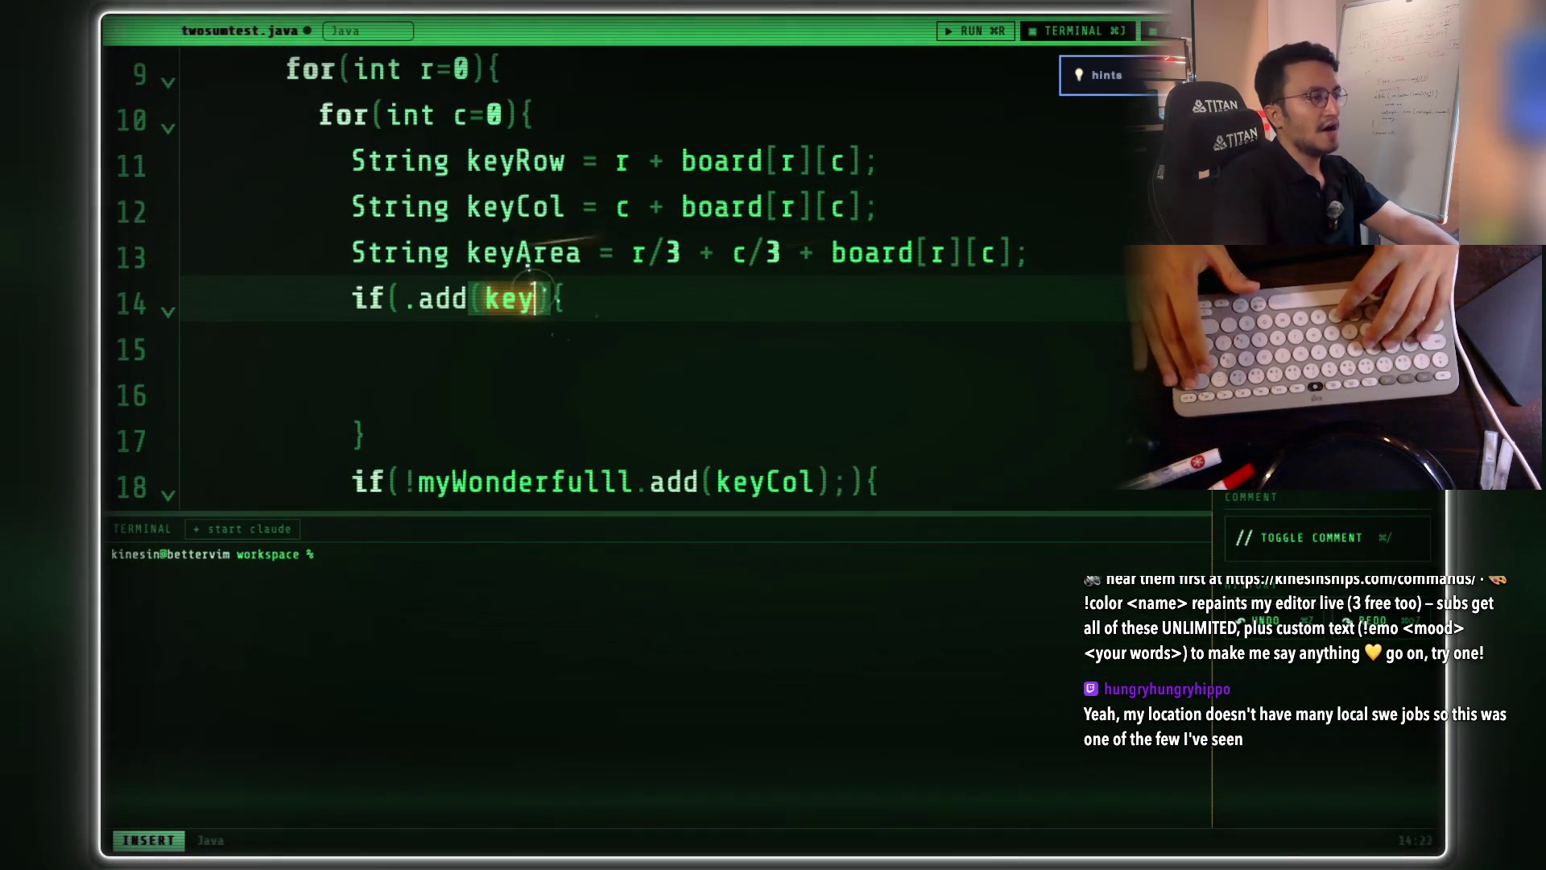
key("super+v")
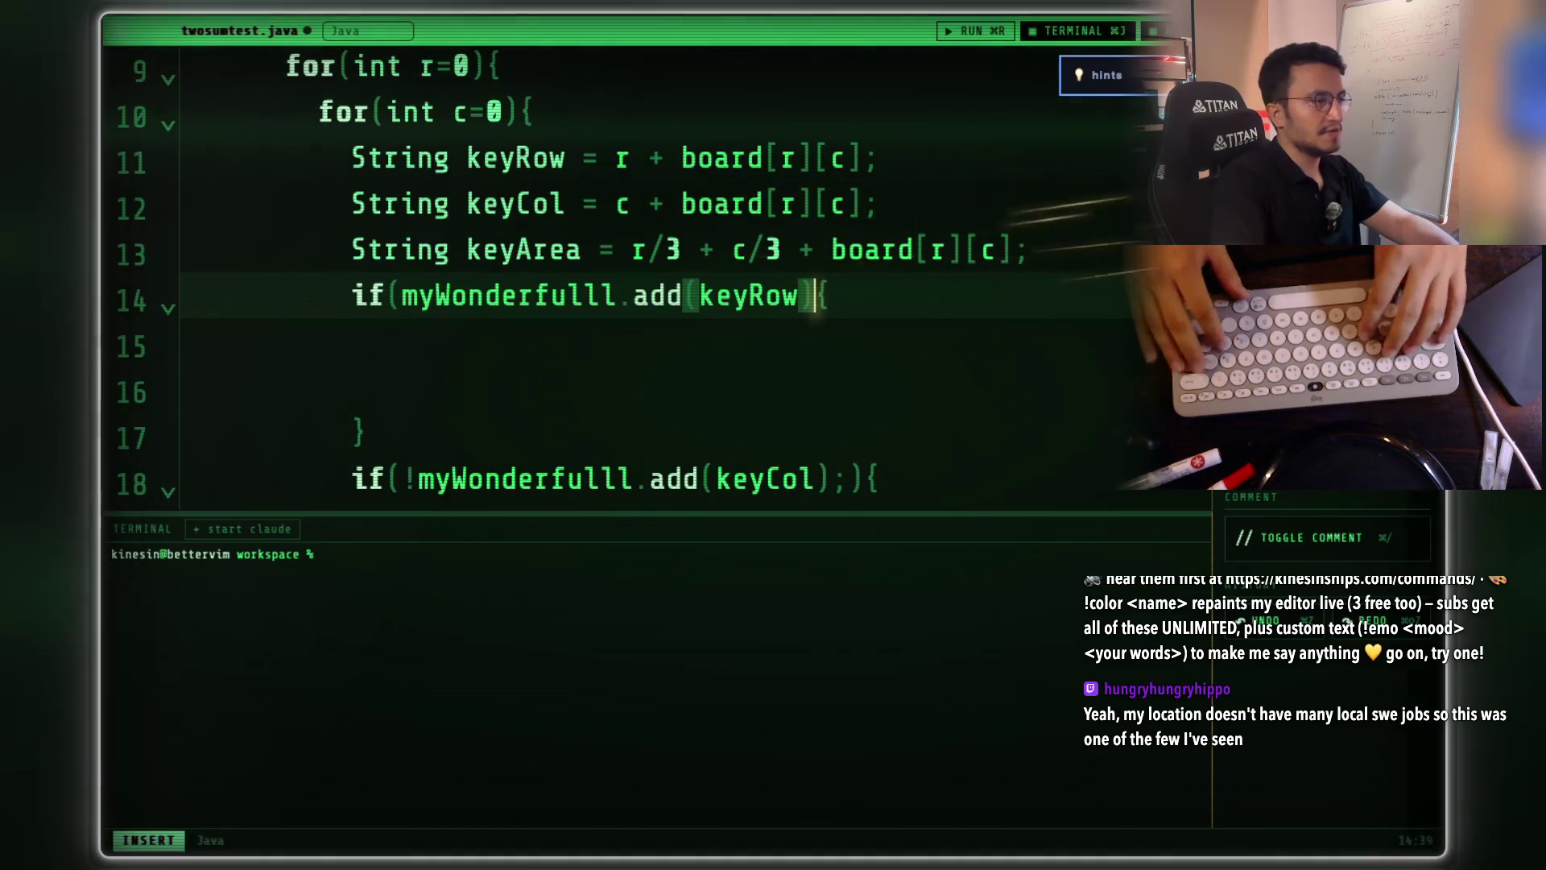
- Remove the extra blank line and prefix the condition with ! to read if(!myWonderfulll.add(keyRow)
left_click(363, 375)
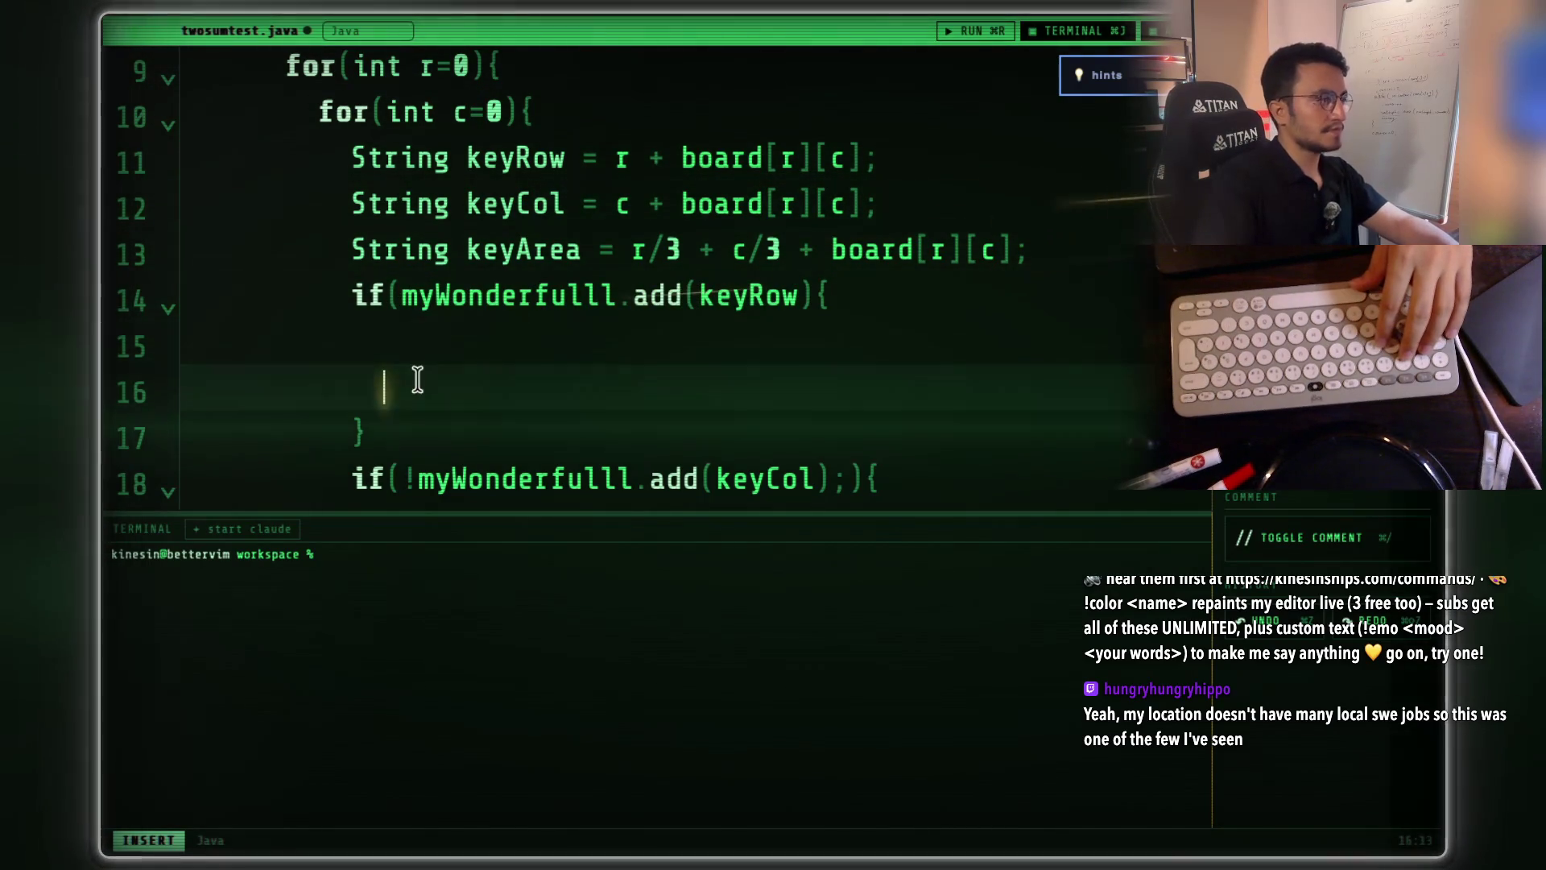
key("BackSpace")
key("BackSpace")
key("BackSpace")
key("BackSpace")
key("BackSpace")
key("BackSpace")
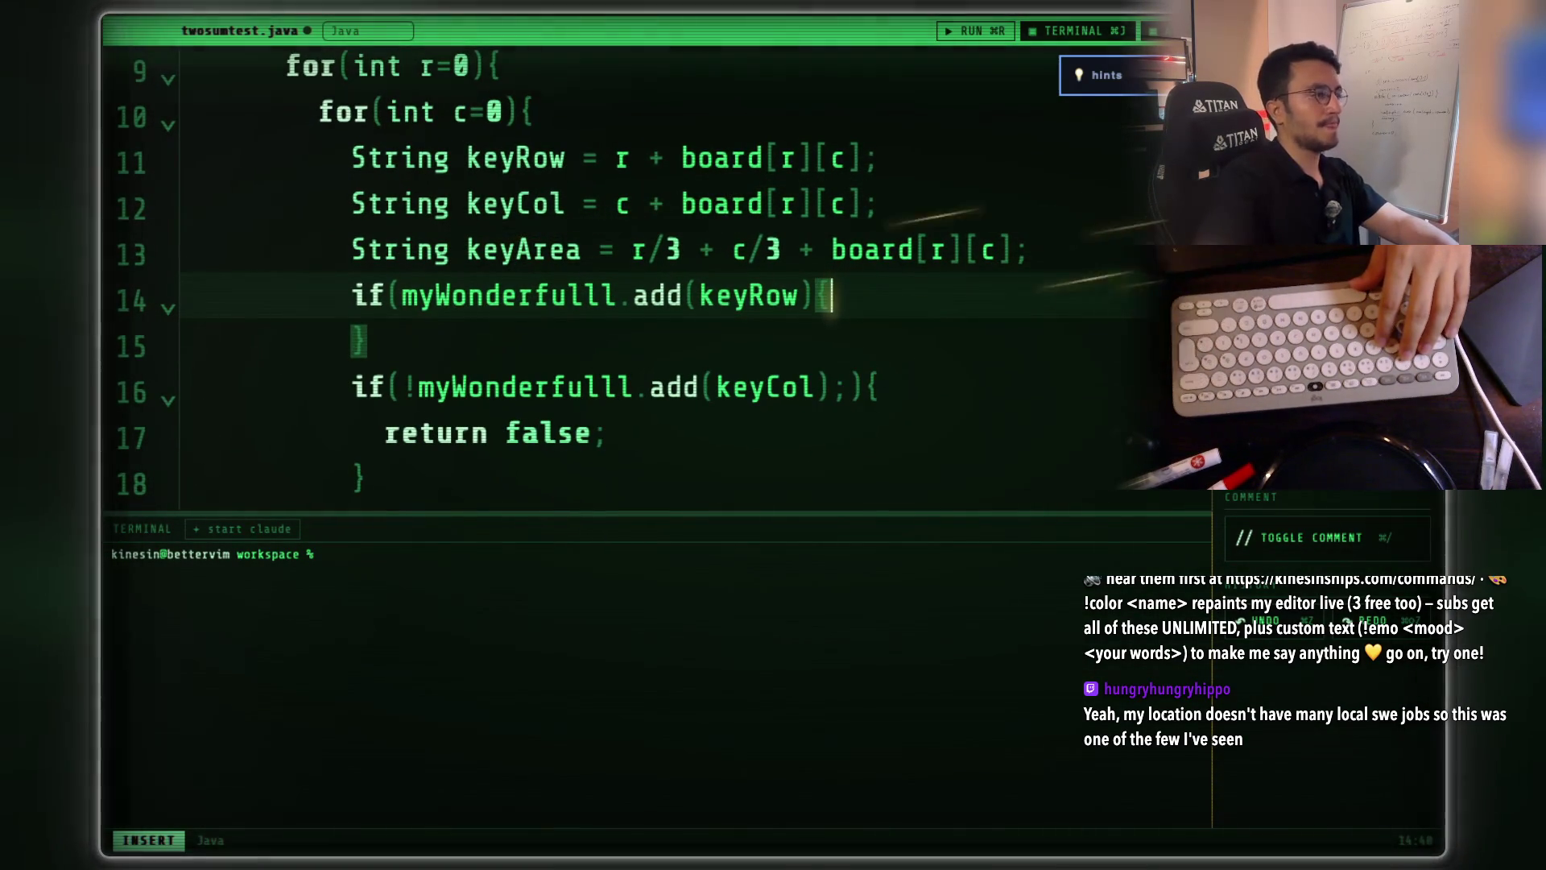
left_click(403, 295)
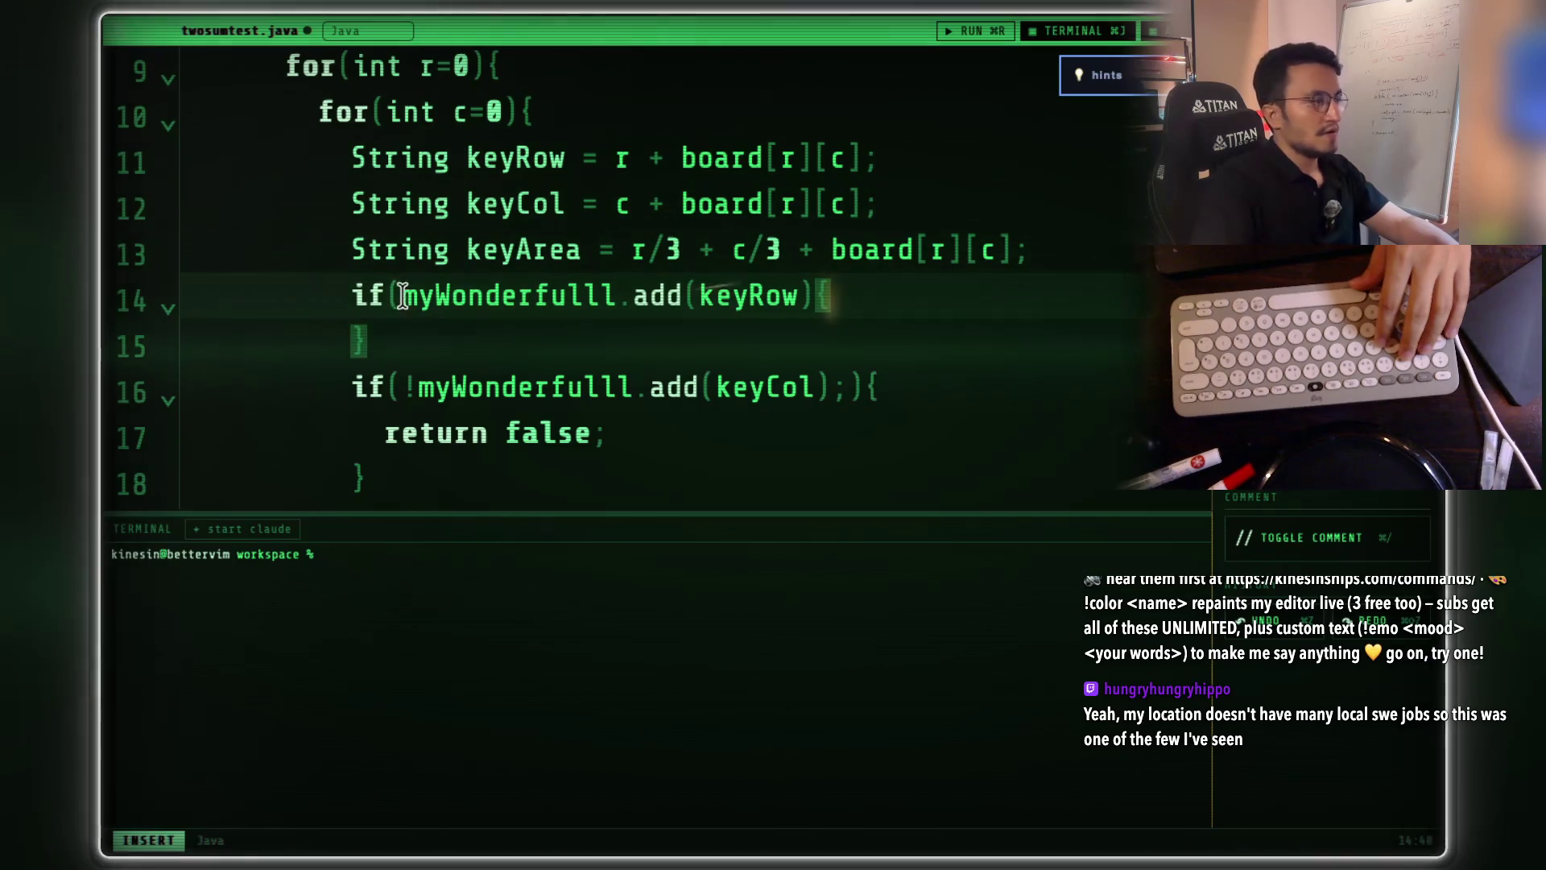
type("!")
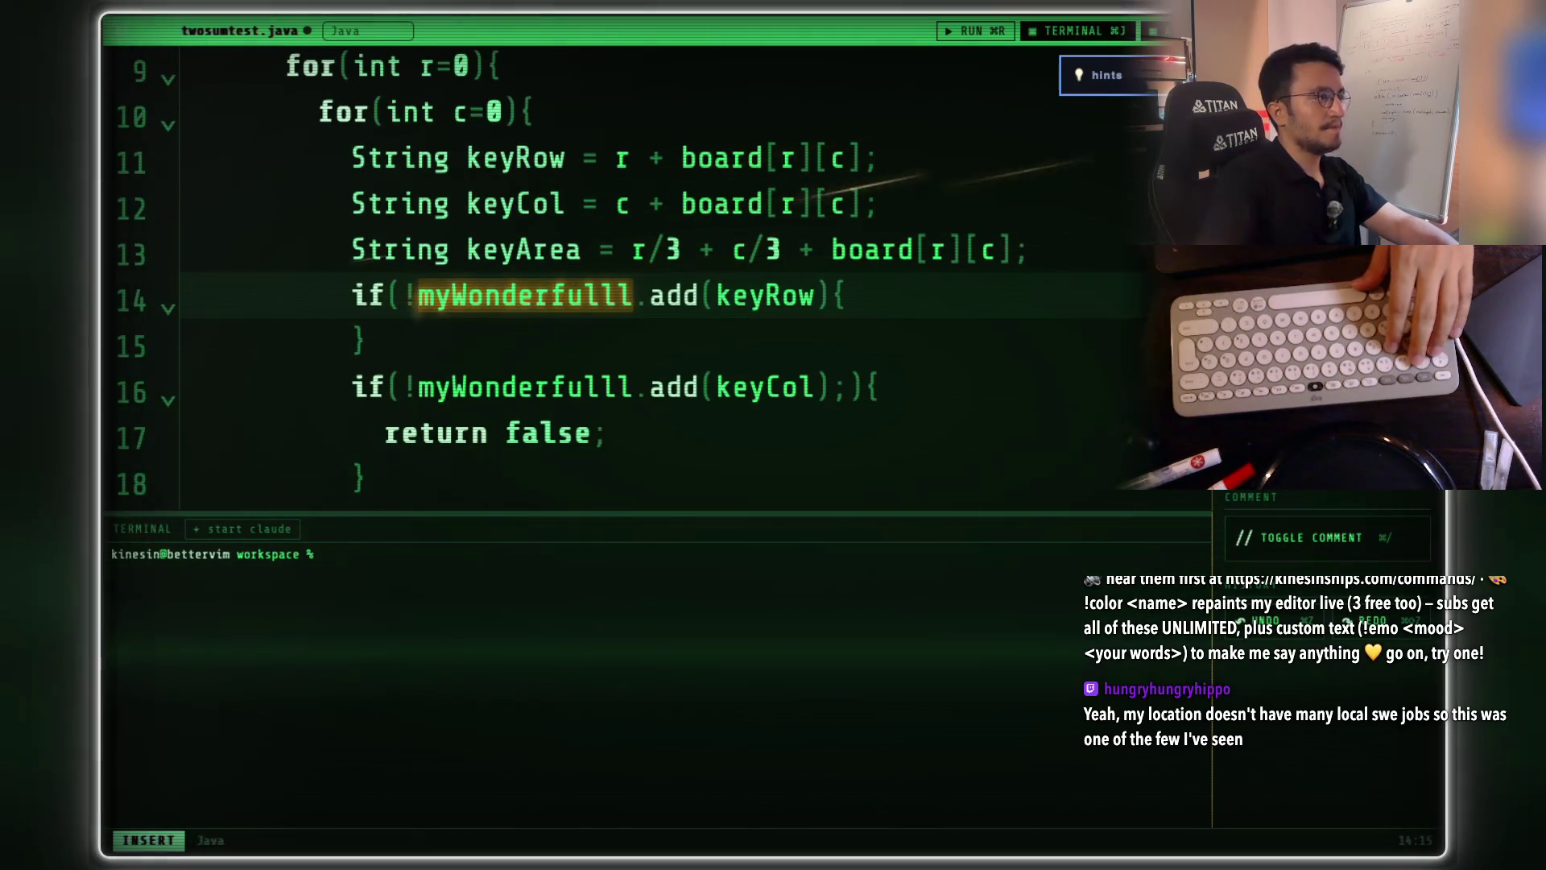
scroll(459, 349, "up", 3)
scroll(454, 348, "down", 3)
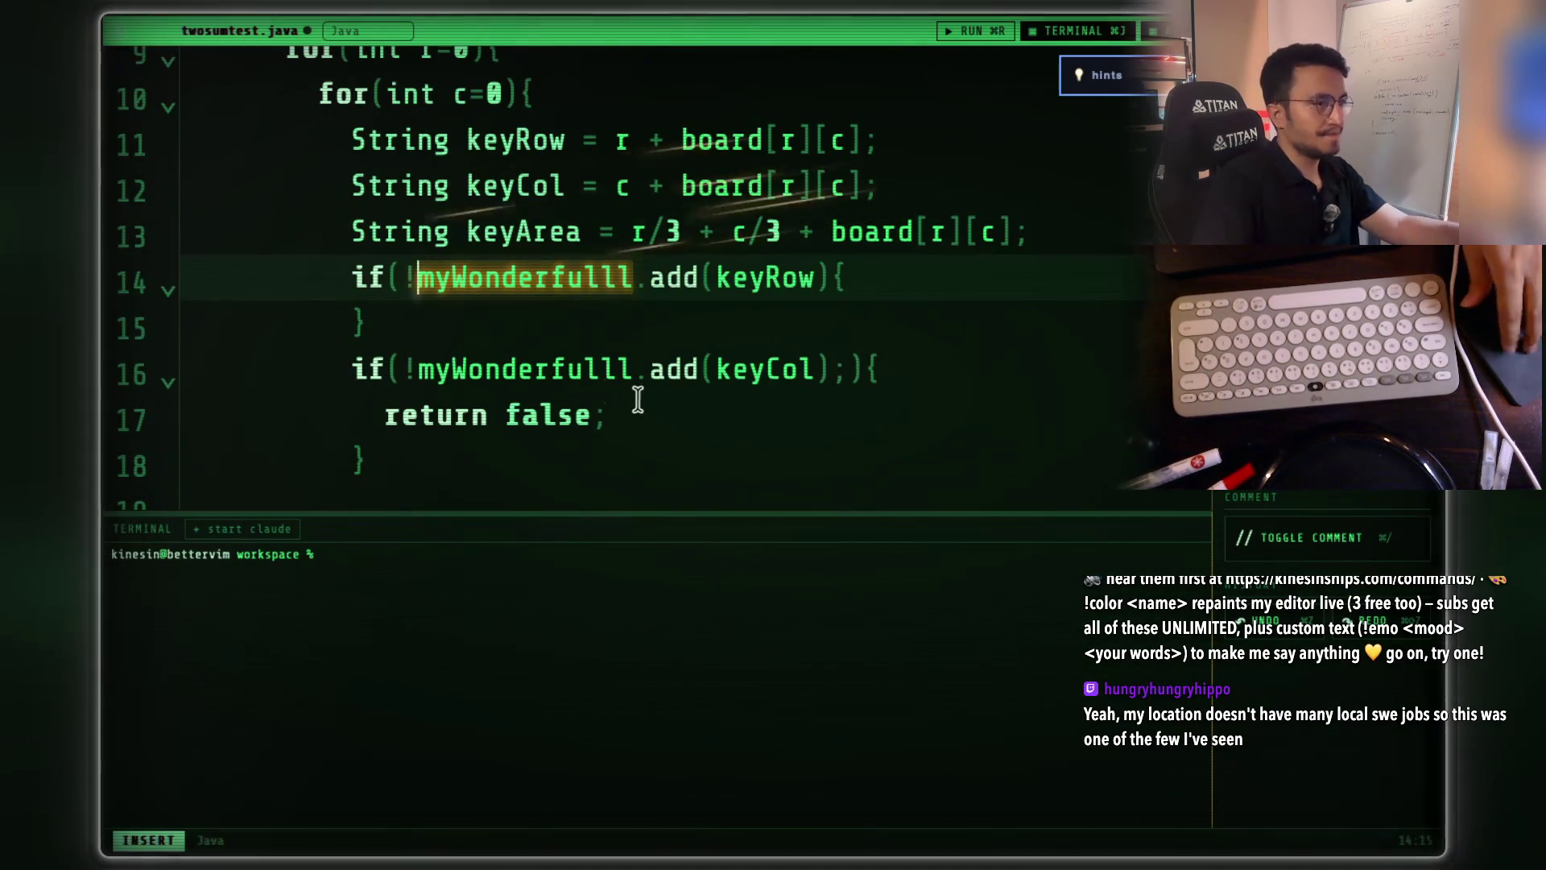
key("super+Tab")
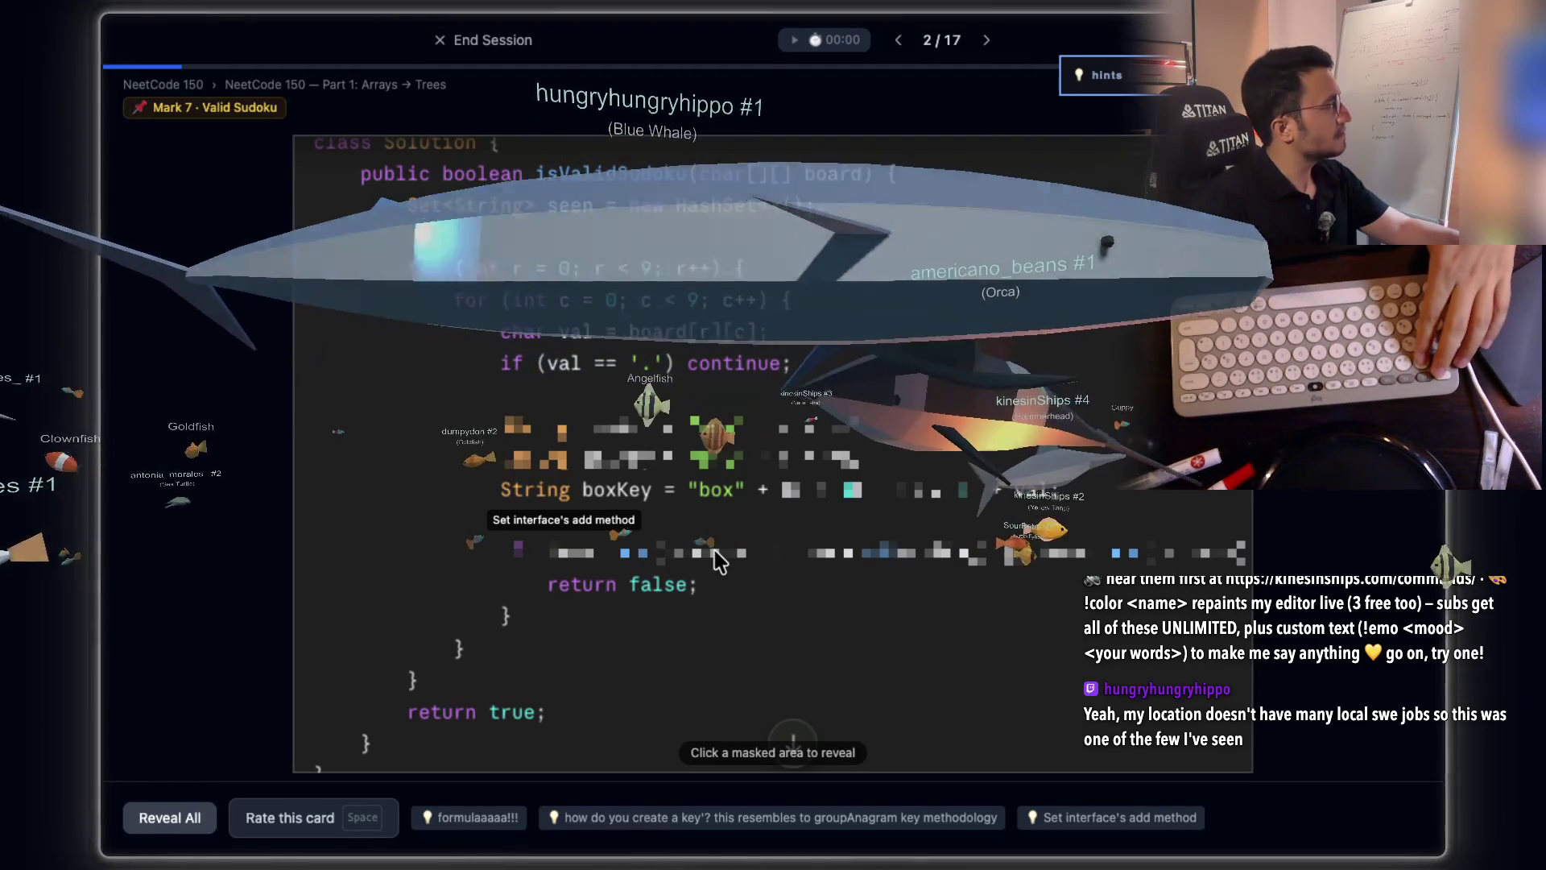
- Reveal the masked if (!seen.add(...)) line returning false in the Valid Sudoku solution
left_click(719, 562)
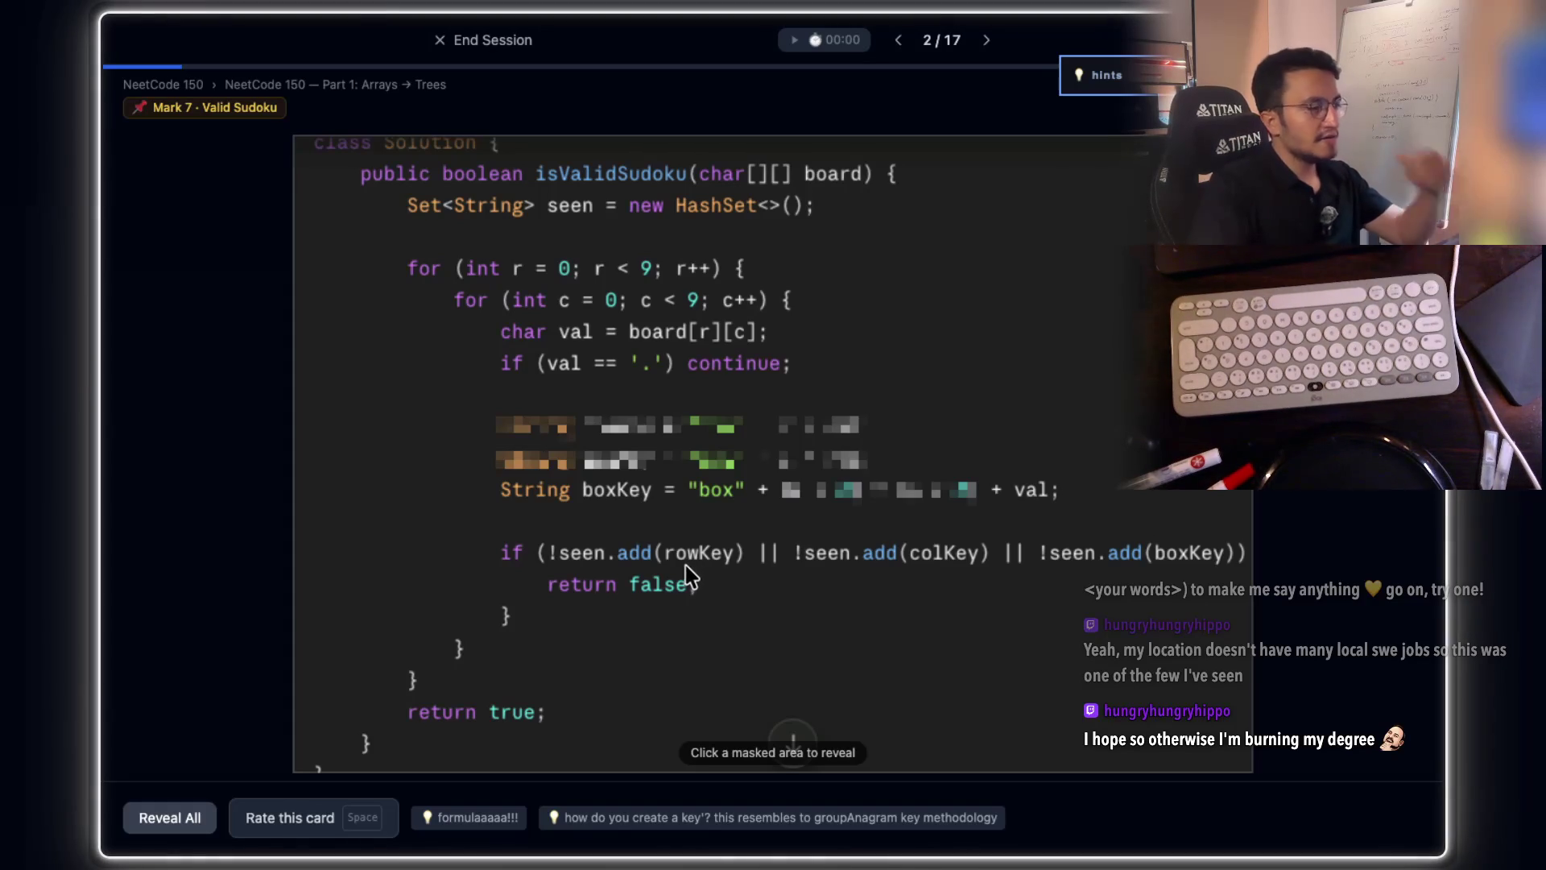
- Uncover the boxKey expression (r / 3) + (c / 3), then show the whole card with rating buttons
left_click(830, 493)
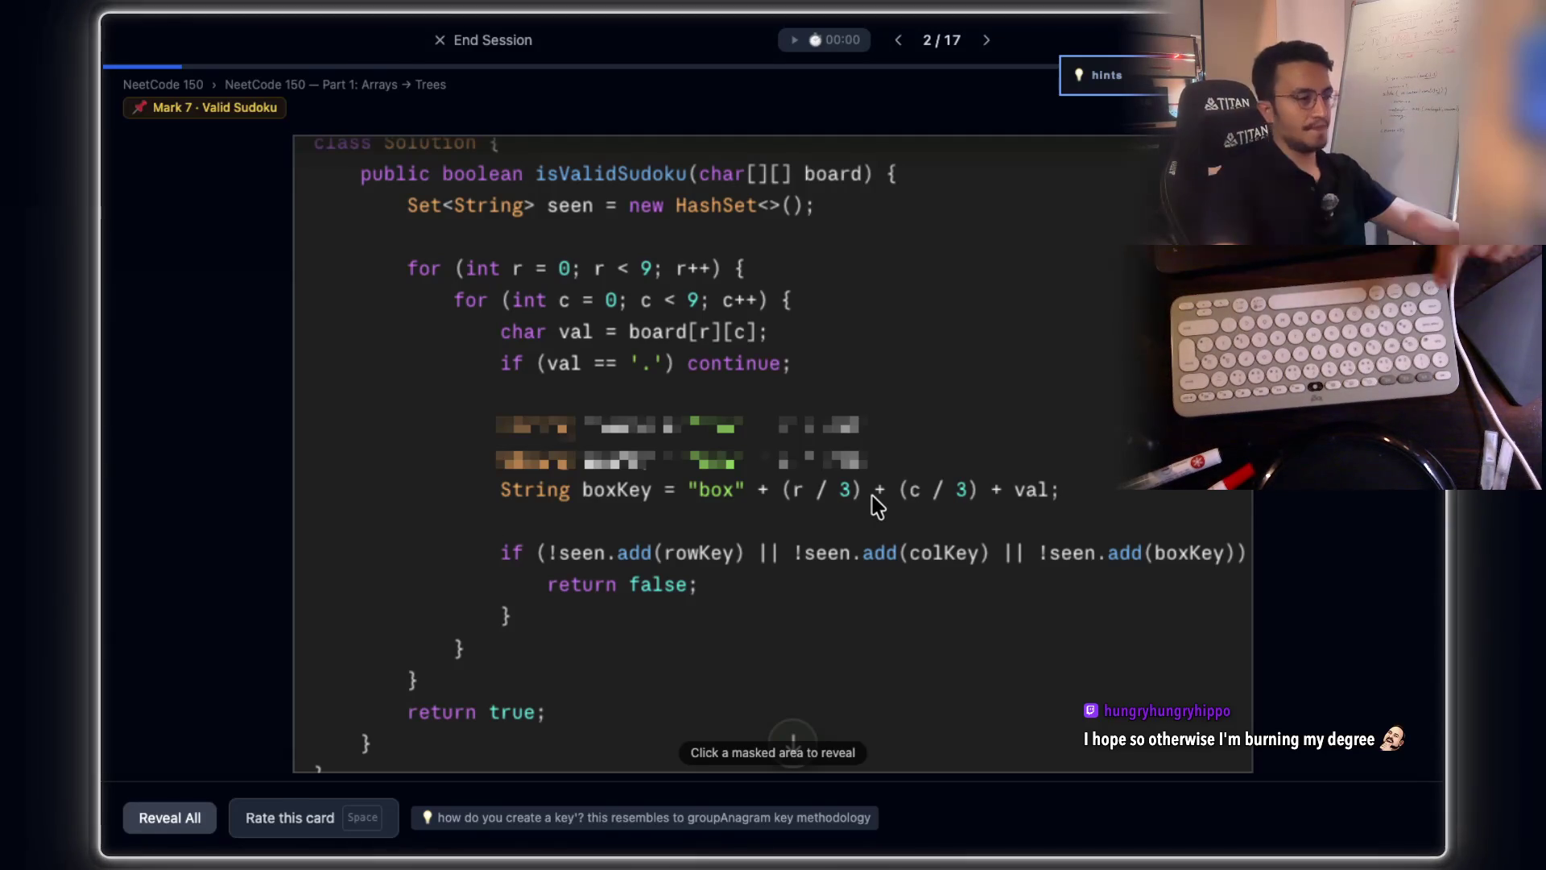
key("space")
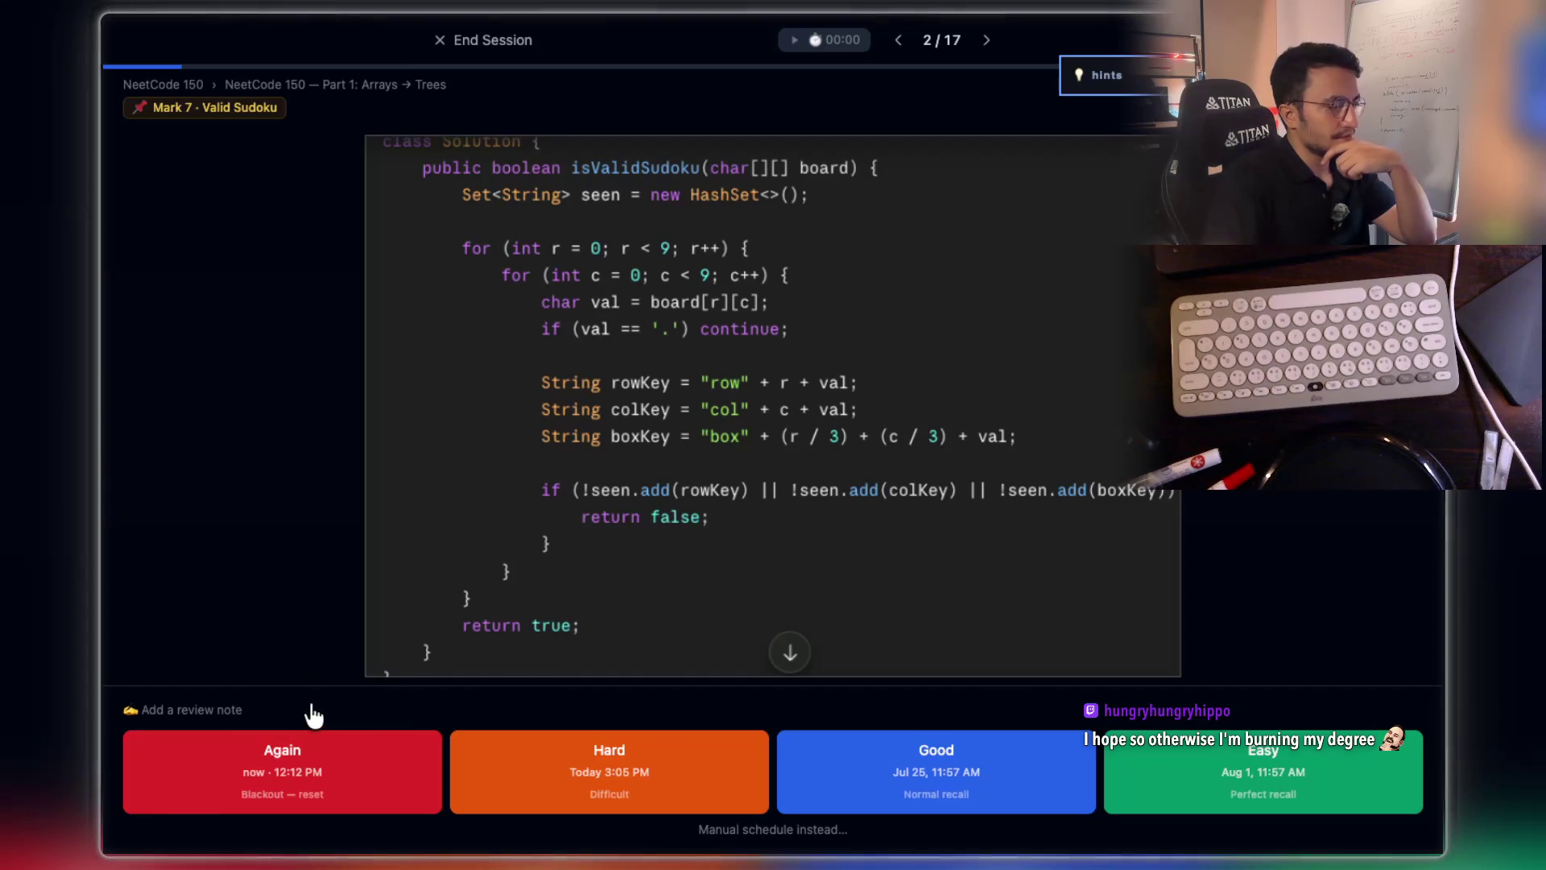
- Dictate and log a note: one hash set with string keys replaces 27 separate sets
left_click(240, 712)
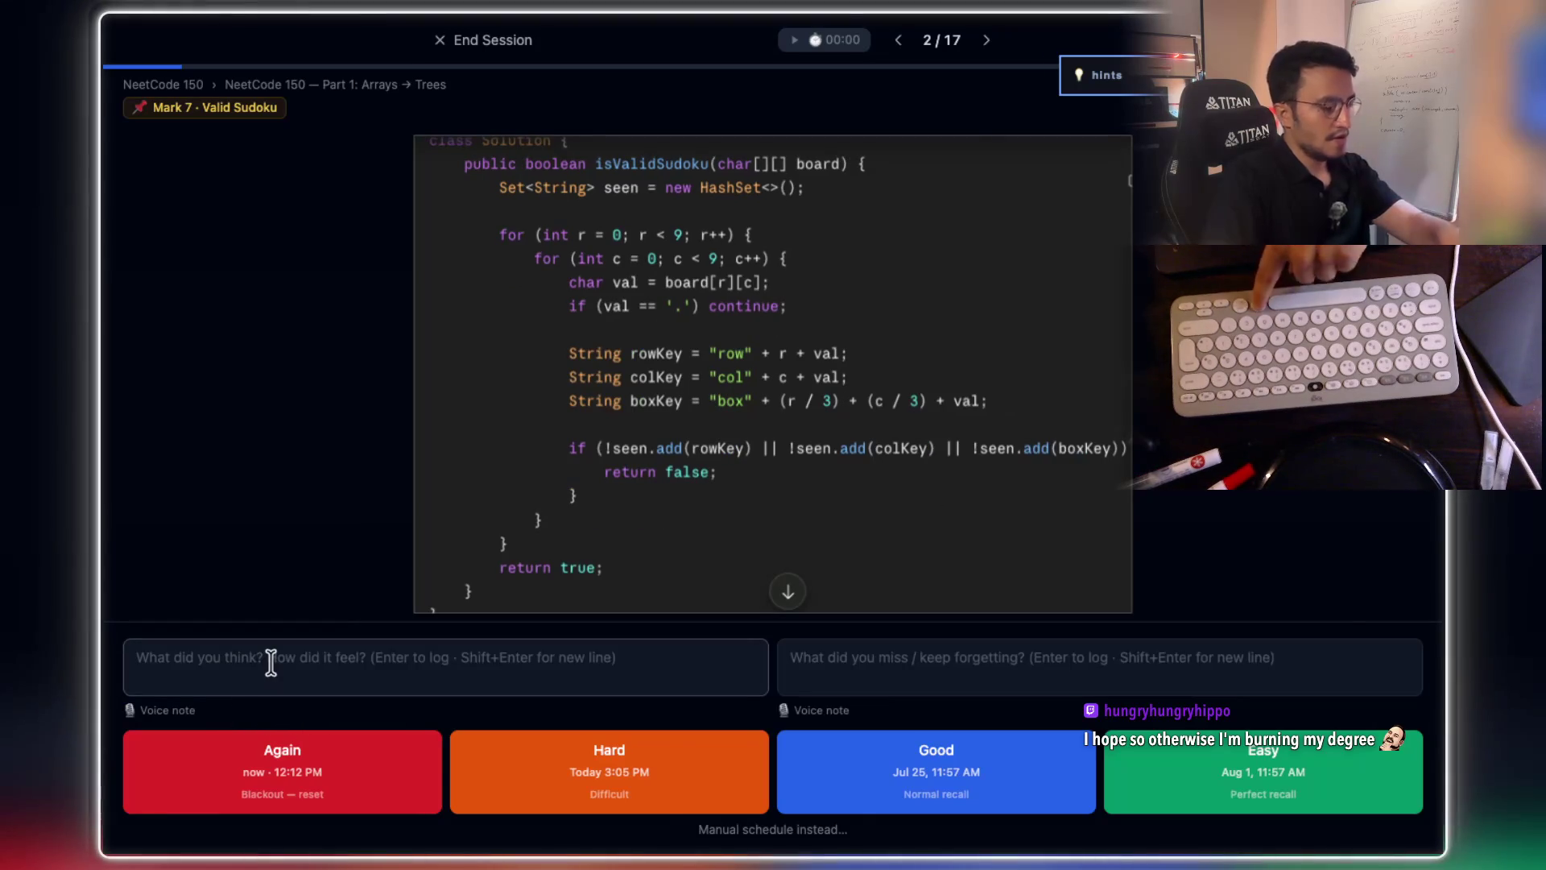
key("fn")
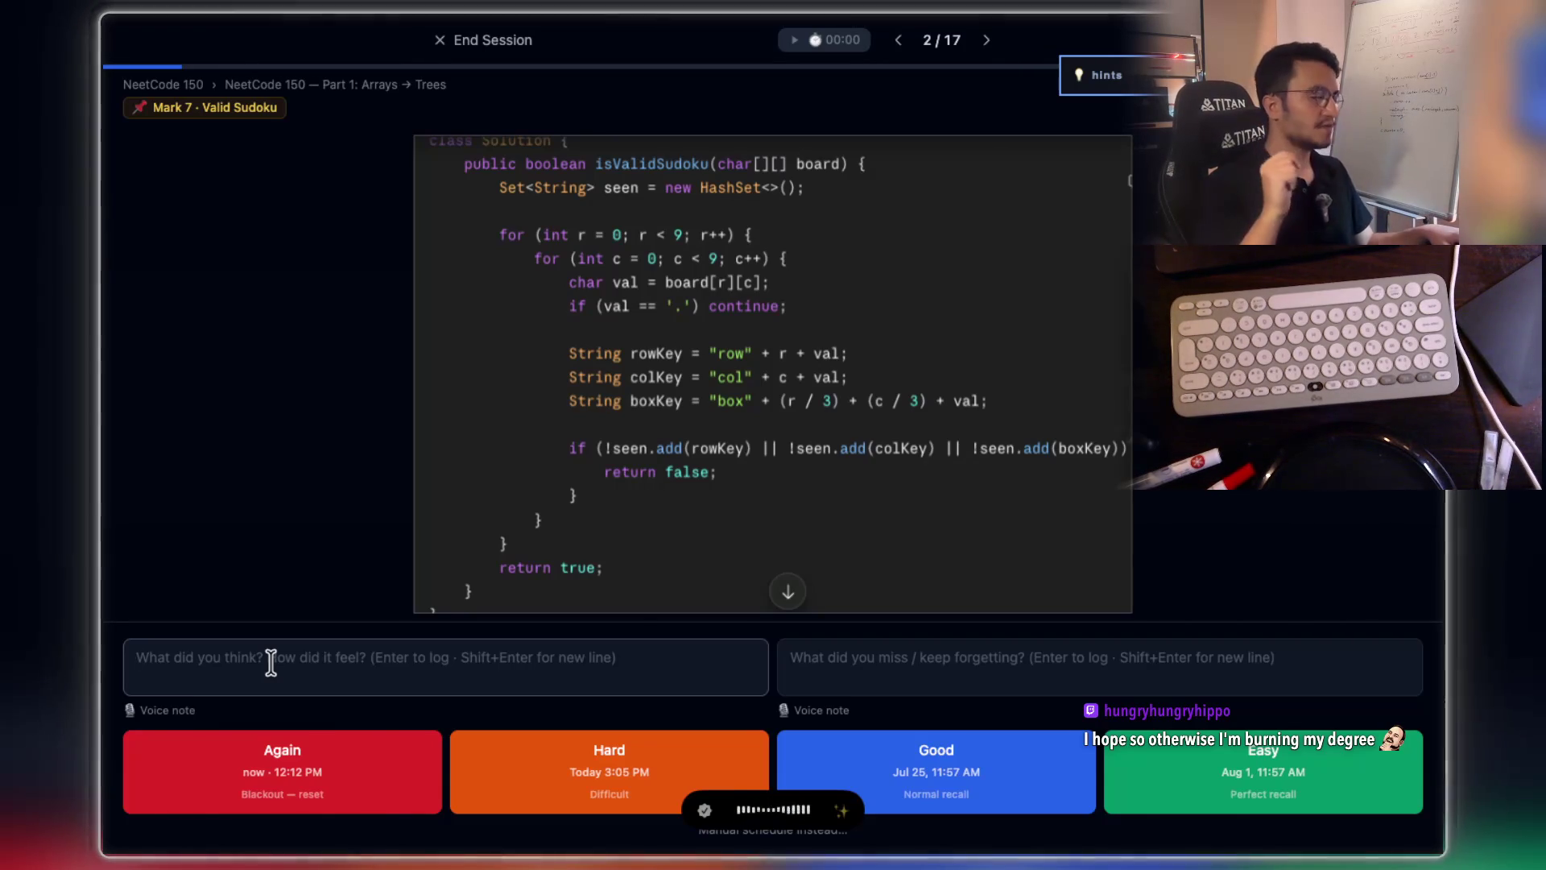
key("space")
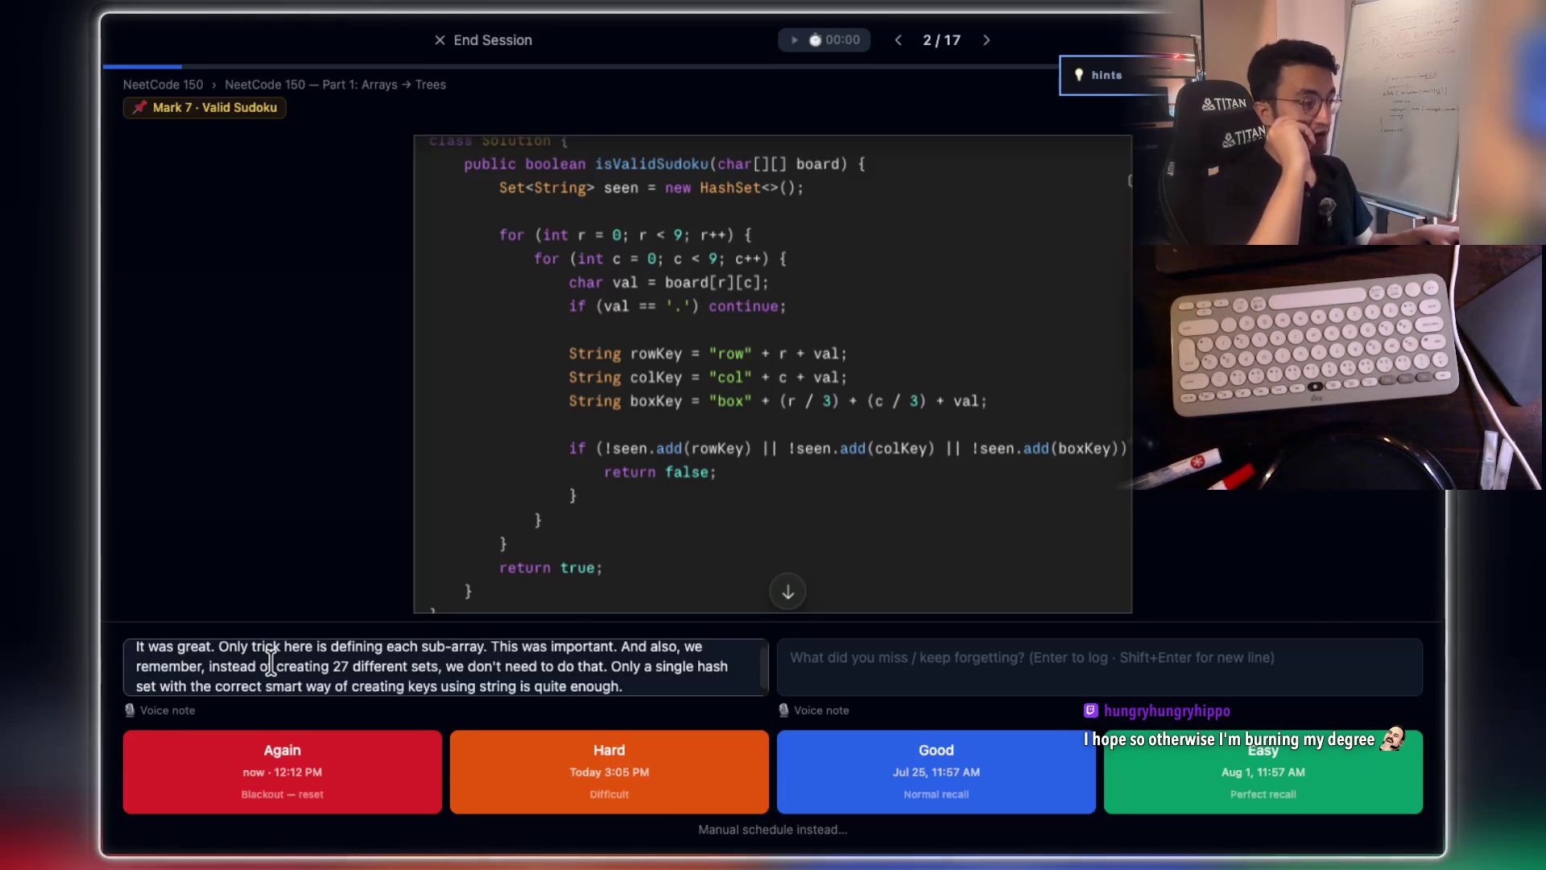
key("Return")
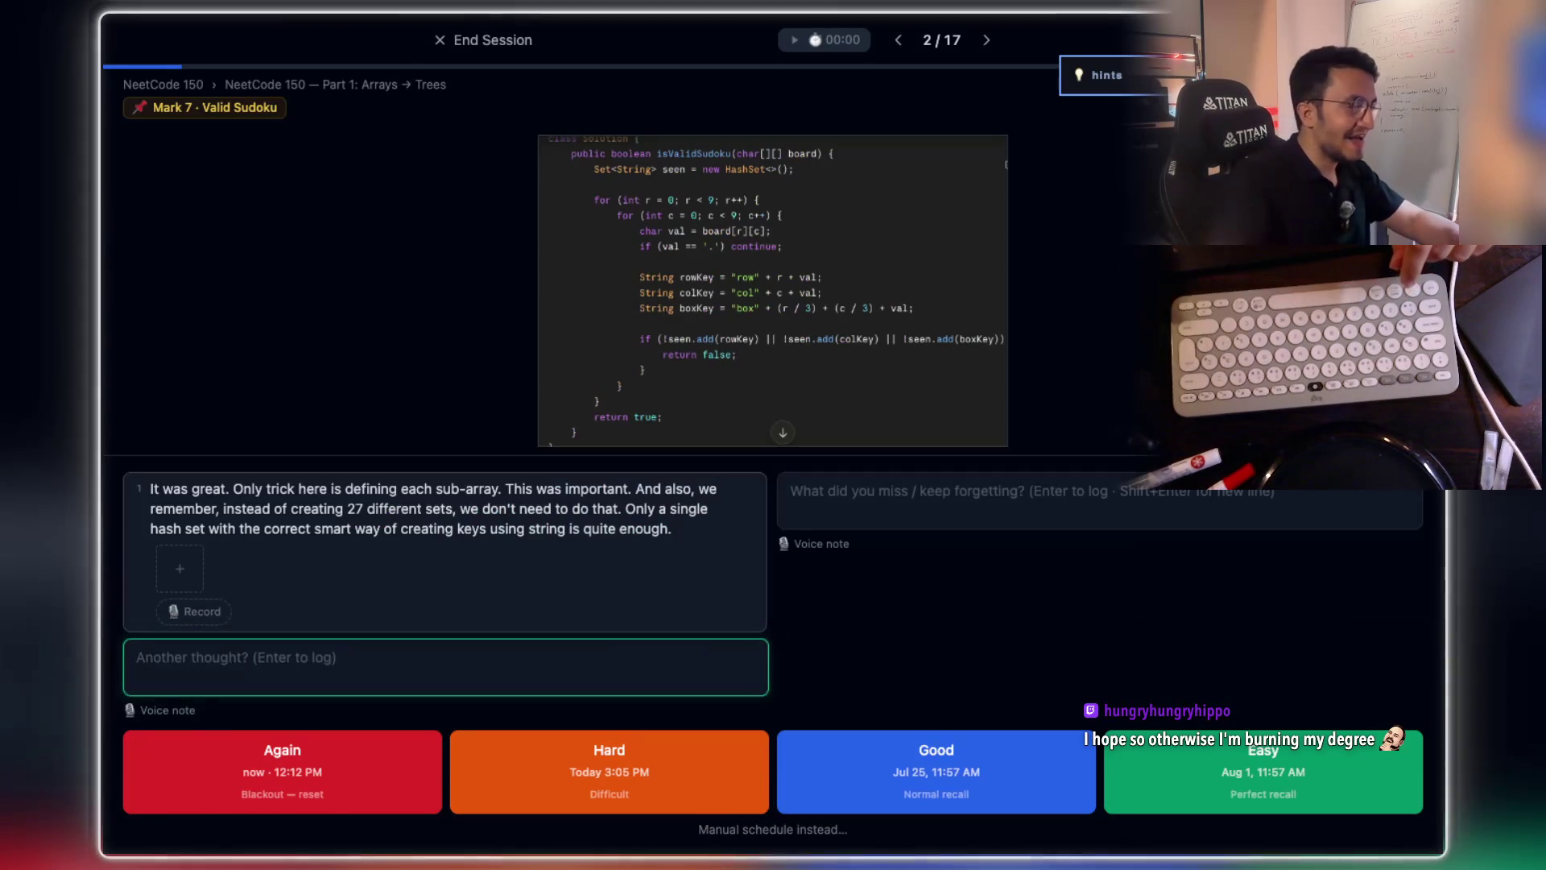
- Record a 0:52 voice note on the Valid Sudoku review
left_click(165, 711)
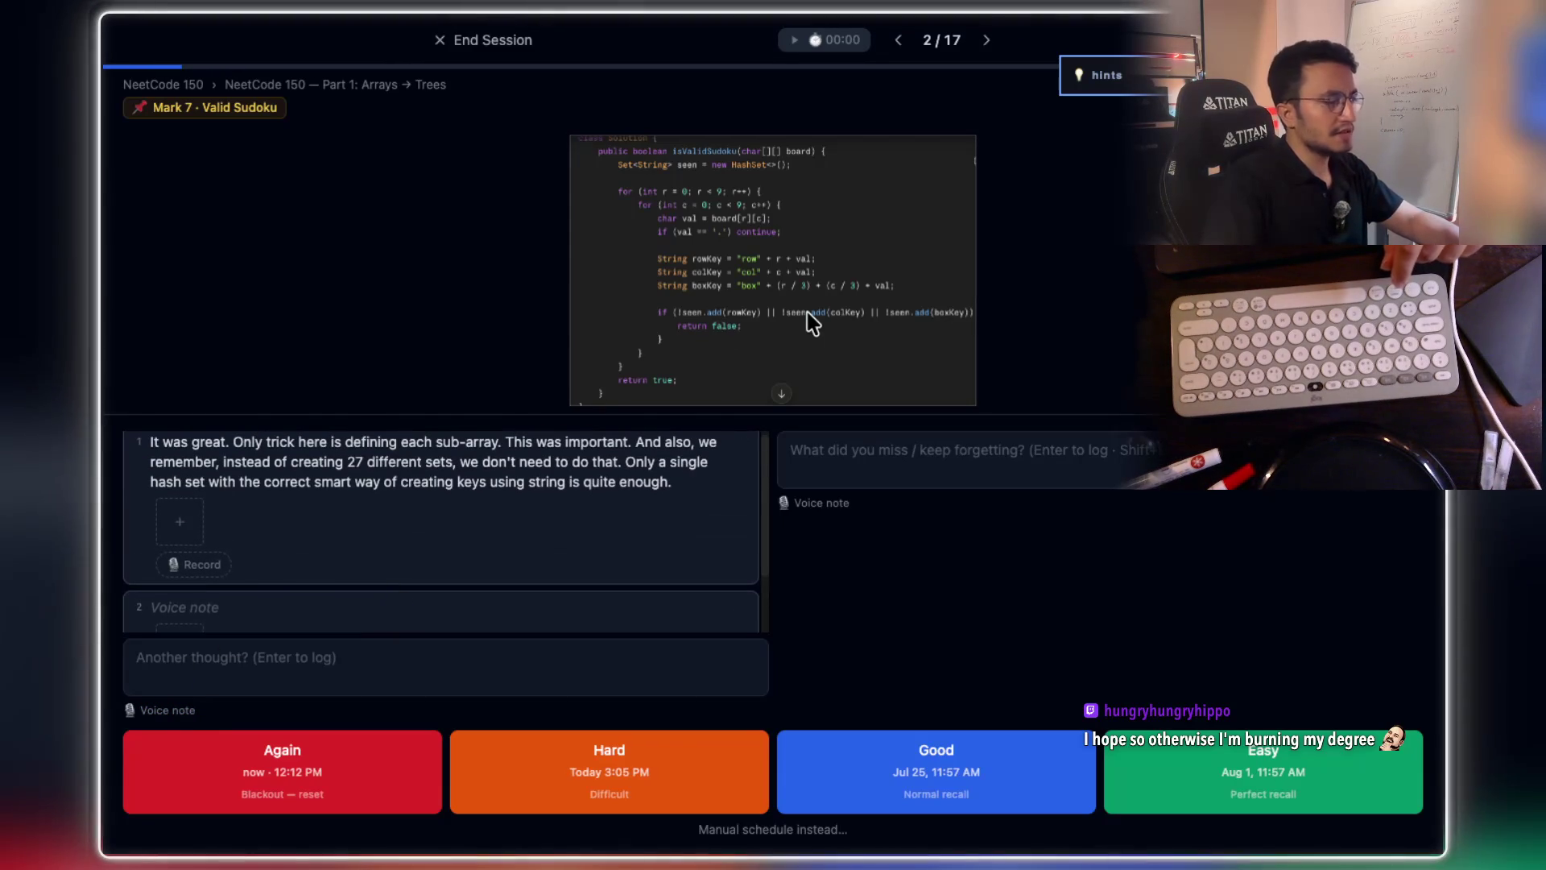
scroll(515, 575, "down", 2)
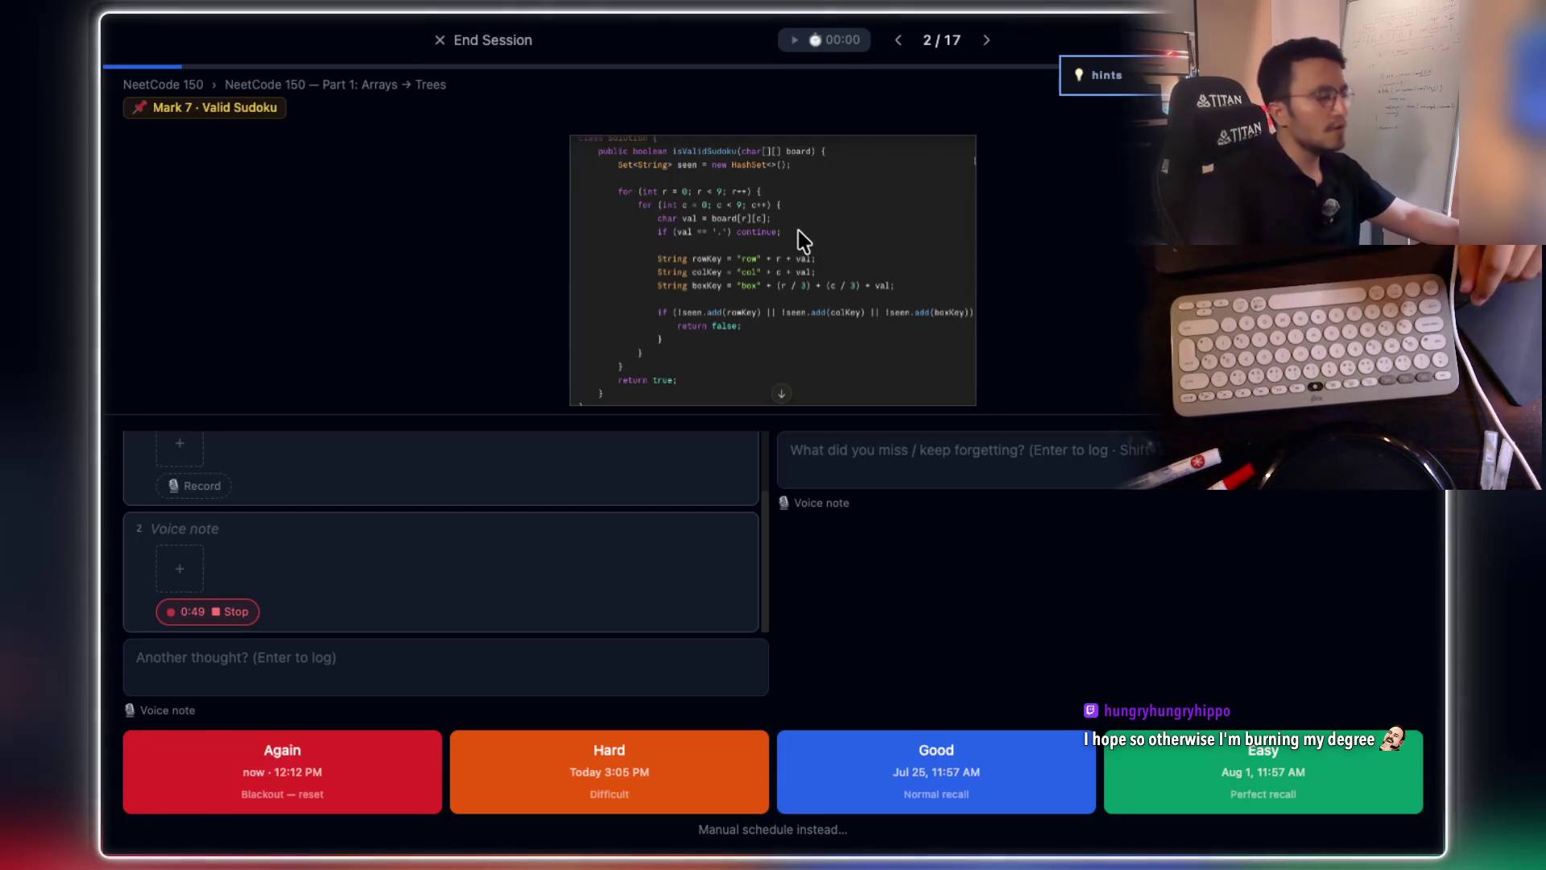
left_click(233, 615)
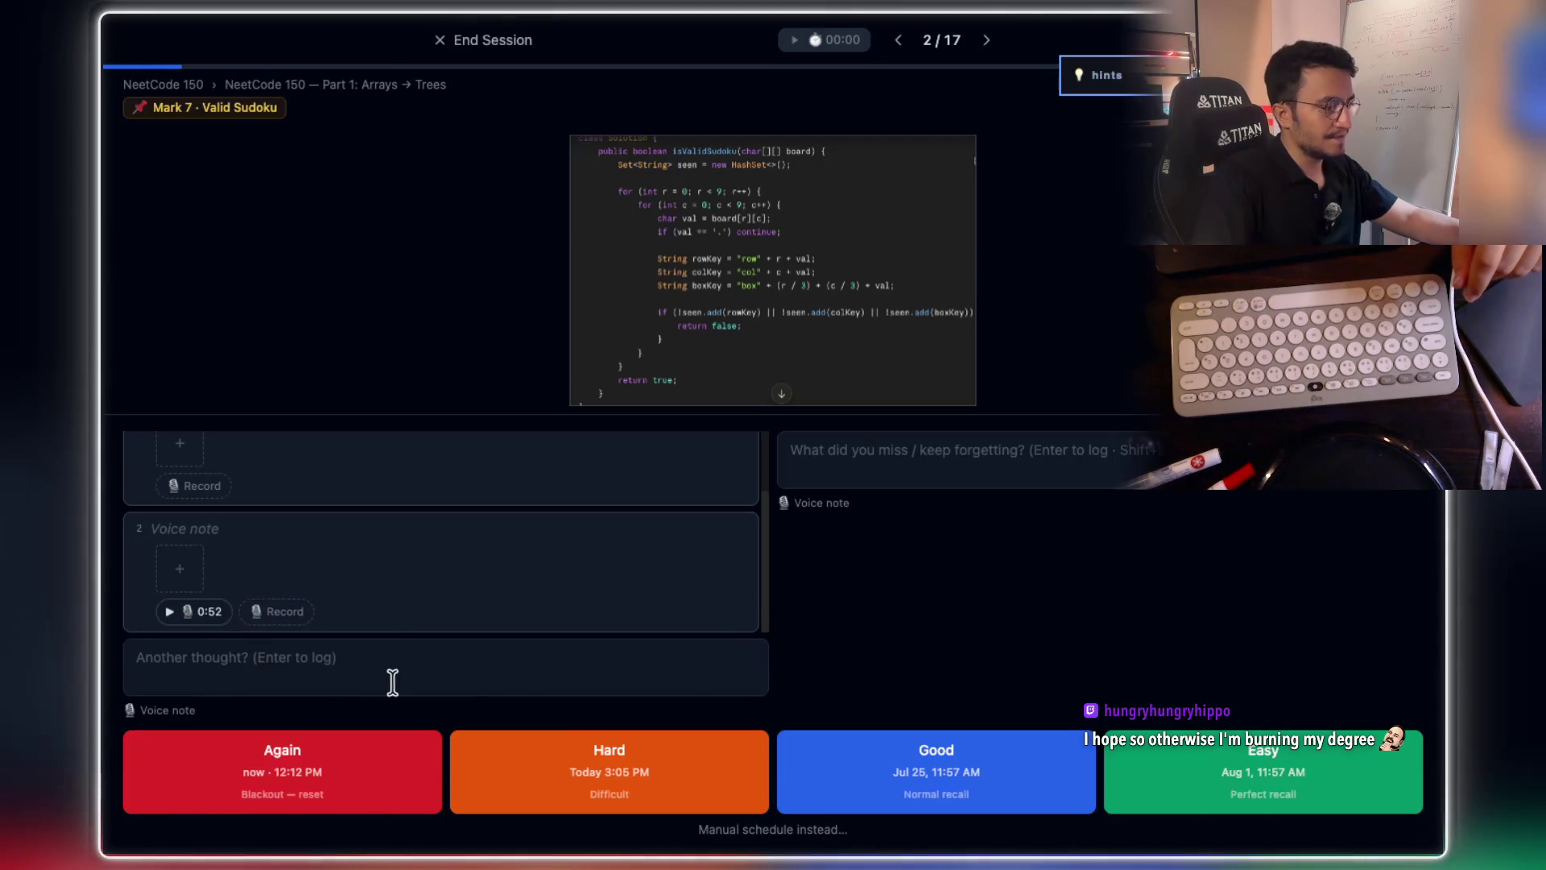
- Log the typed thought 'Need' as a note and rate the card Good
left_click(308, 680)
type("Need")
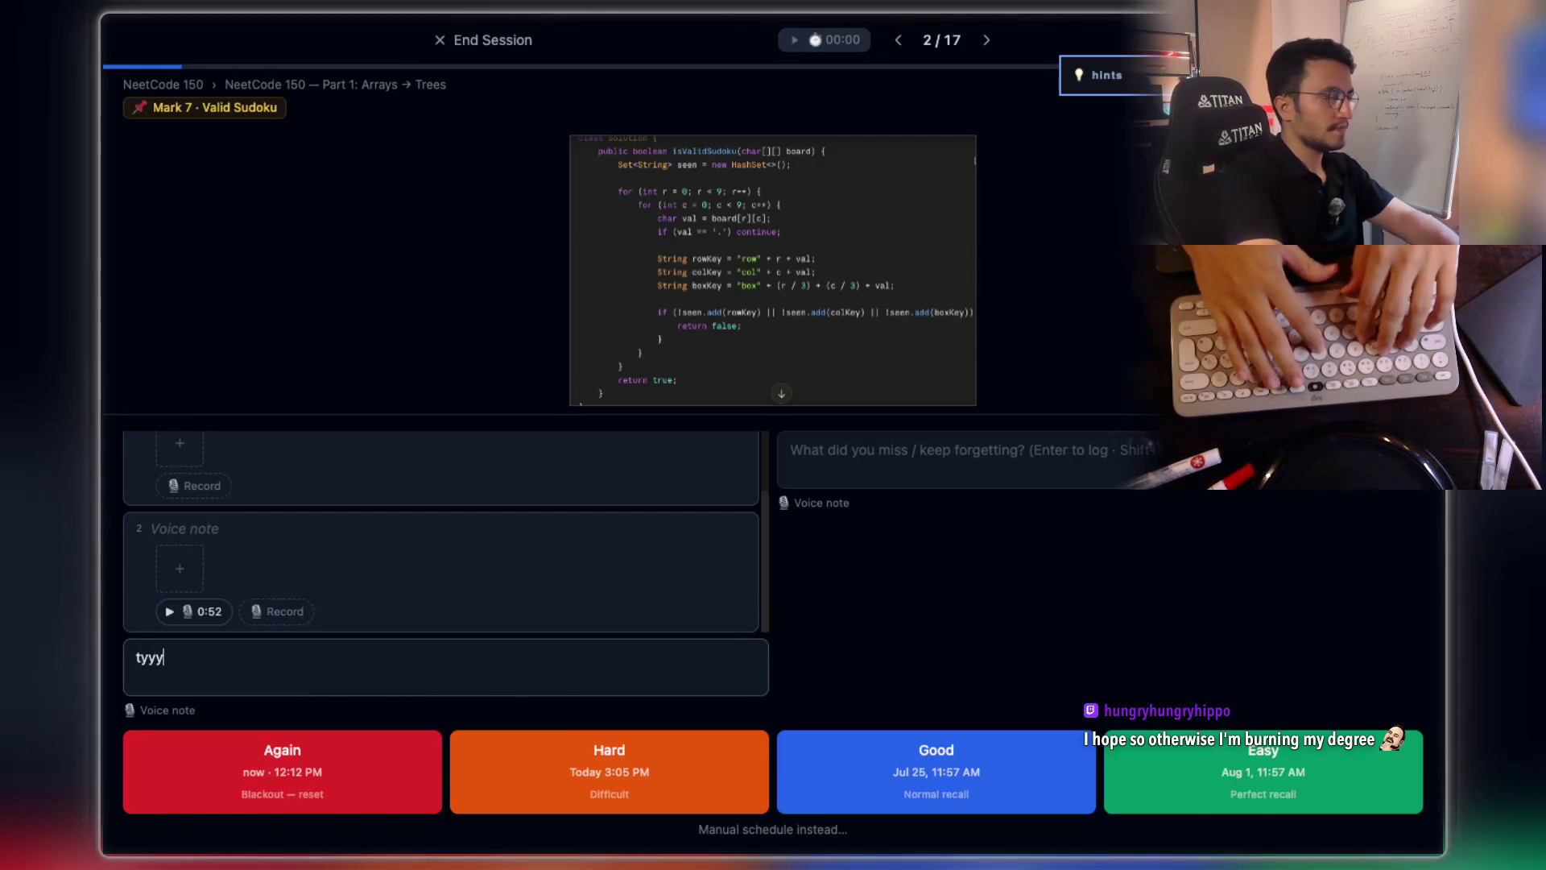
key("Return")
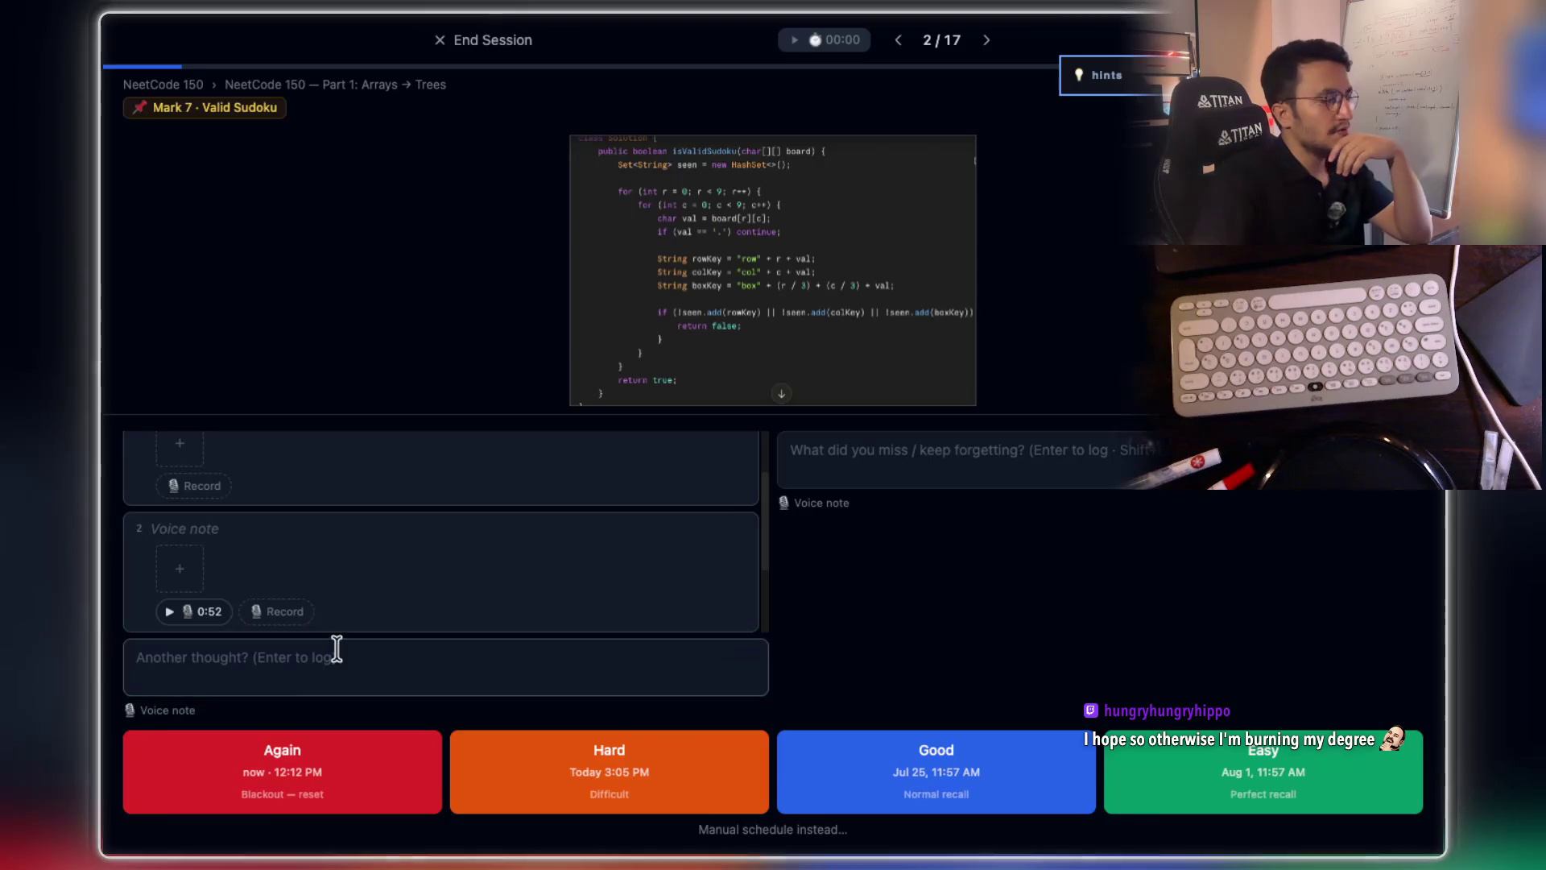
scroll(394, 596, "up", 1)
scroll(395, 596, "down", 3)
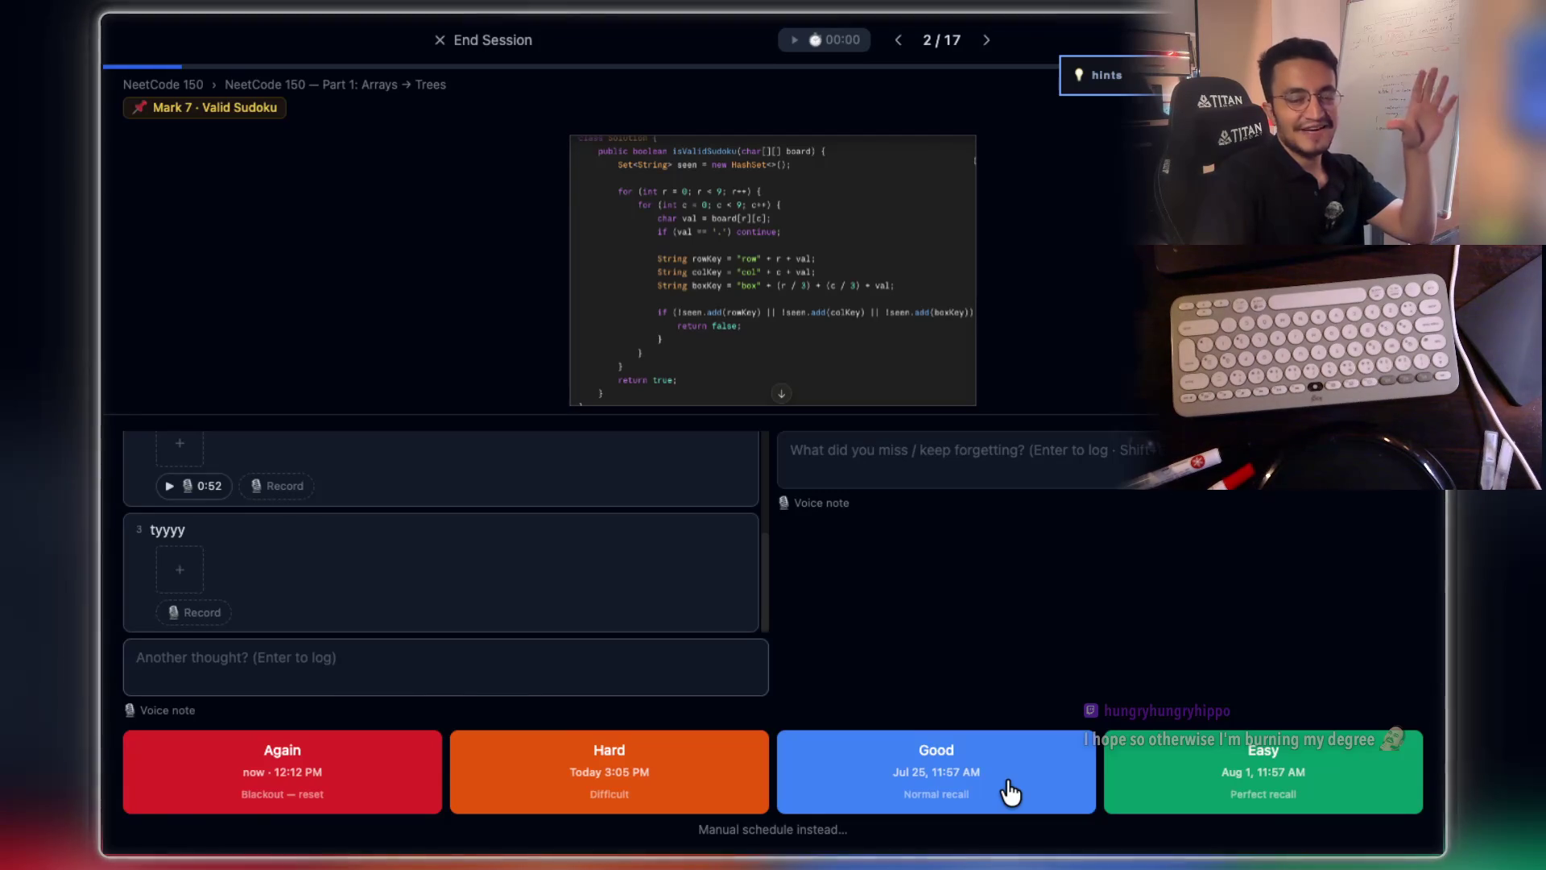
left_click(979, 789)
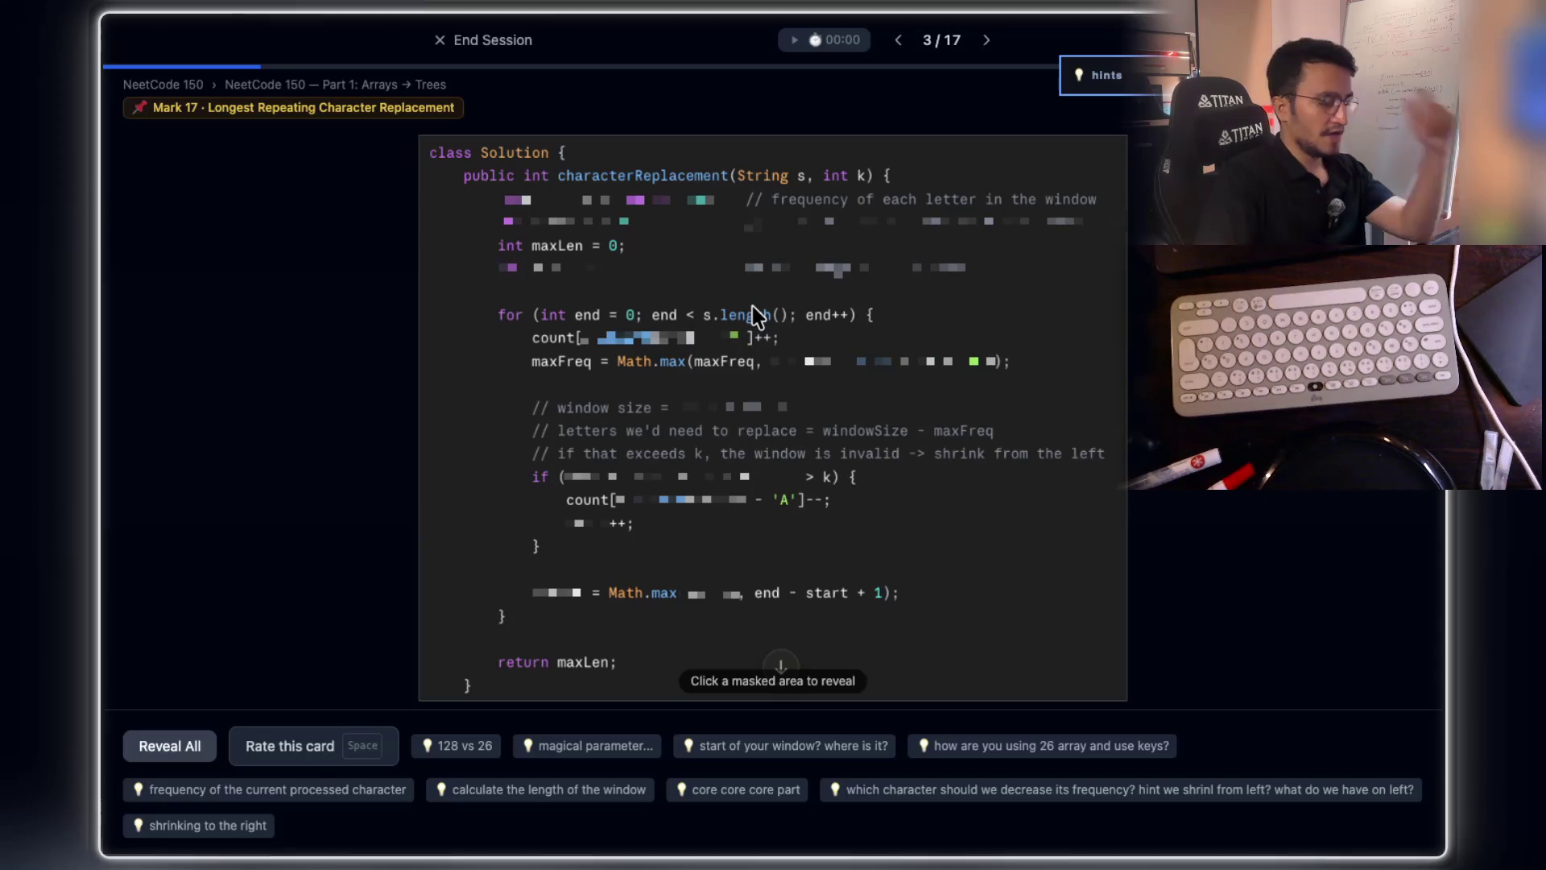
- Zoom in on the masked Longest Repeating Character Replacement code with Ctrl+plus and scroll through it
key("ctrl+plus")
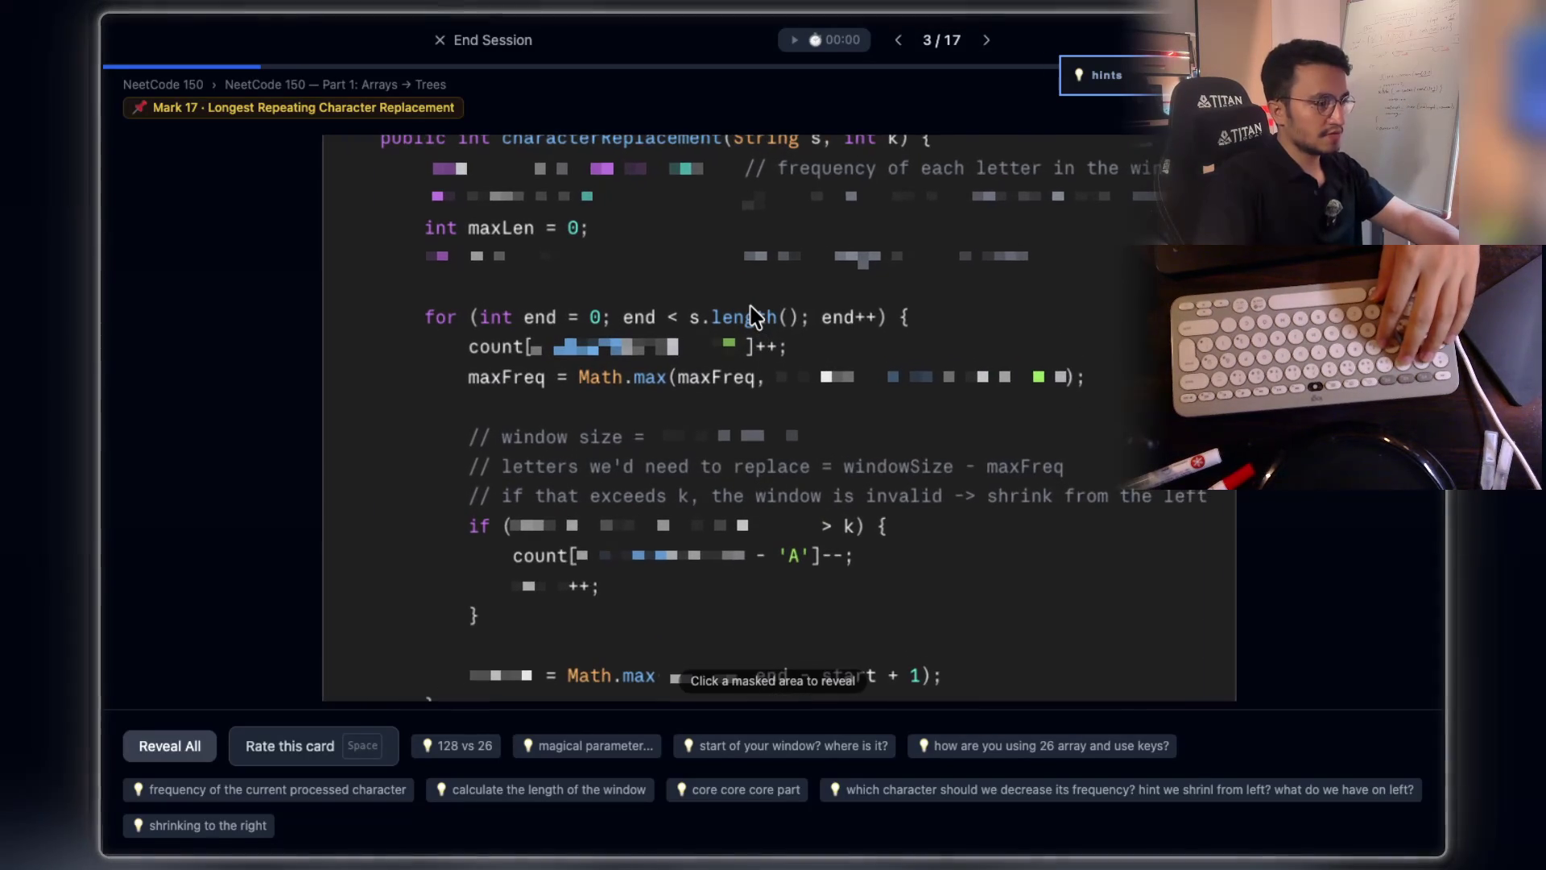
scroll(754, 316, "down", 2)
scroll(754, 315, "up", 3)
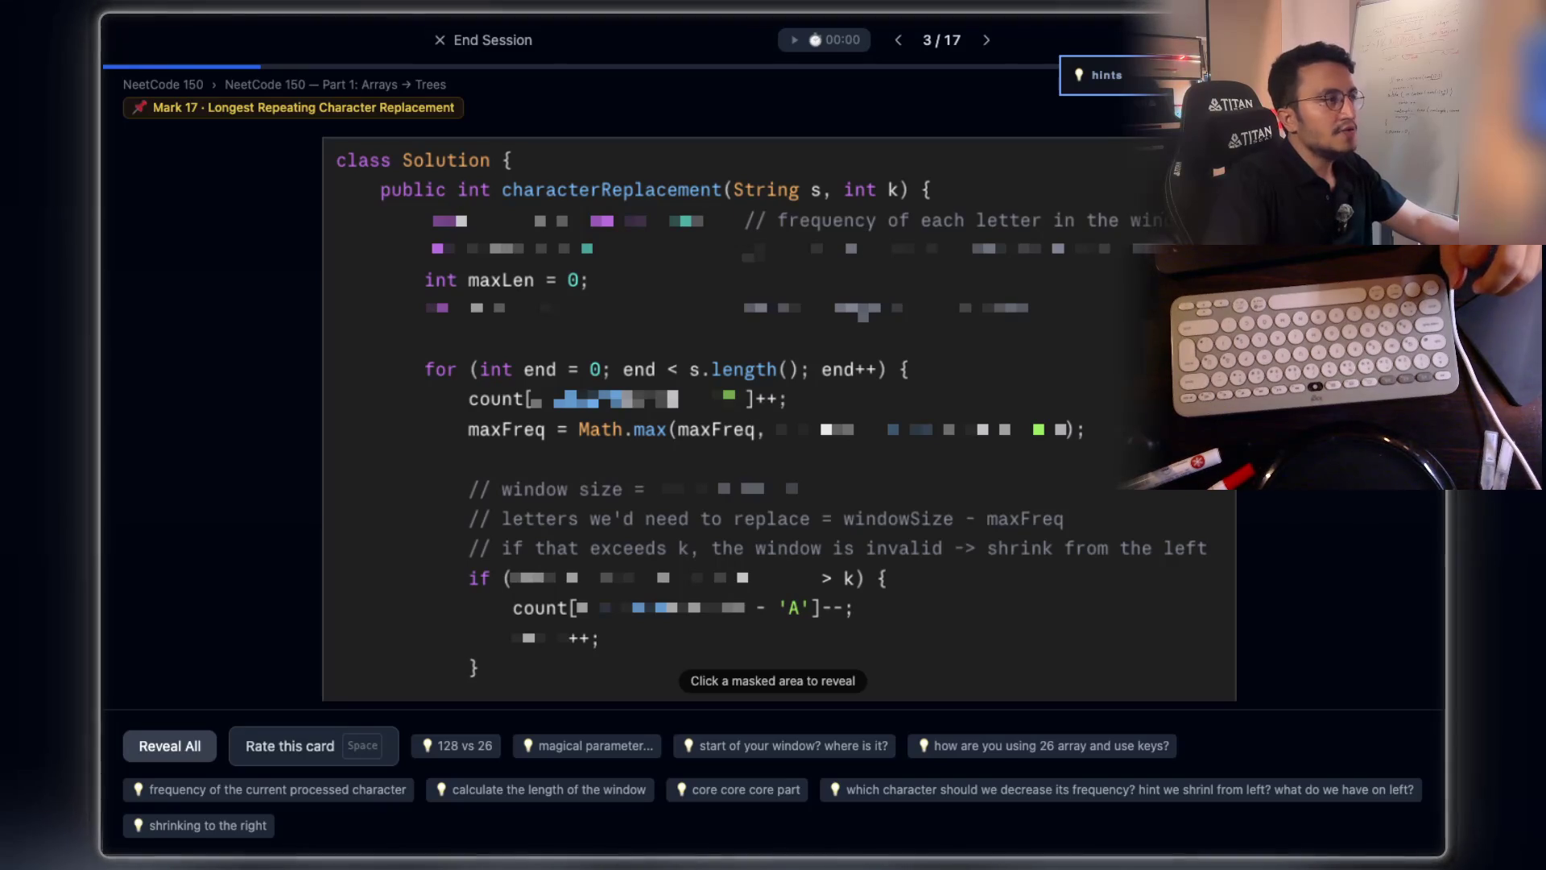
left_click(491, 49)
left_click(1167, 476)
scroll(916, 363, "down", 10)
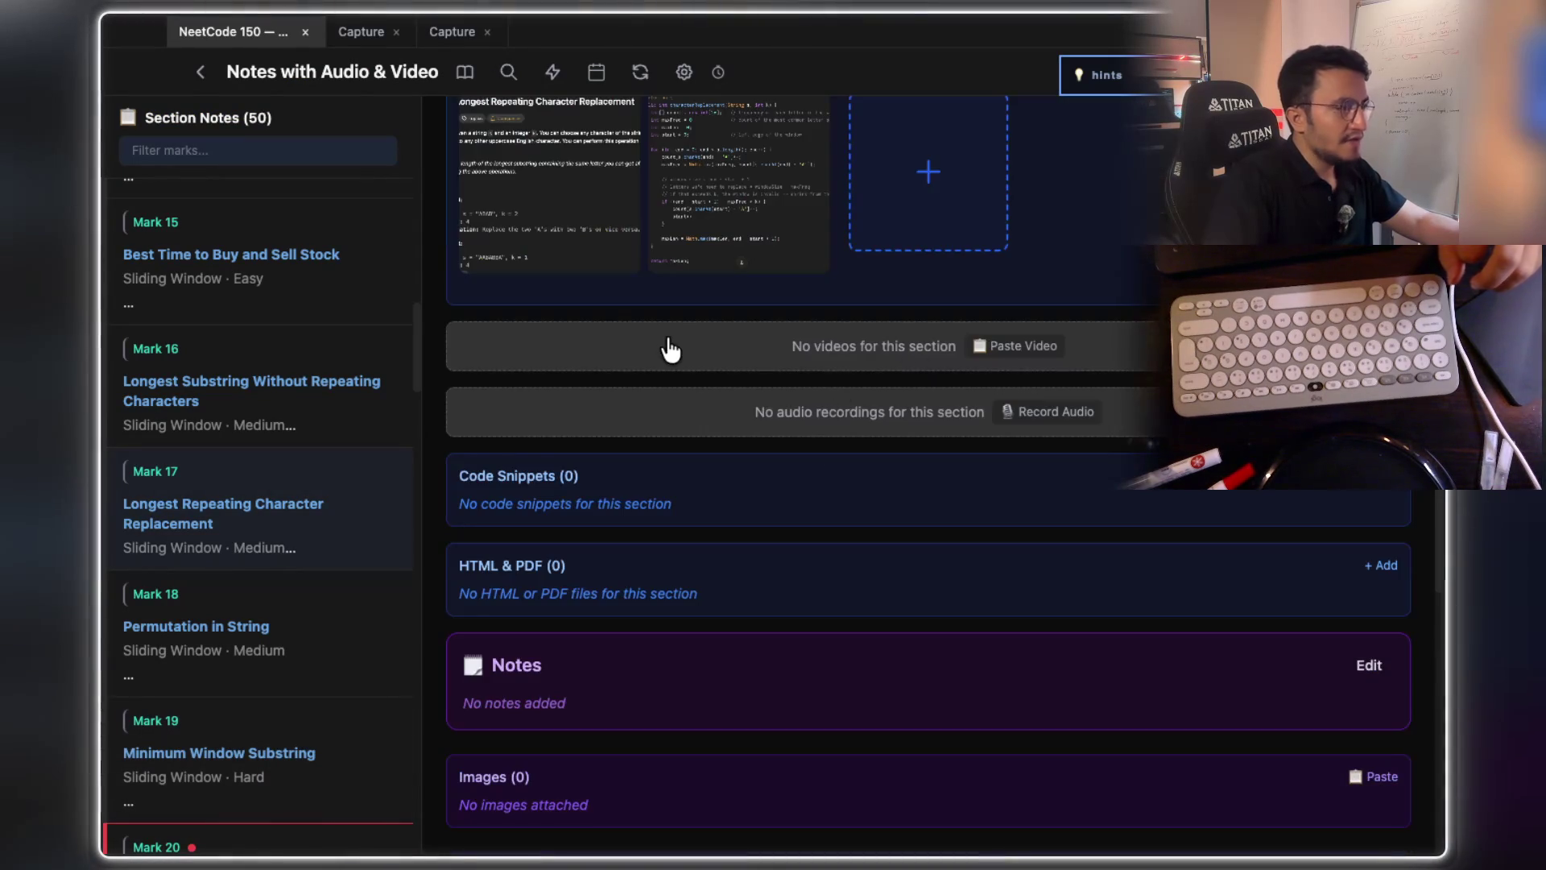
scroll(669, 348, "up", 4)
right_click(522, 469)
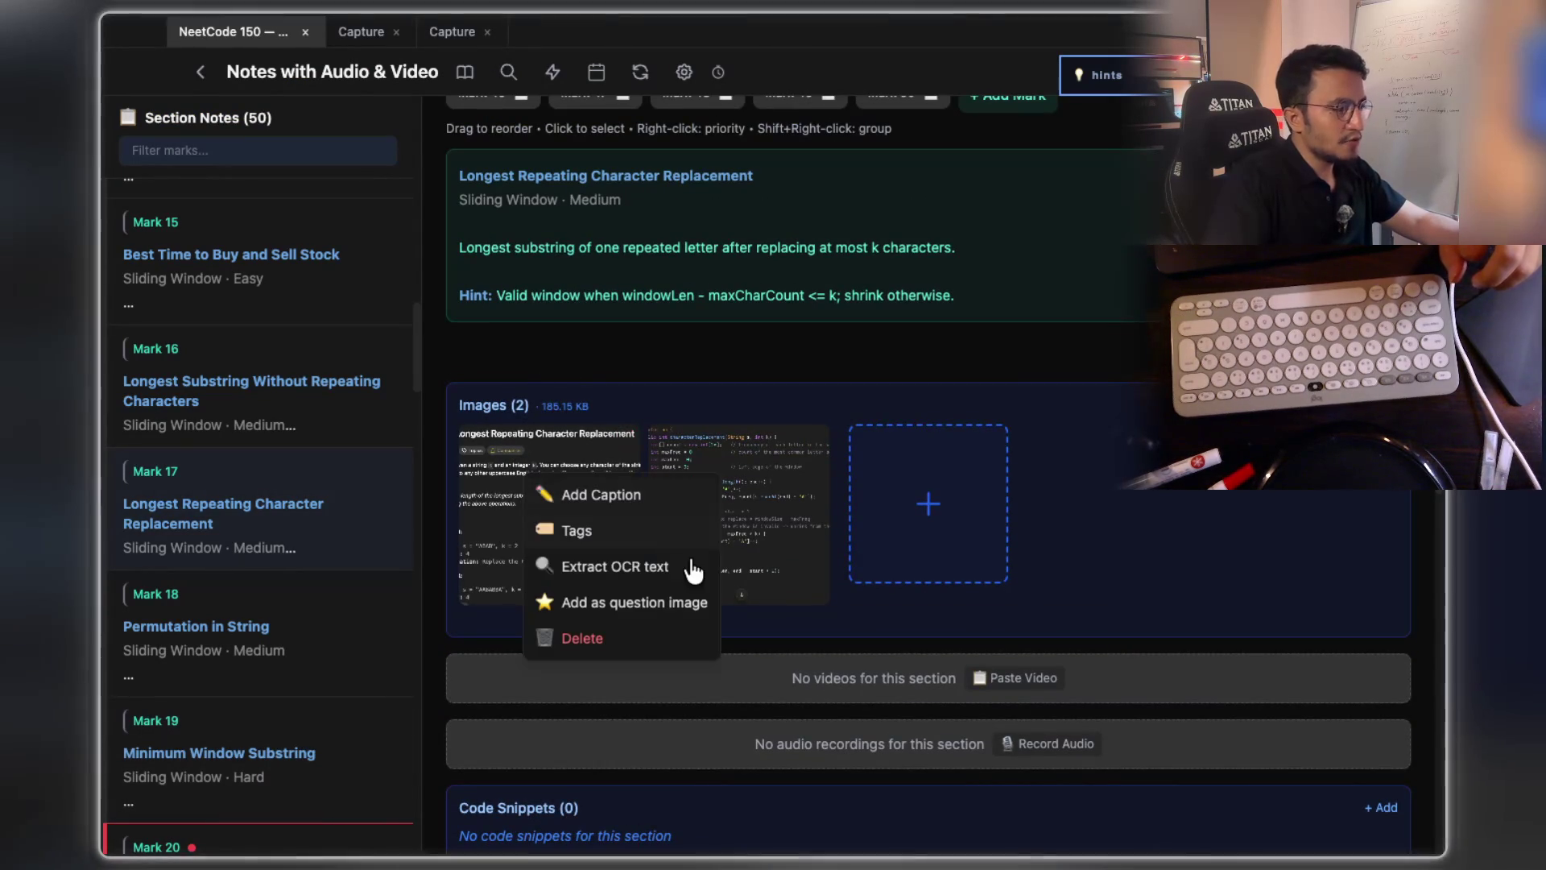
left_click(619, 614)
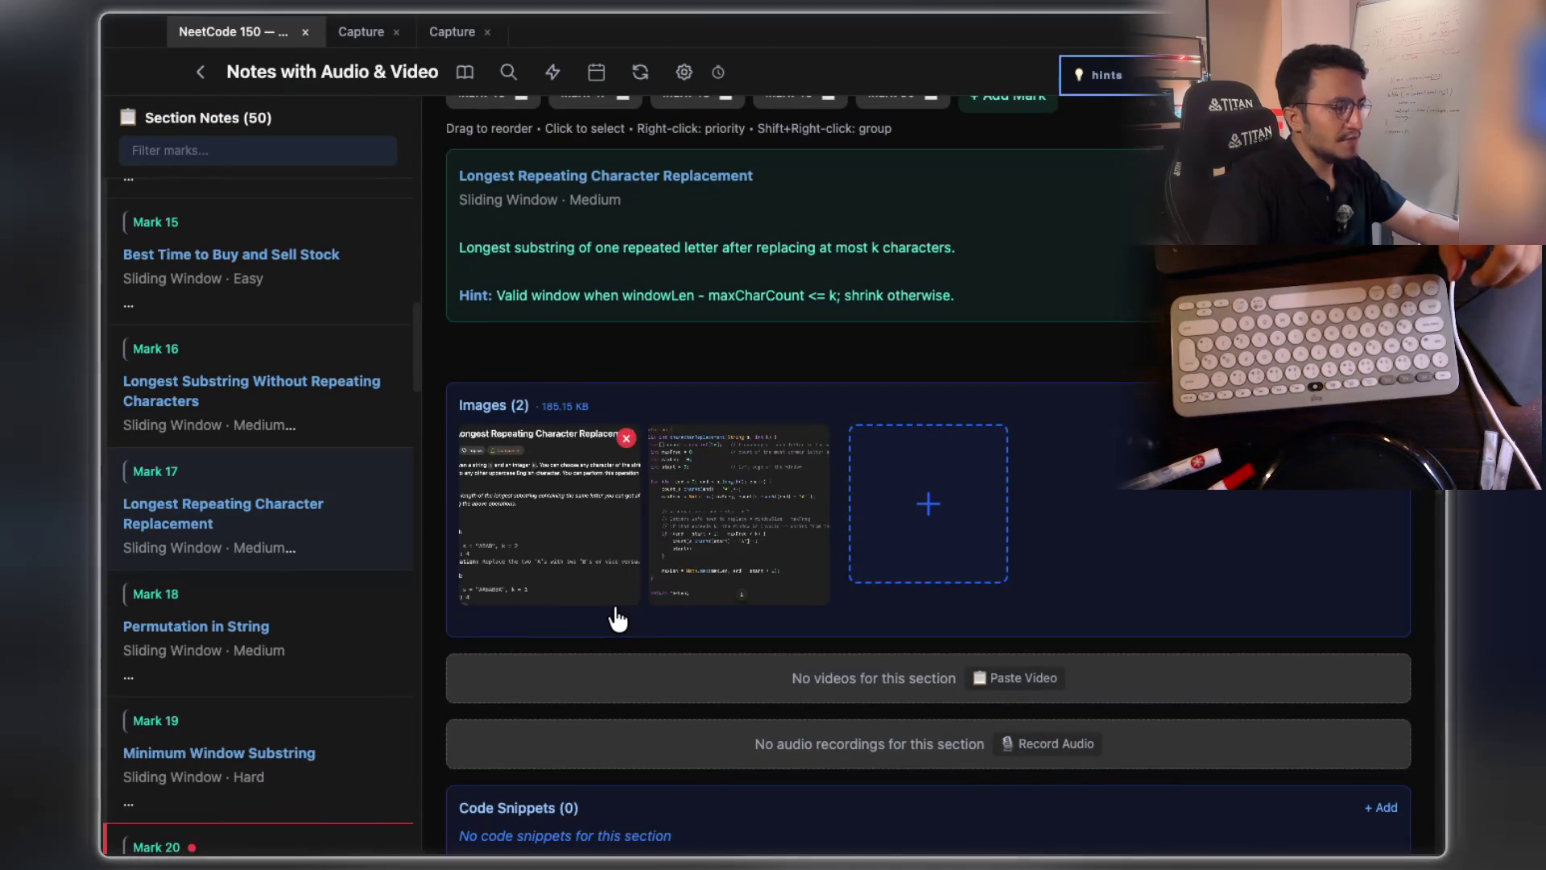
scroll(1196, 511, "up", 7)
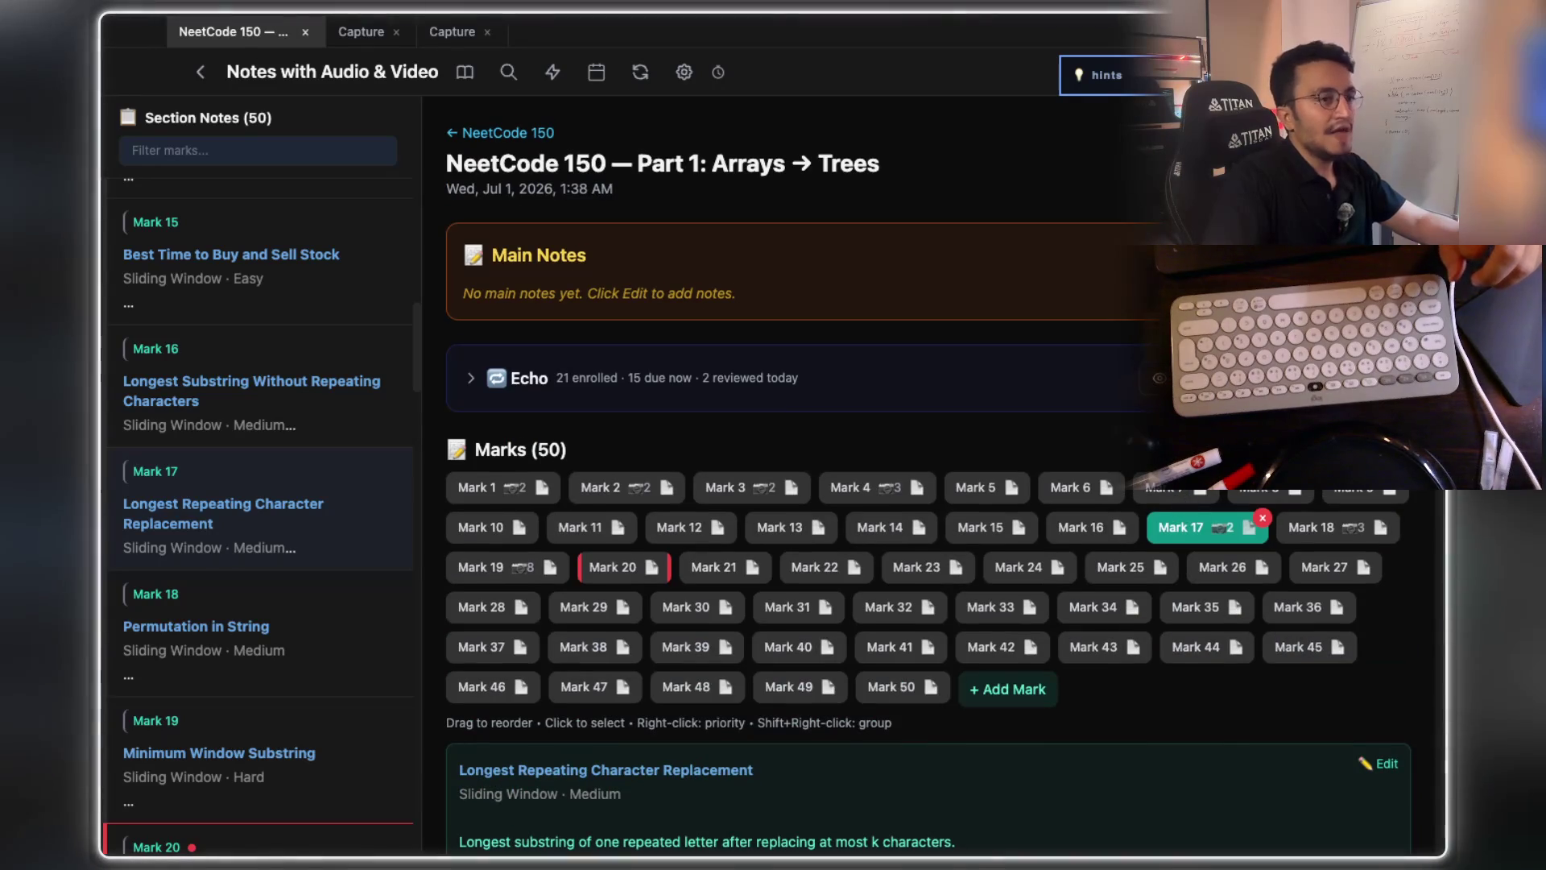
key("r")
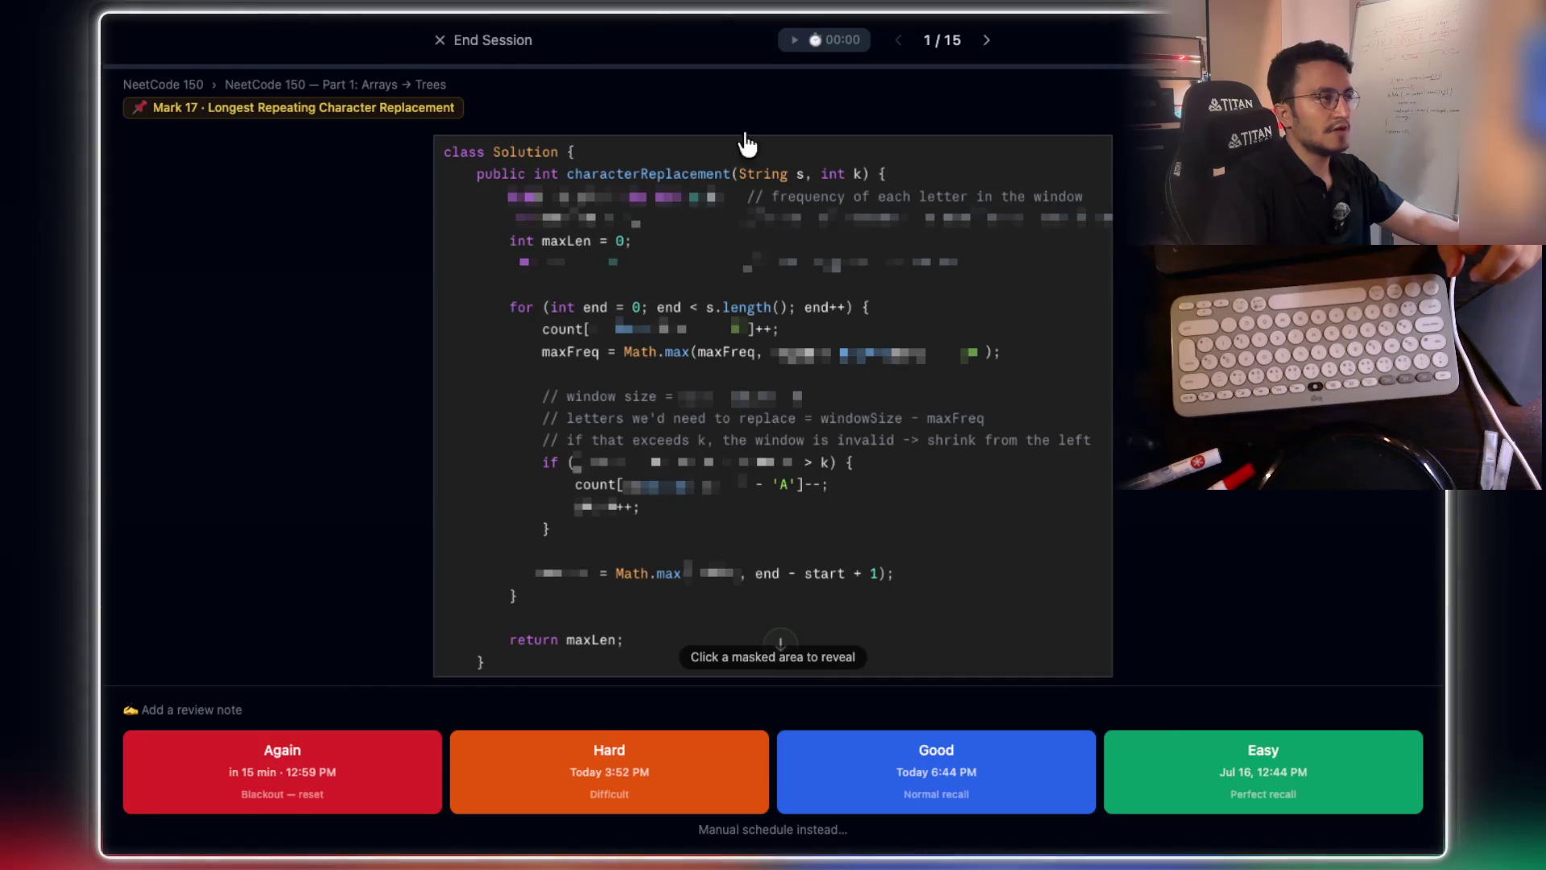
- Return to the notes page and inspect the Mark 17 card's review history and question image
left_click(510, 48)
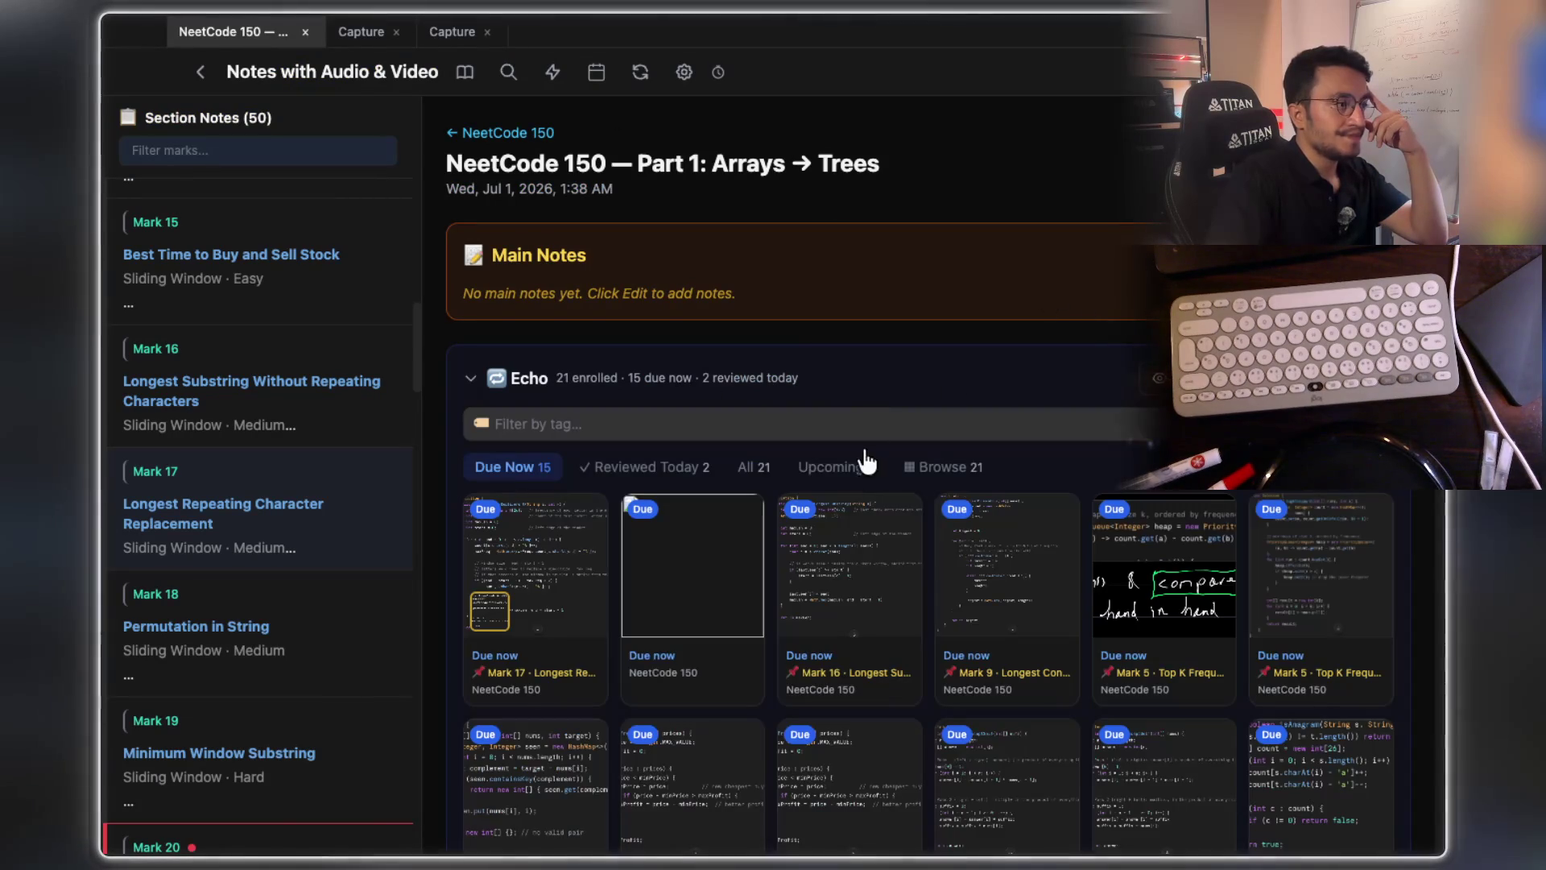
left_click(950, 475)
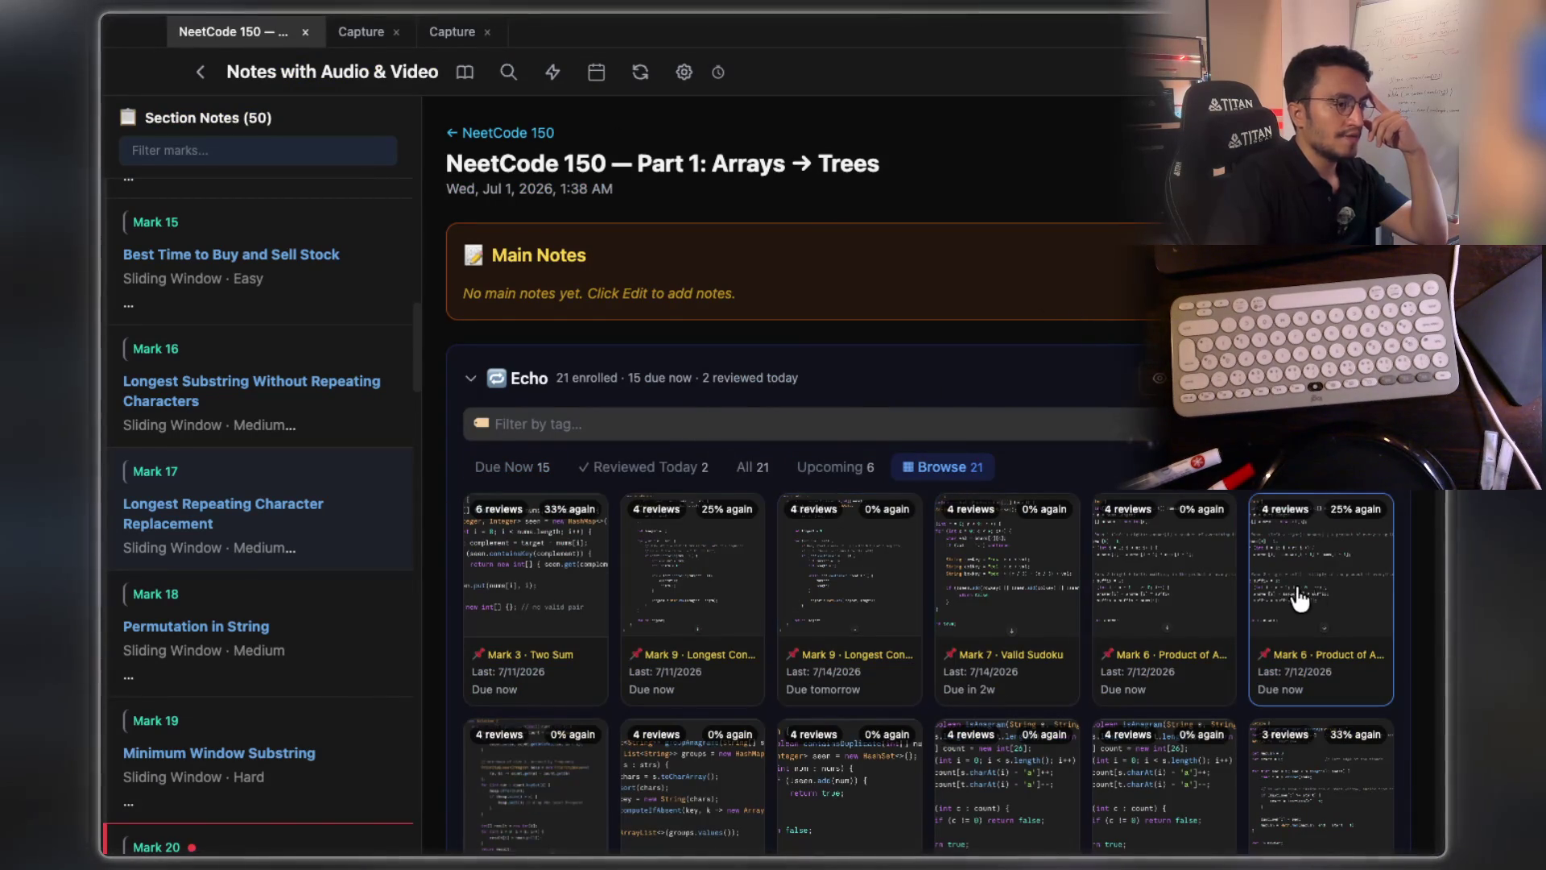
scroll(1288, 596, "down", 4)
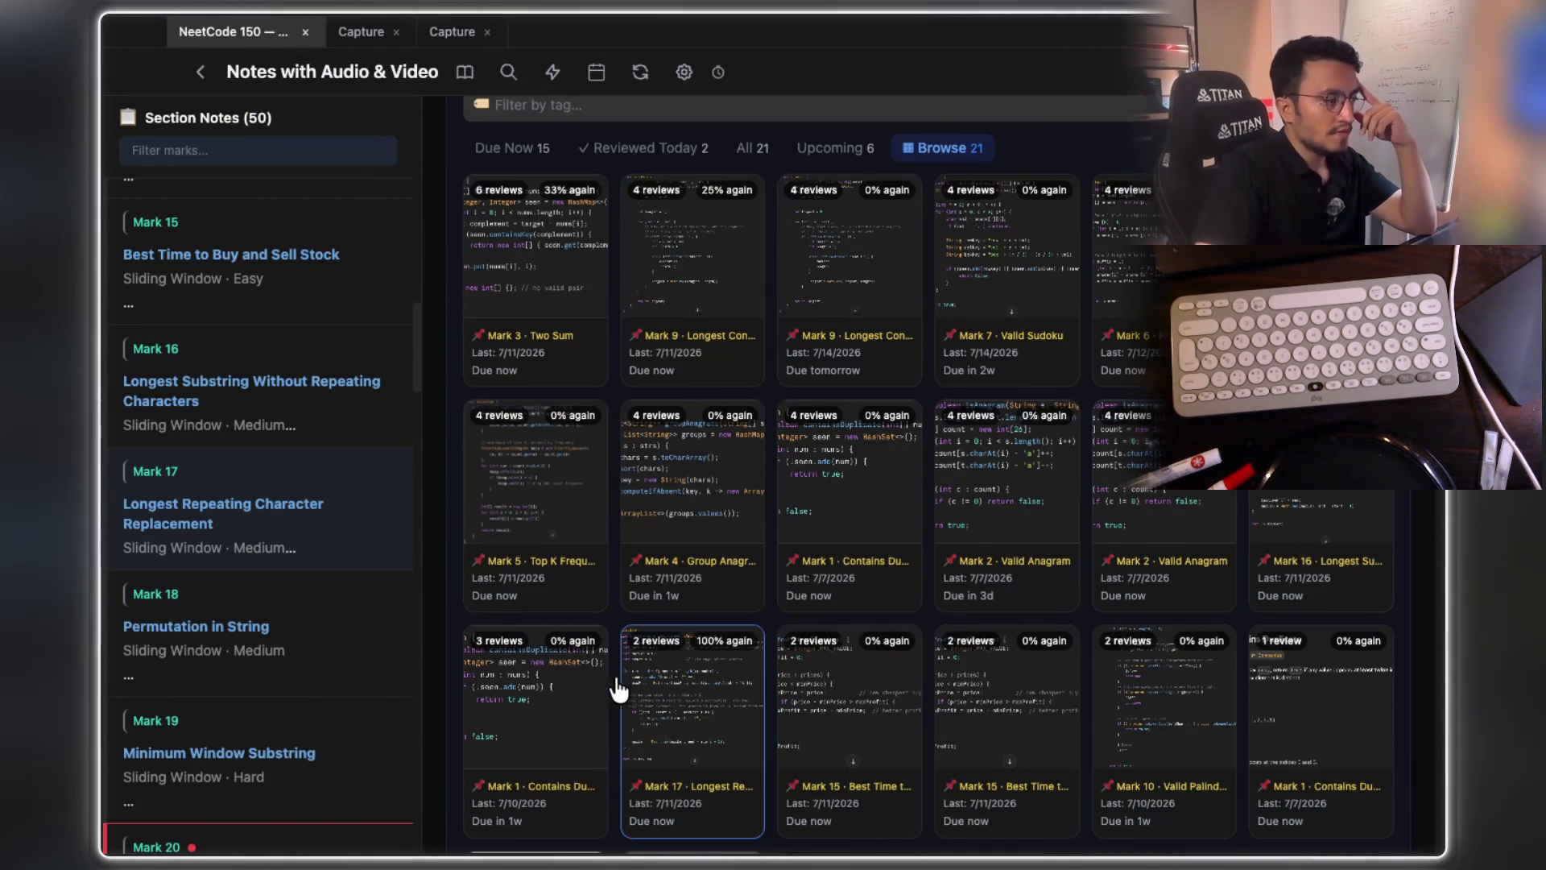
scroll(719, 662, "down", 1)
left_click(719, 662)
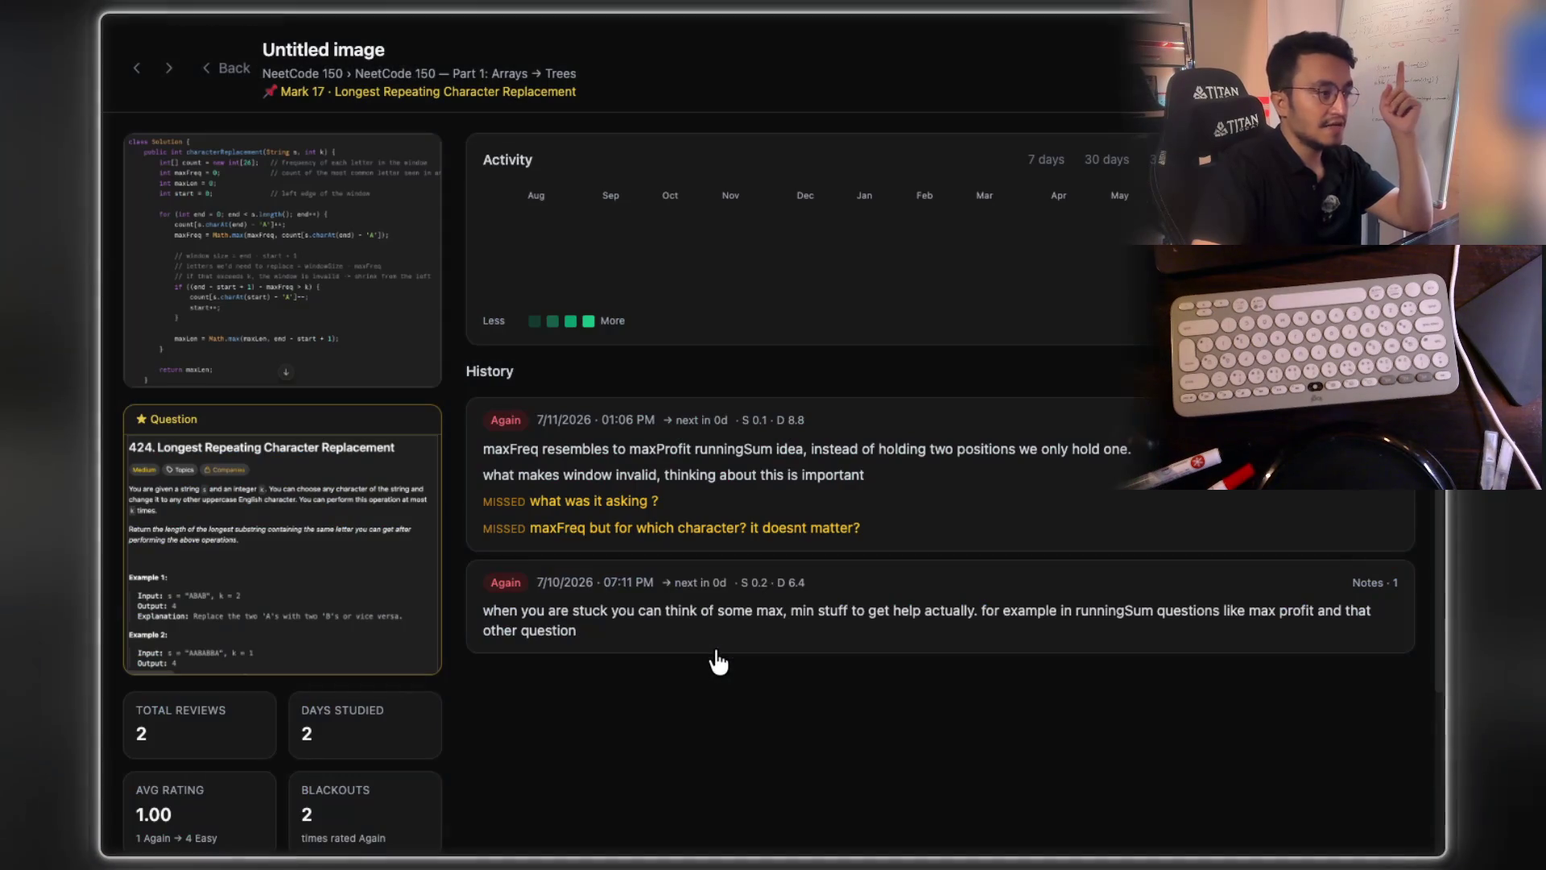
left_click(276, 545)
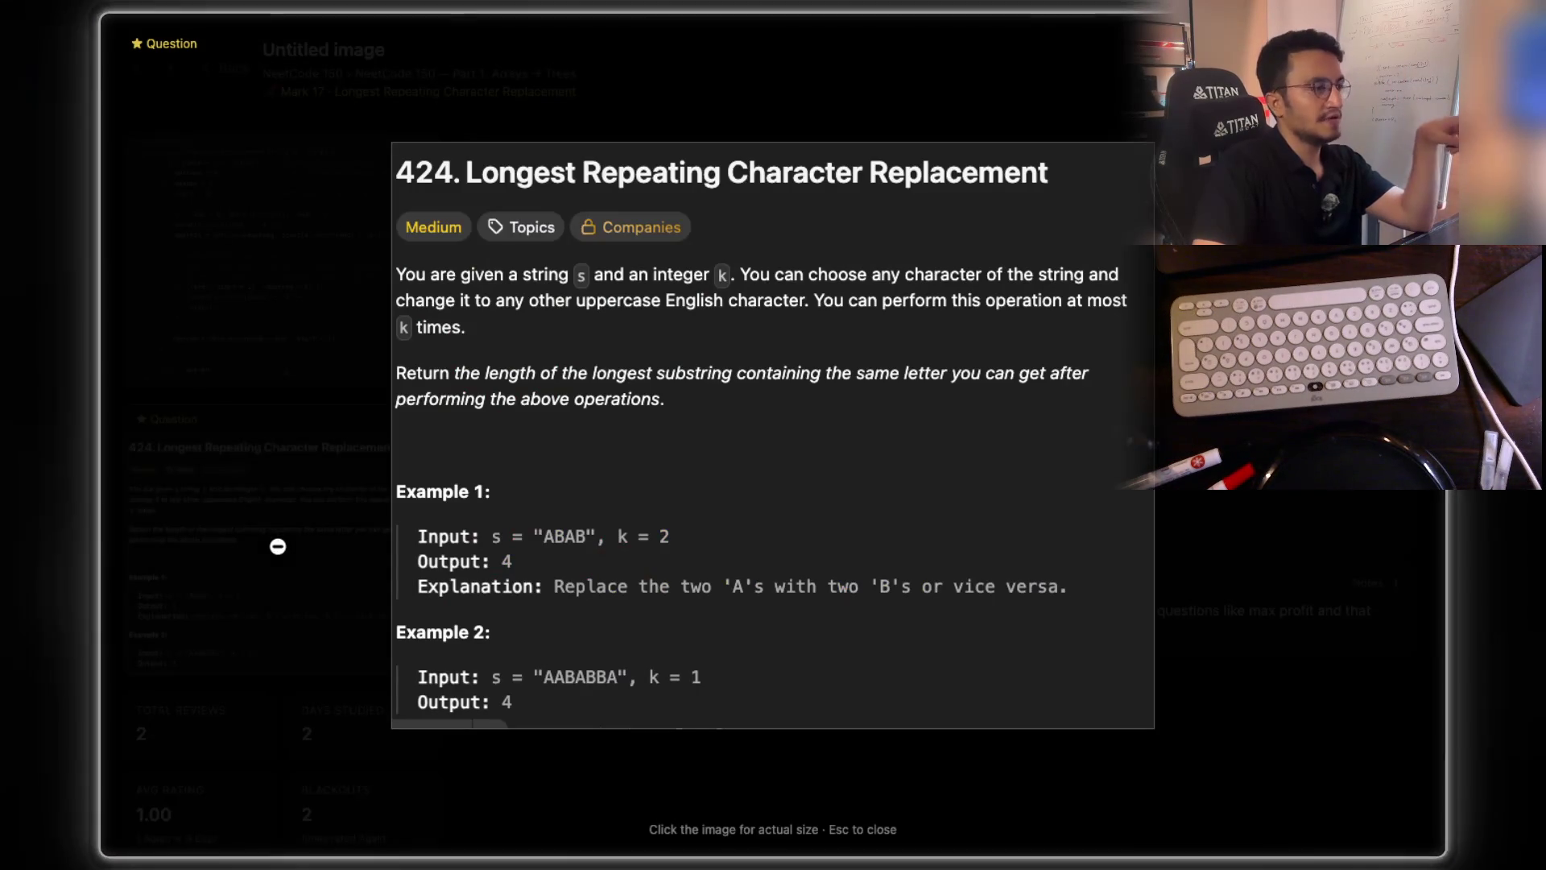
left_click(1160, 435)
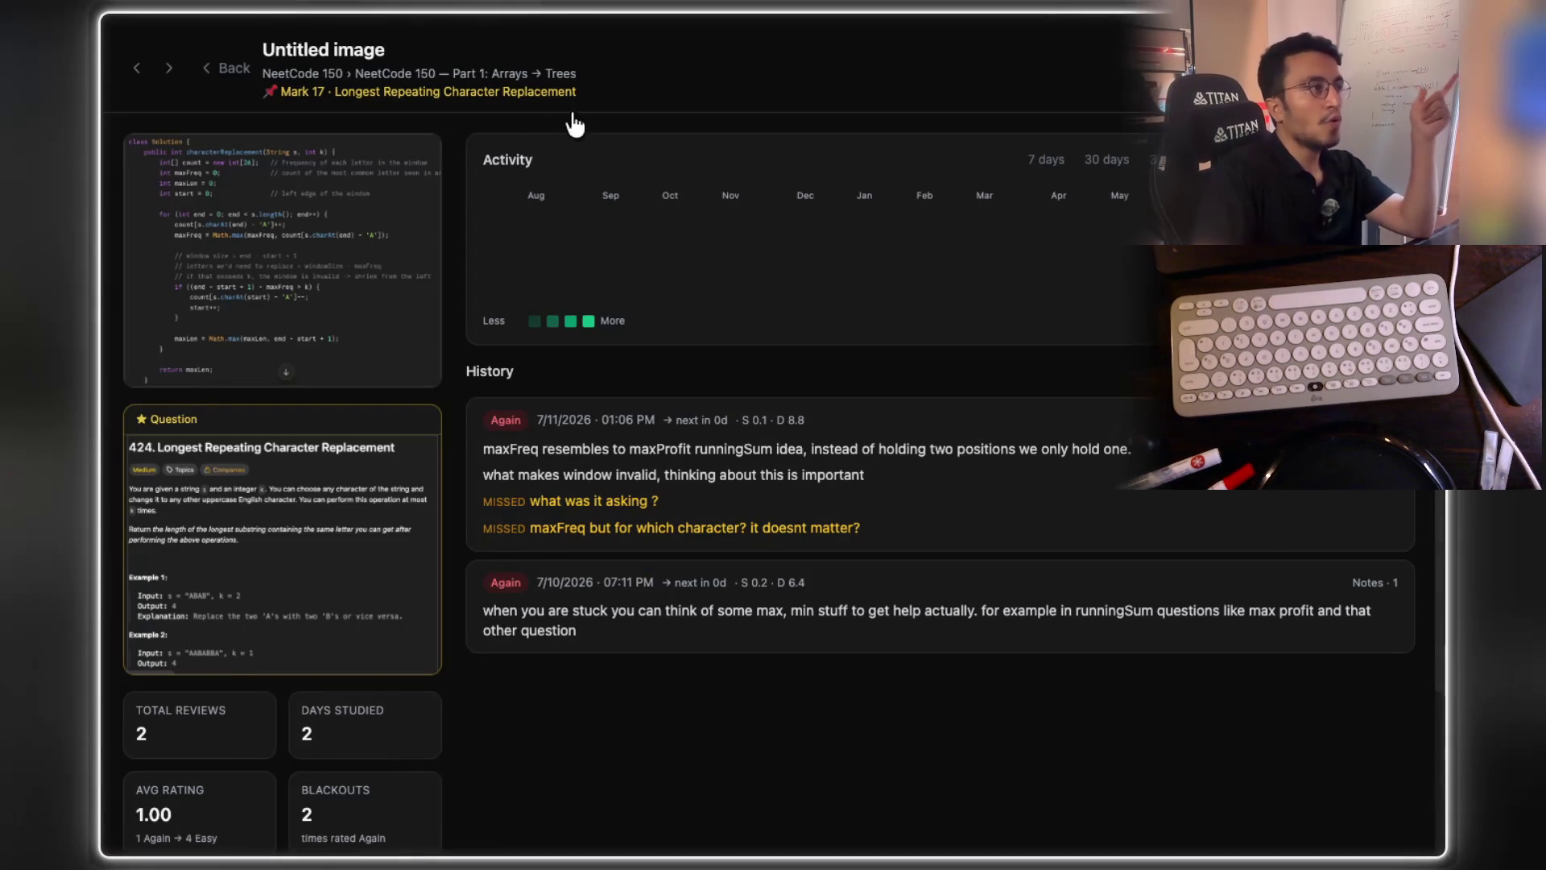
- Back on the NeetCode 150 page, toggle the Echo section and start reviewing Mark 17
left_click(229, 73)
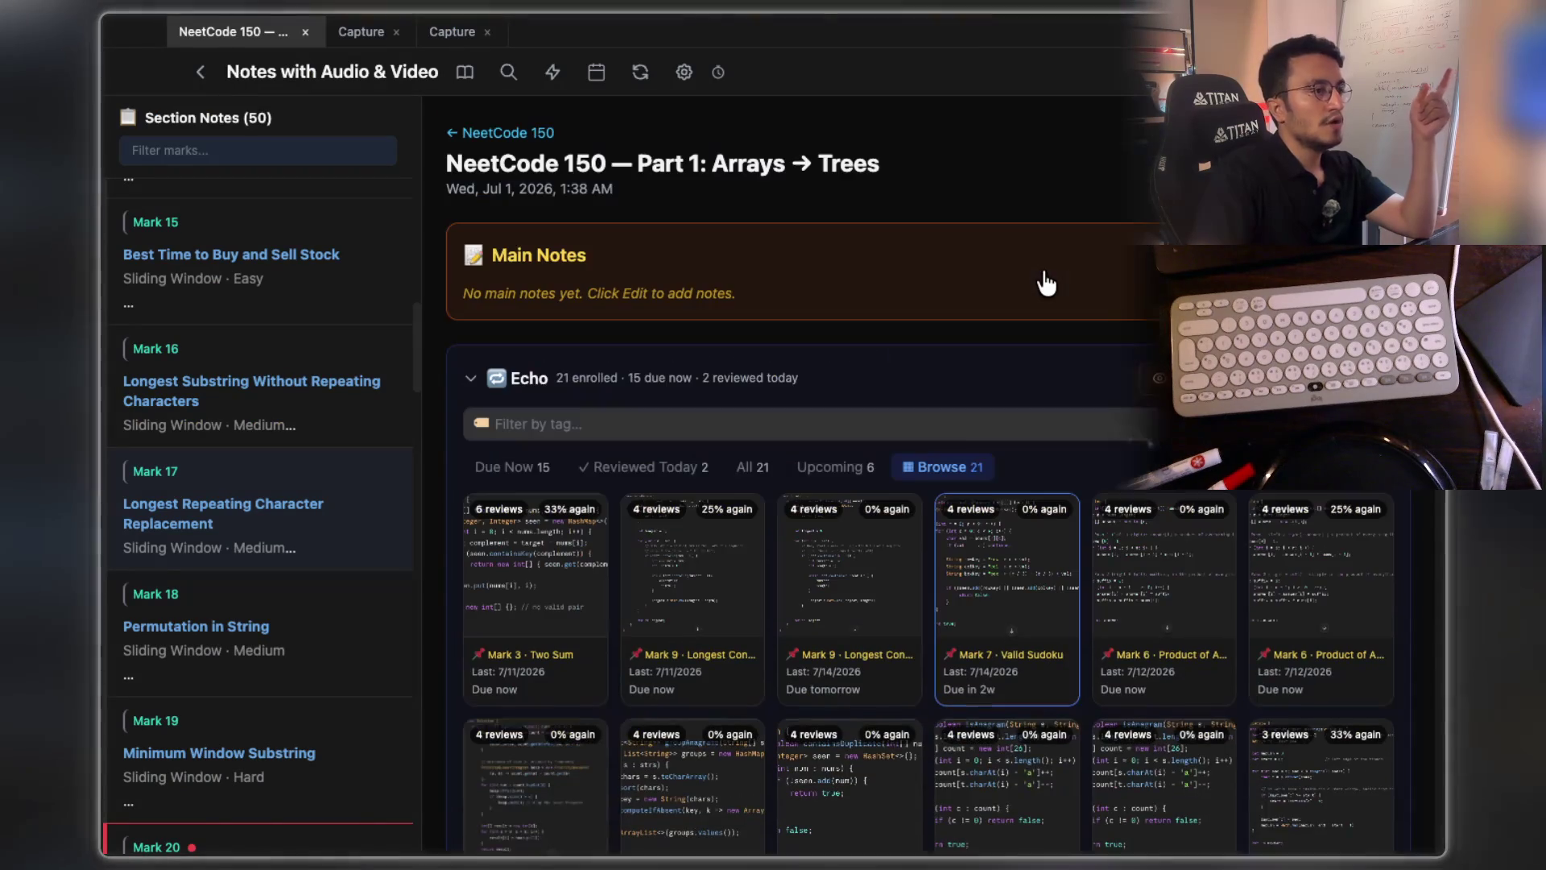
left_click(665, 382)
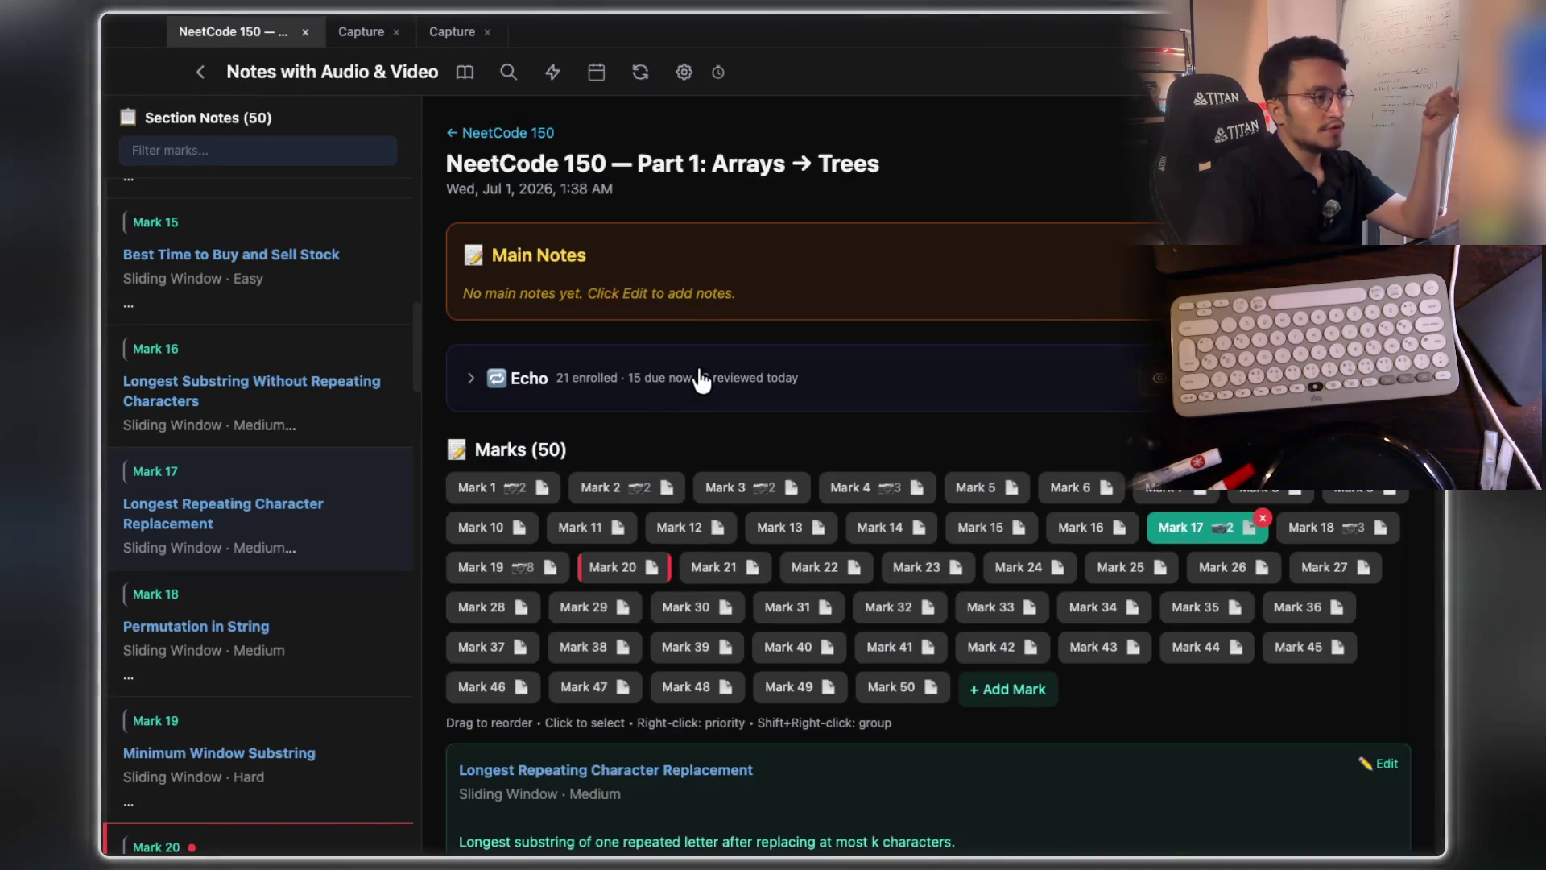
left_click(697, 382)
left_click(1160, 378)
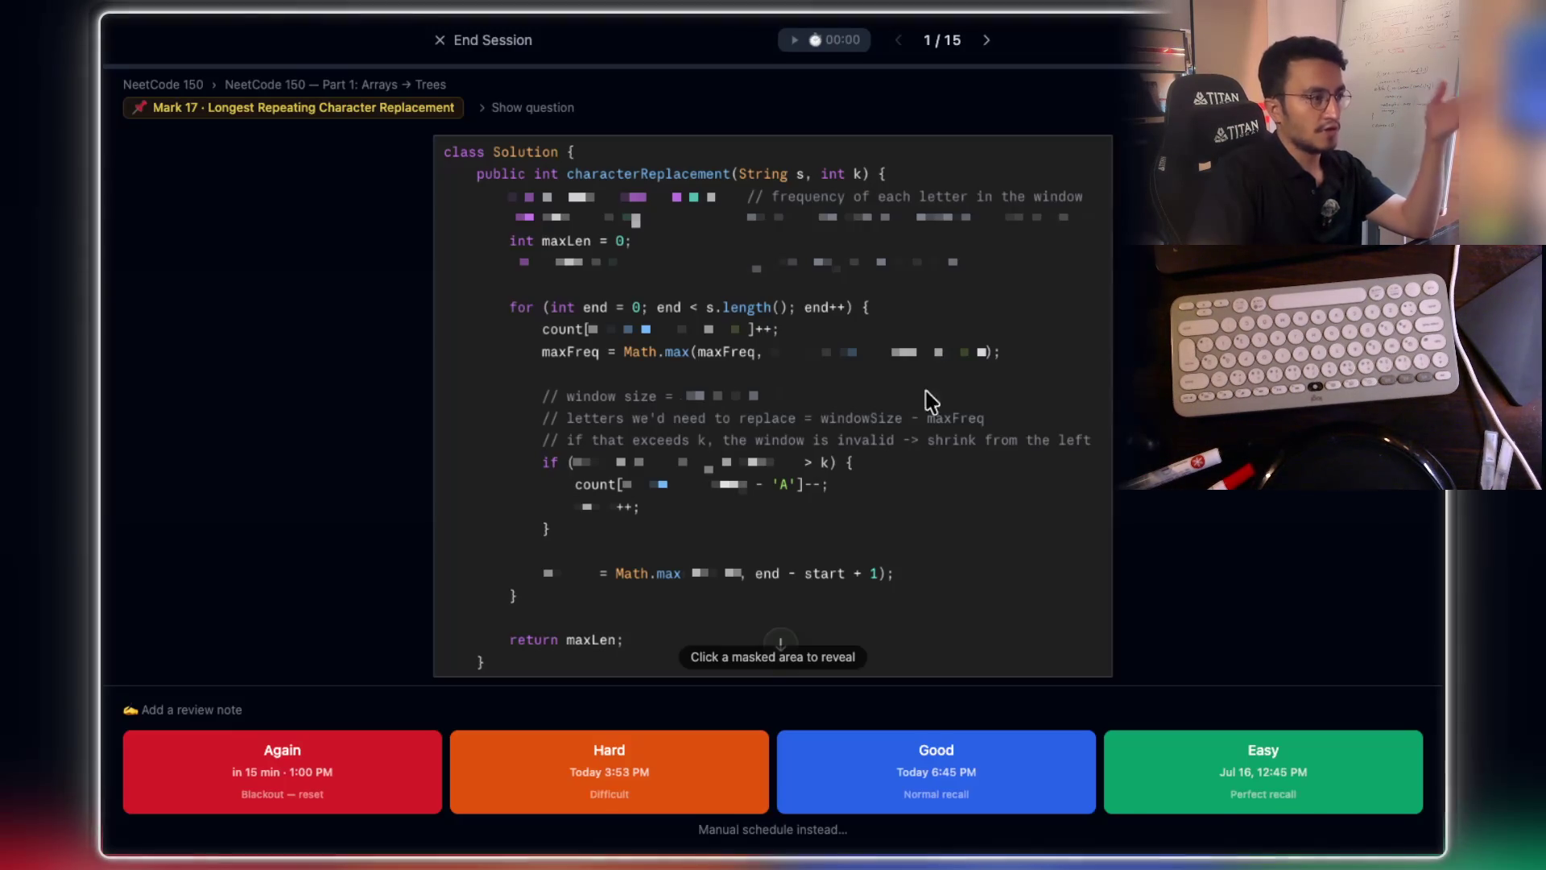
mouse_move(829, 355)
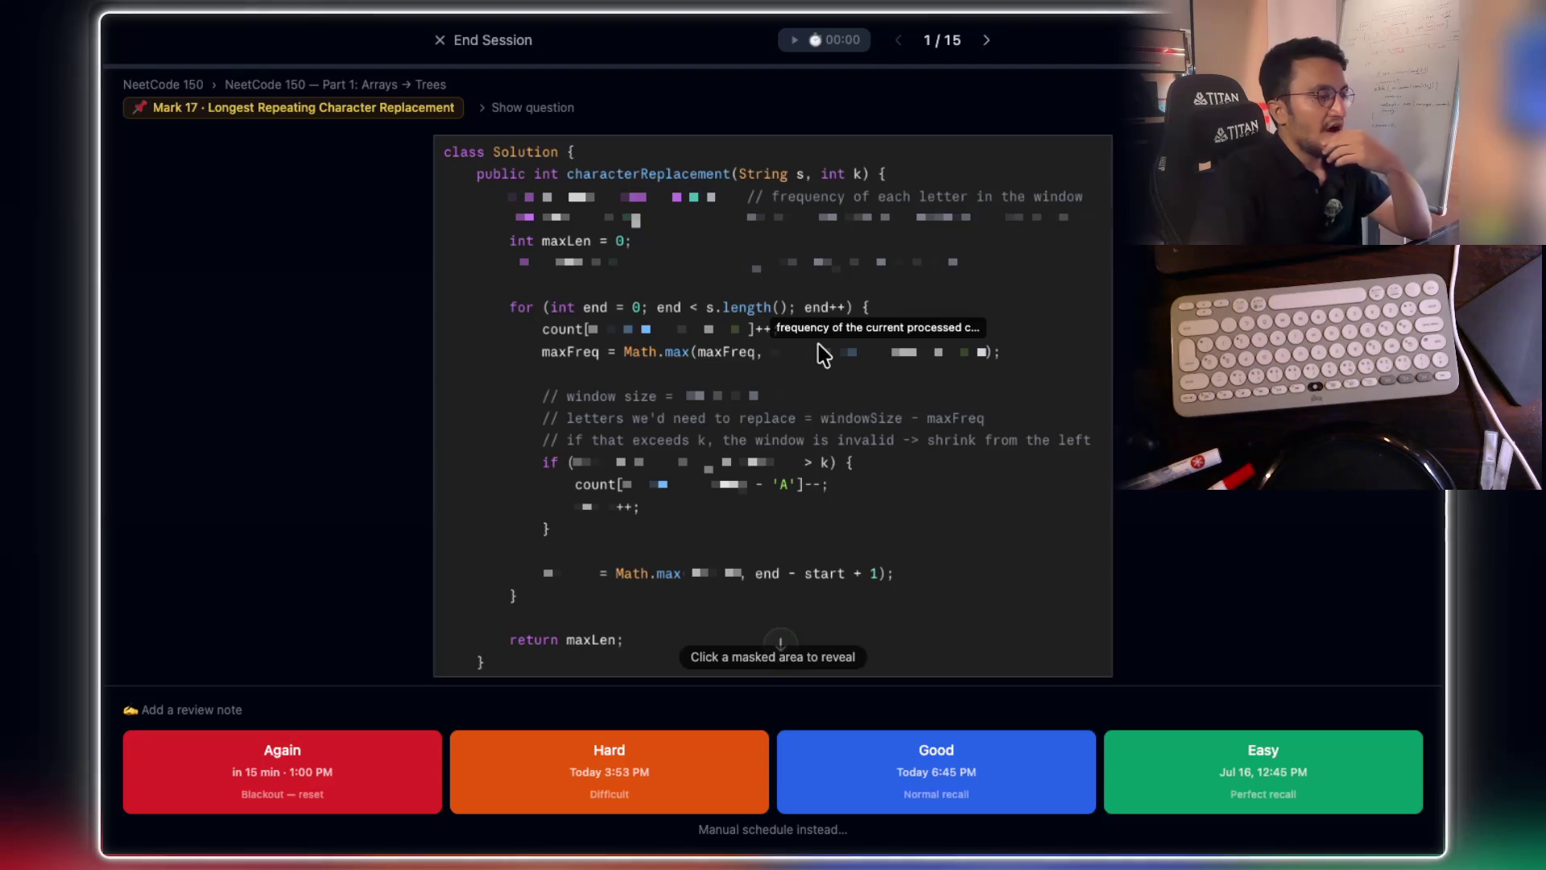
mouse_move(697, 277)
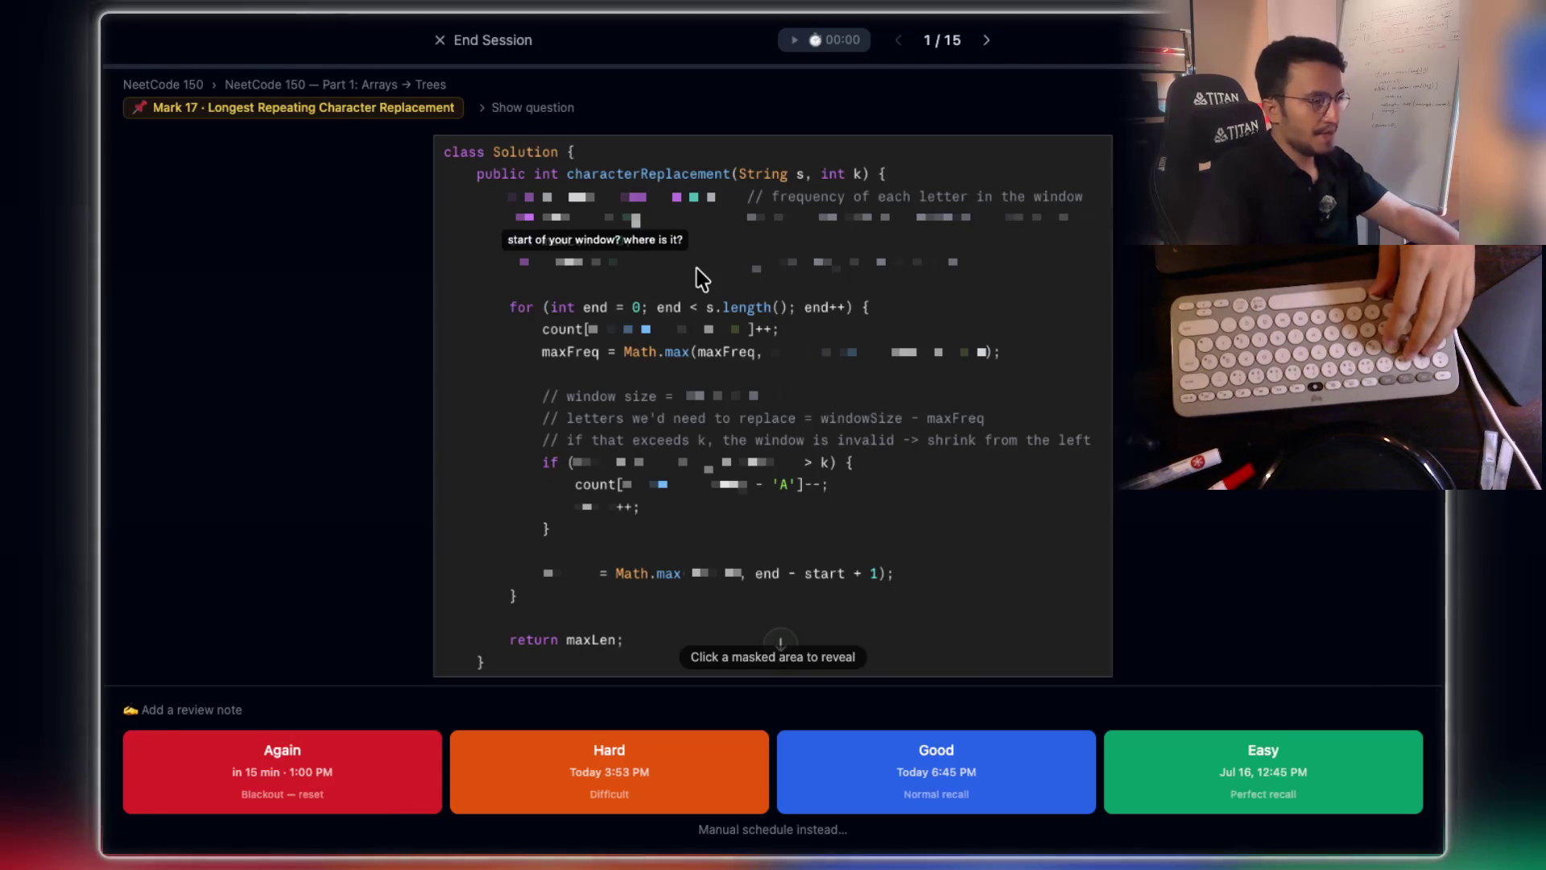
scroll(697, 269, "up", 5)
scroll(699, 274, "down", 4)
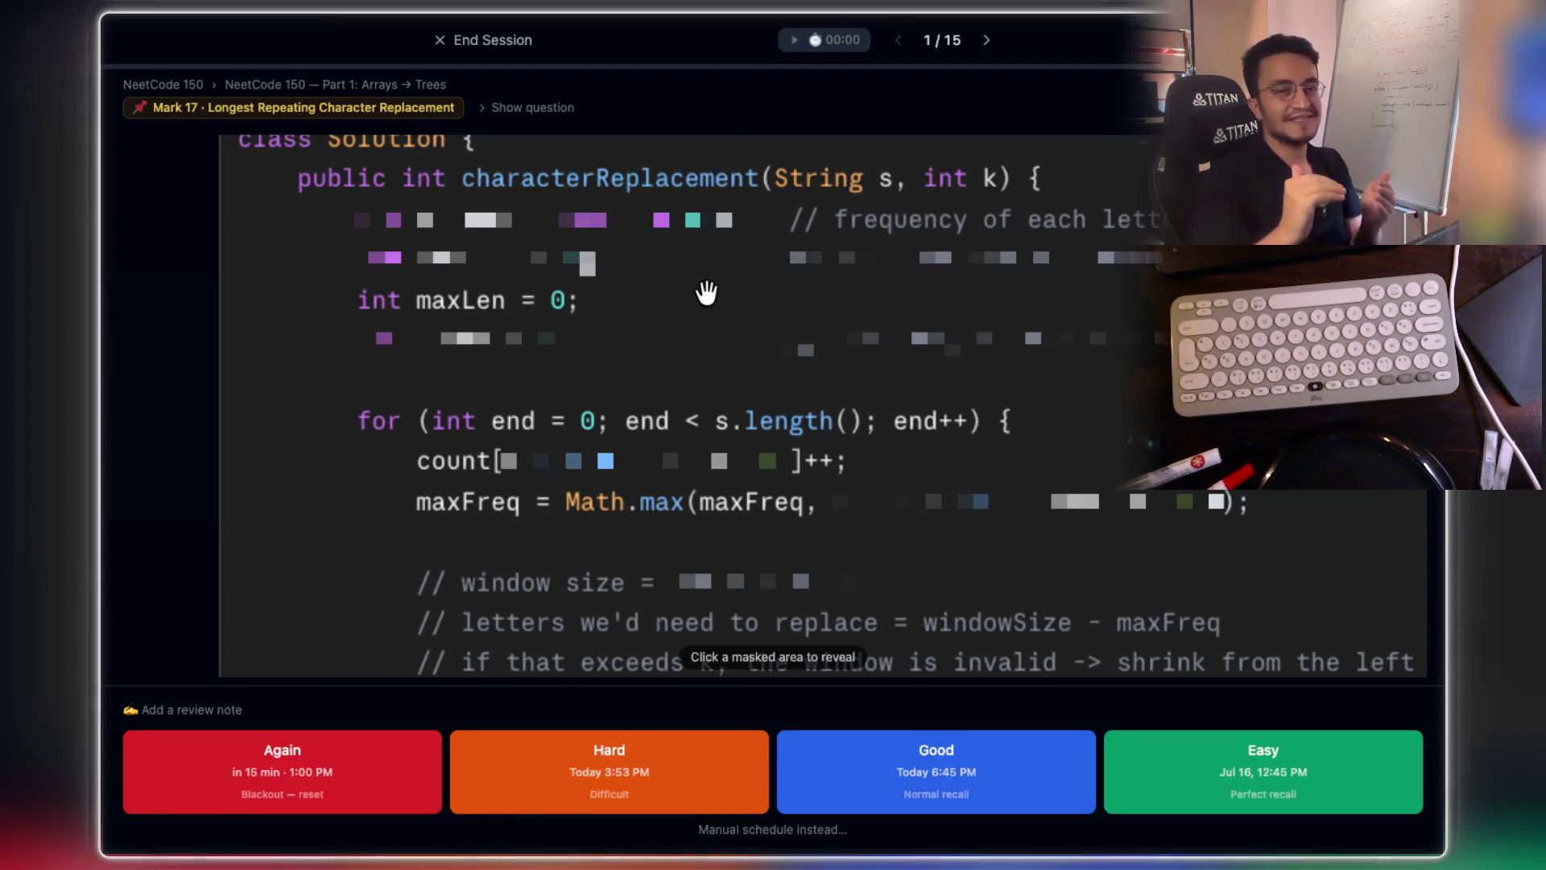
mouse_move(654, 226)
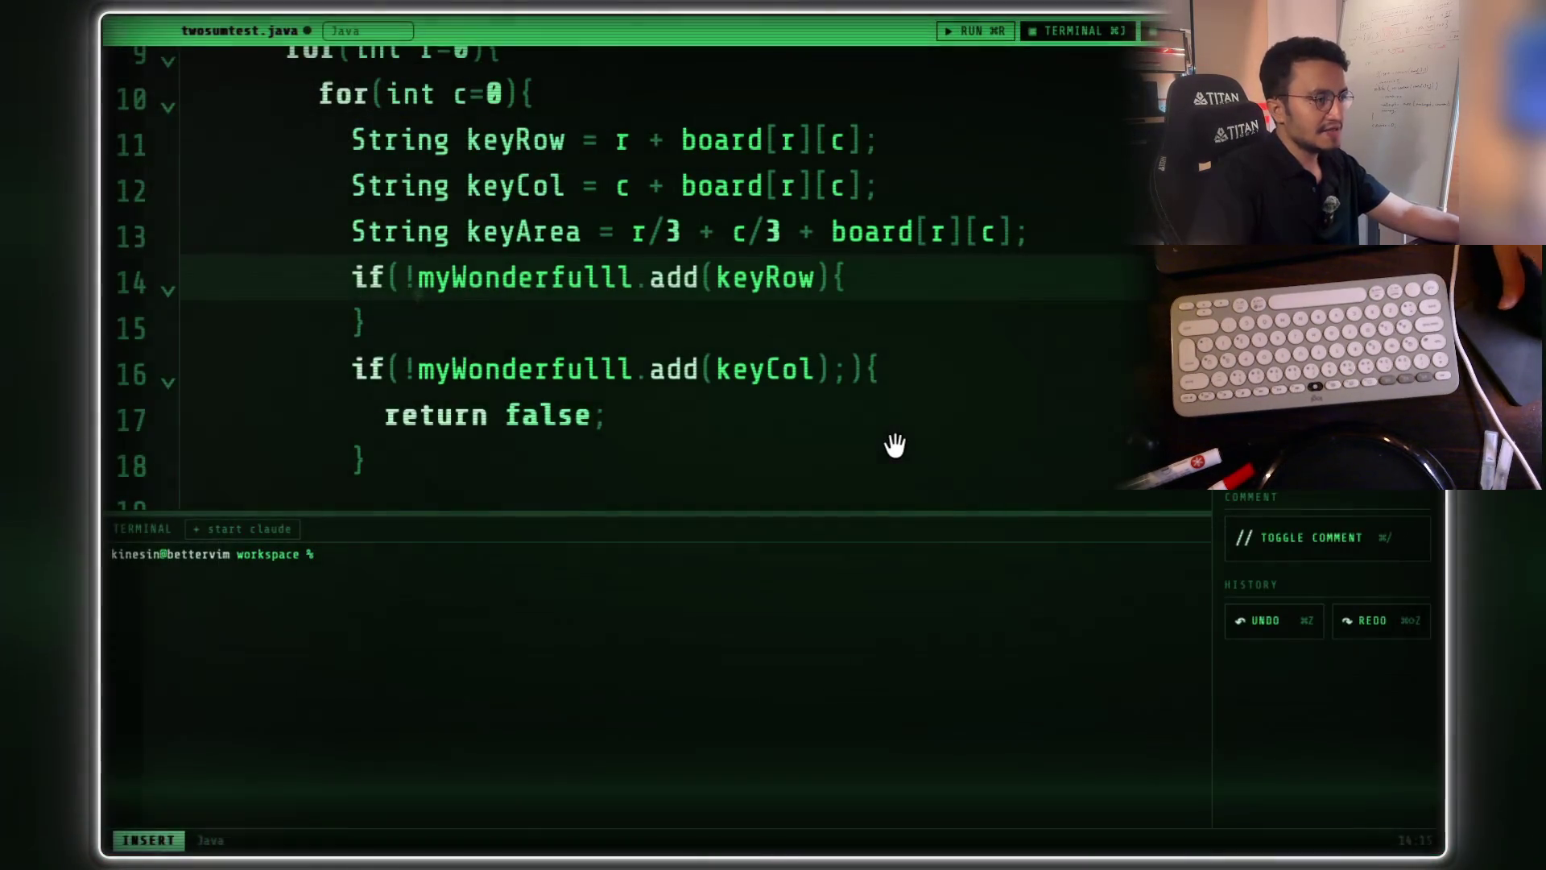
- Undo a stray red stroke and handwrite 'String' in yellow on blank board space
scroll(925, 448, "down", 10)
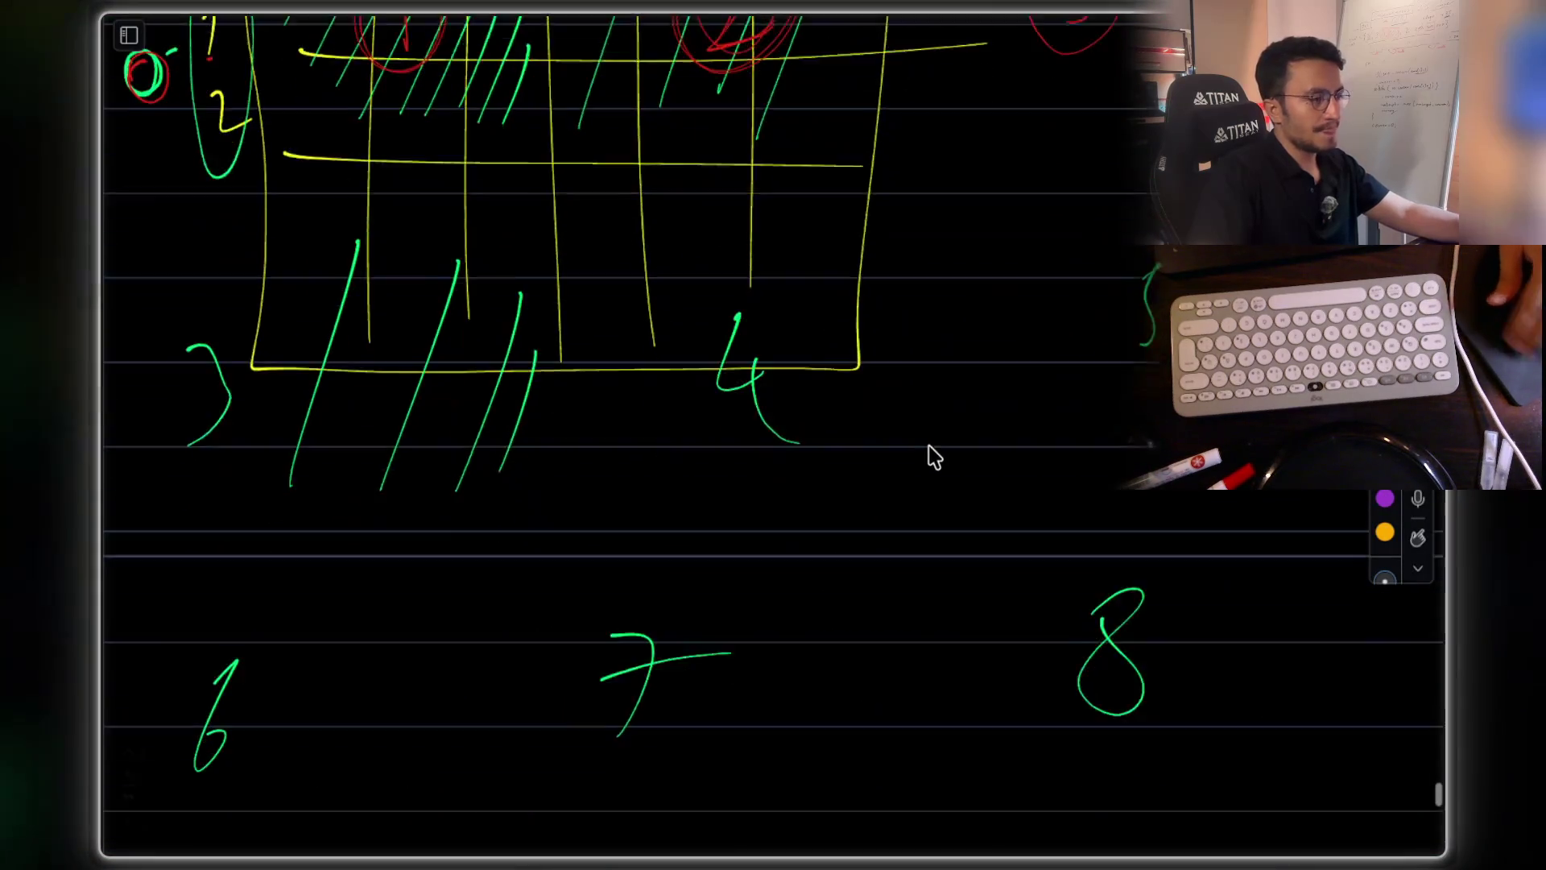
scroll(960, 464, "down", 1)
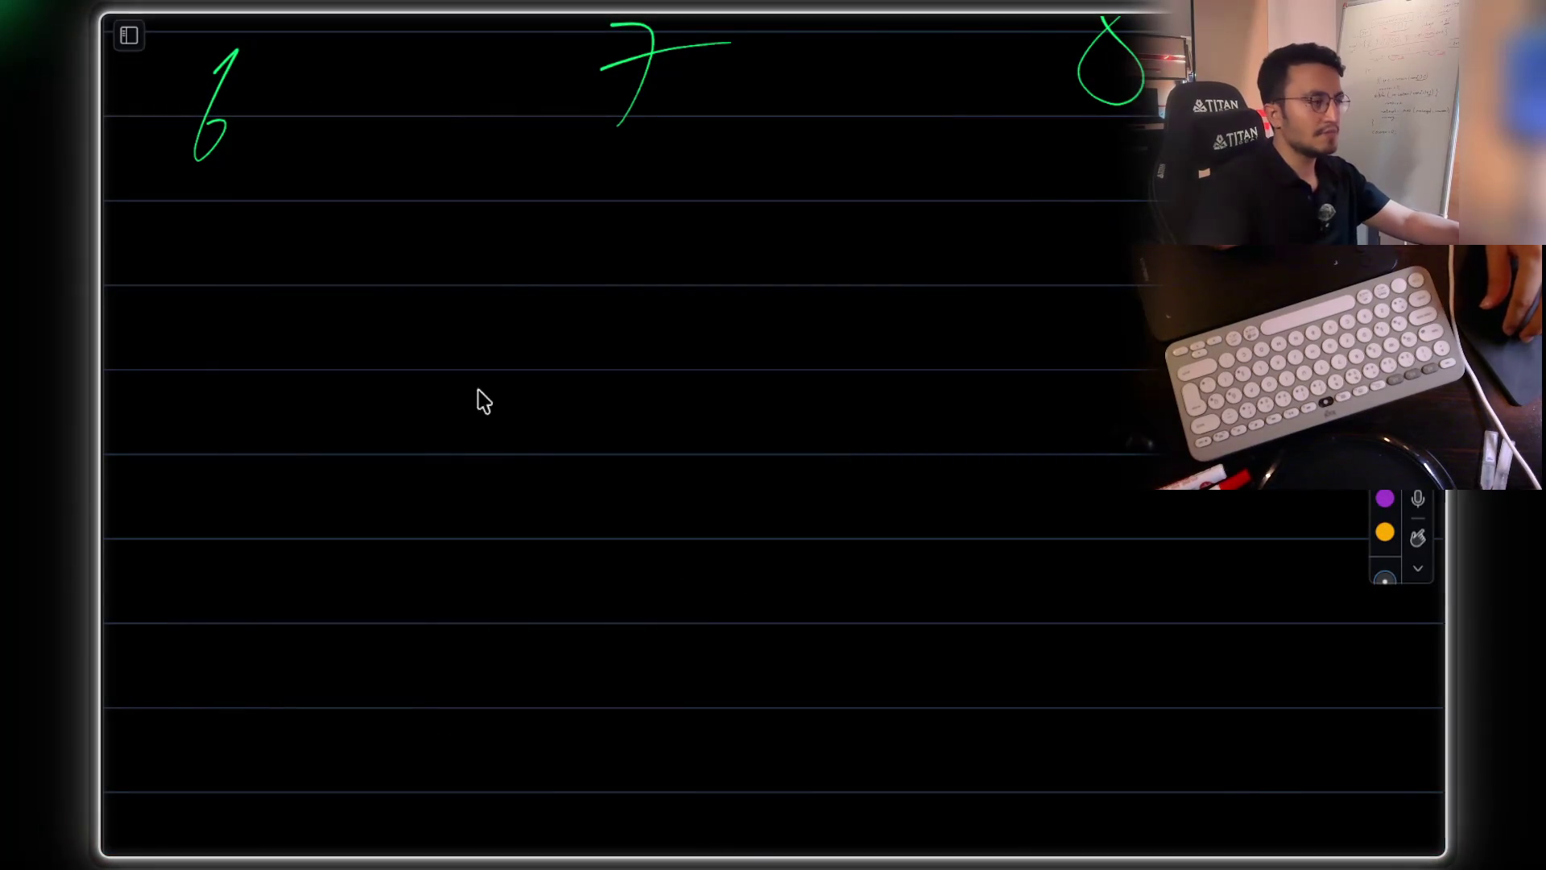
mouse_move(415, 395)
left_mouse_down()
mouse_move(441, 372)
mouse_move(413, 435)
mouse_move(486, 397)
mouse_move(514, 415)
left_mouse_up()
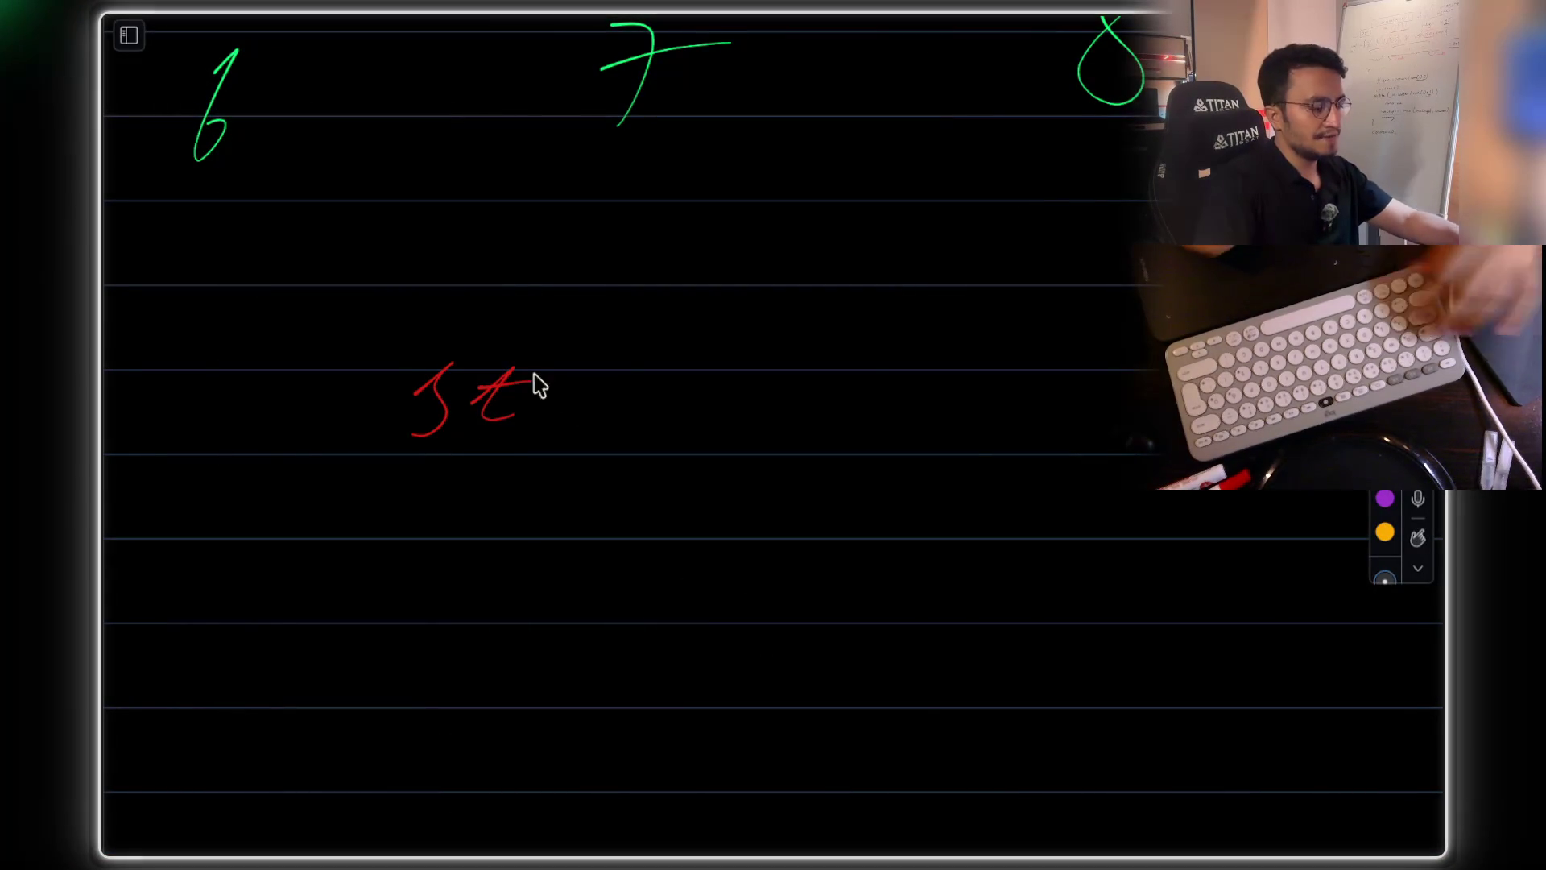
key("ctrl+z")
key("ctrl+z")
key("ctrl+z")
left_click(1384, 531)
left_click_drag(406, 387, 393, 472)
mouse_move(515, 427)
left_mouse_down()
mouse_move(575, 381)
mouse_move(576, 444)
mouse_move(679, 402)
left_mouse_up()
mouse_move(697, 419)
left_mouse_down()
mouse_move(691, 451)
mouse_move(757, 425)
mouse_move(761, 449)
left_mouse_up()
left_click(709, 398)
mouse_move(793, 423)
left_mouse_down()
mouse_move(798, 458)
mouse_move(860, 417)
left_mouse_up()
- Handwrite the sample string ABCABCD below 'String'
scroll(704, 493, "down", 3)
mouse_move(483, 463)
left_mouse_down()
mouse_move(524, 421)
mouse_move(591, 459)
left_mouse_up()
left_click_drag(607, 388, 636, 455)
mouse_move(700, 399)
left_mouse_down()
mouse_move(705, 453)
mouse_move(761, 390)
mouse_move(778, 447)
left_mouse_up()
left_click_drag(742, 423, 845, 455)
left_click(955, 395)
left_click_drag(1012, 386, 1013, 458)
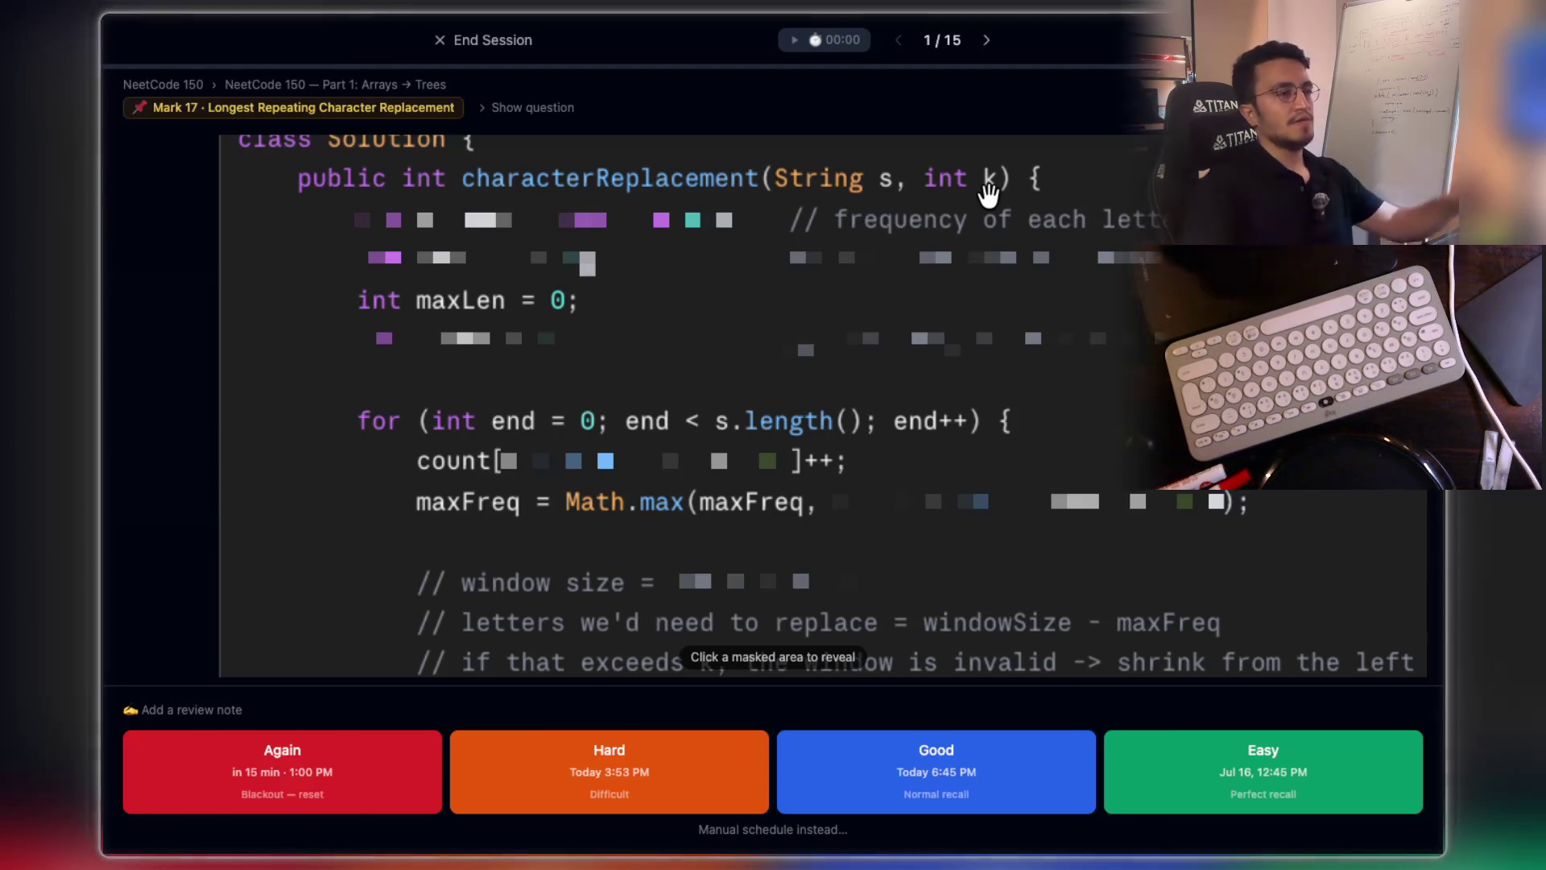
mouse_move(906, 239)
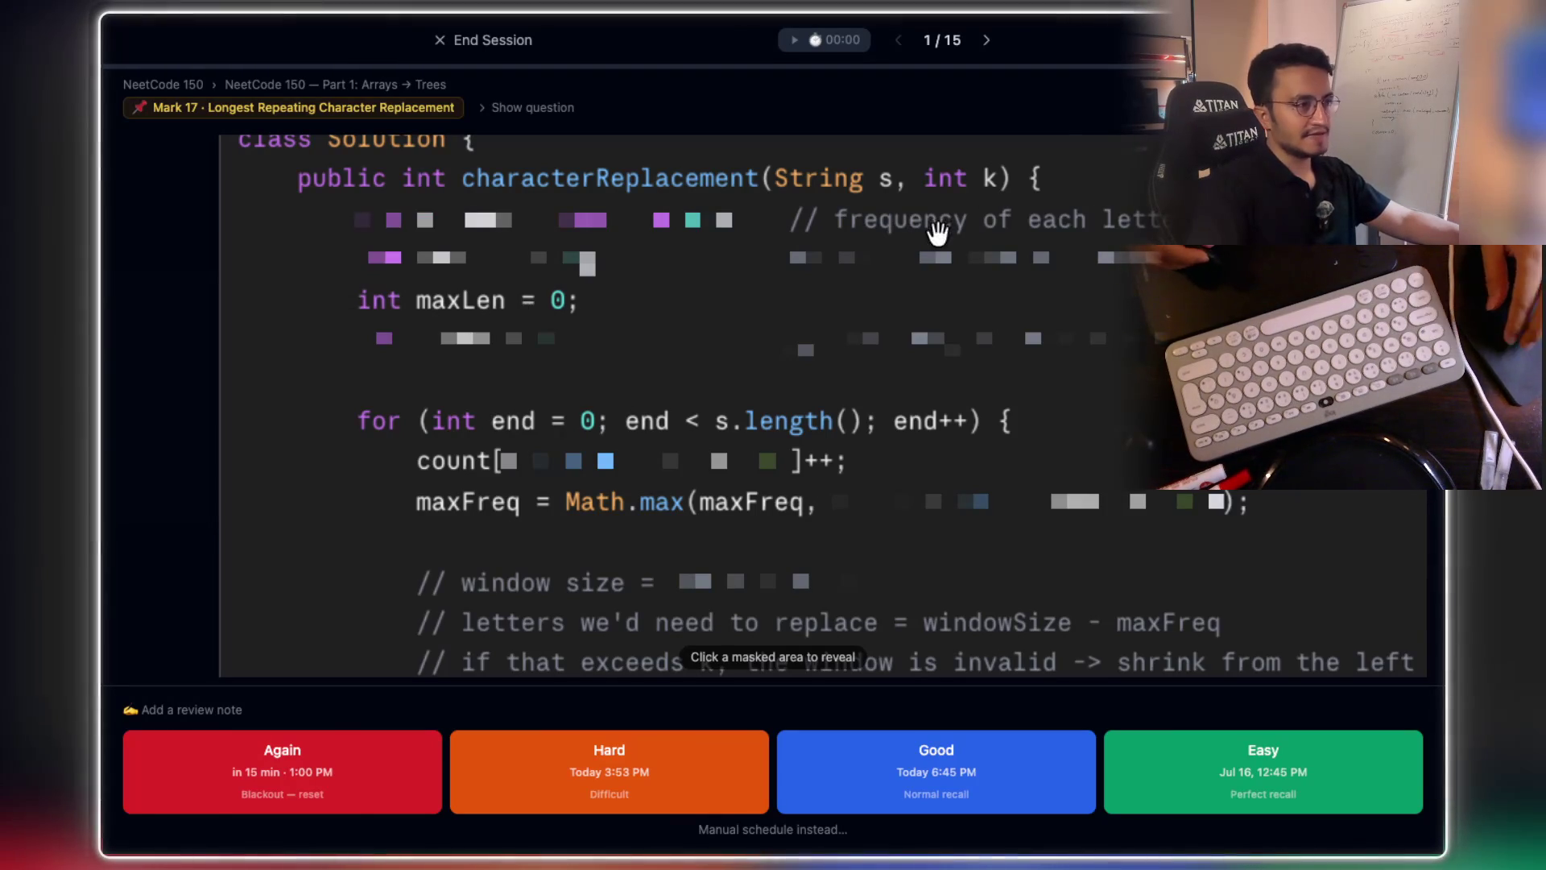
scroll(906, 239, "right", 3)
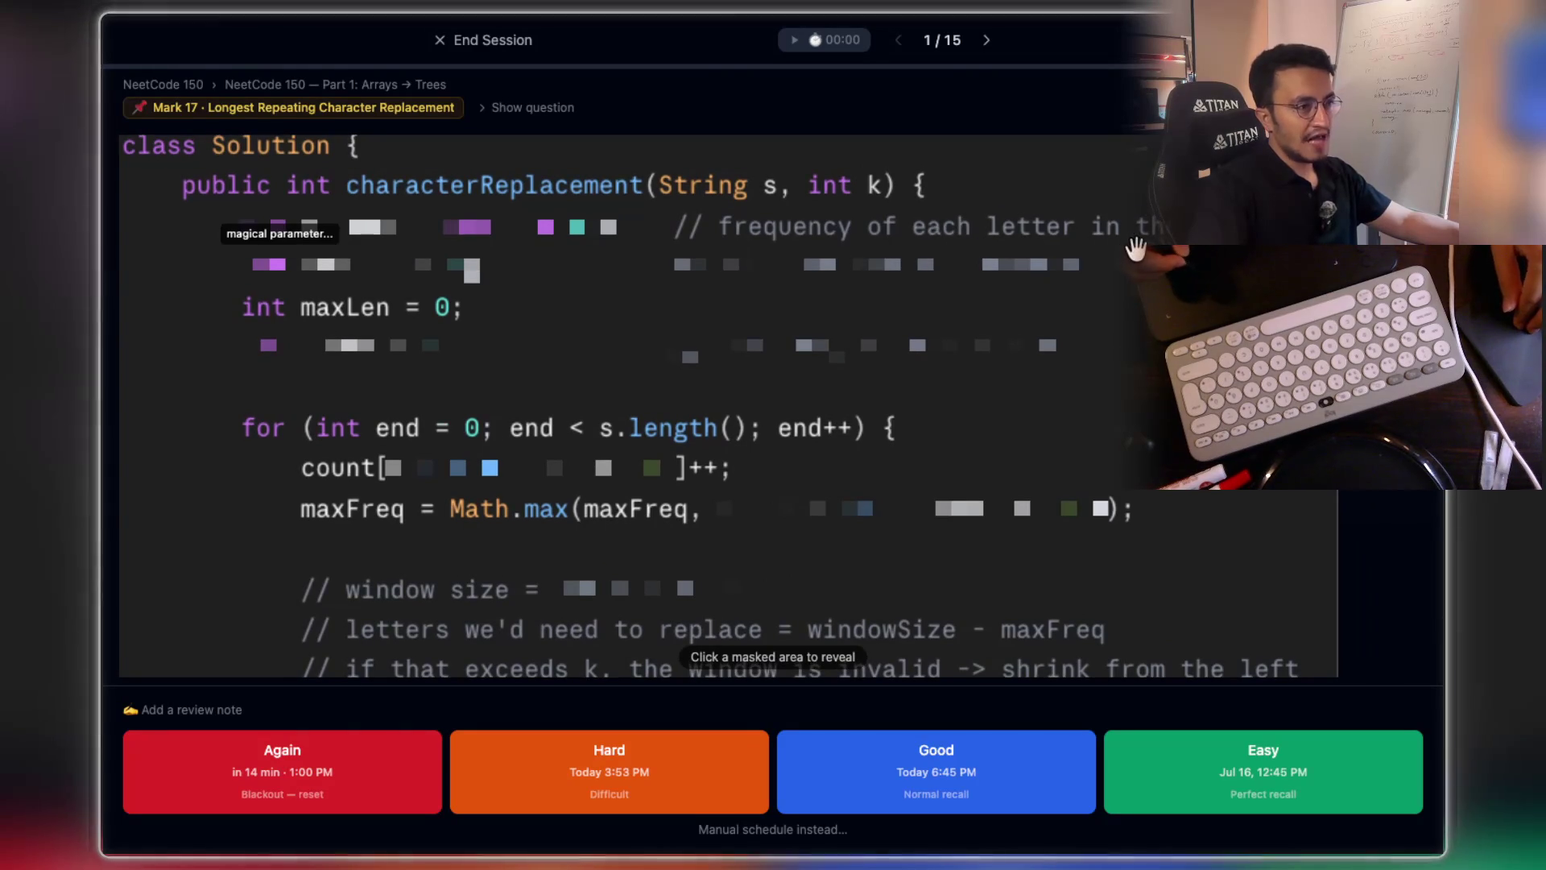
scroll(1046, 258, "left", 5)
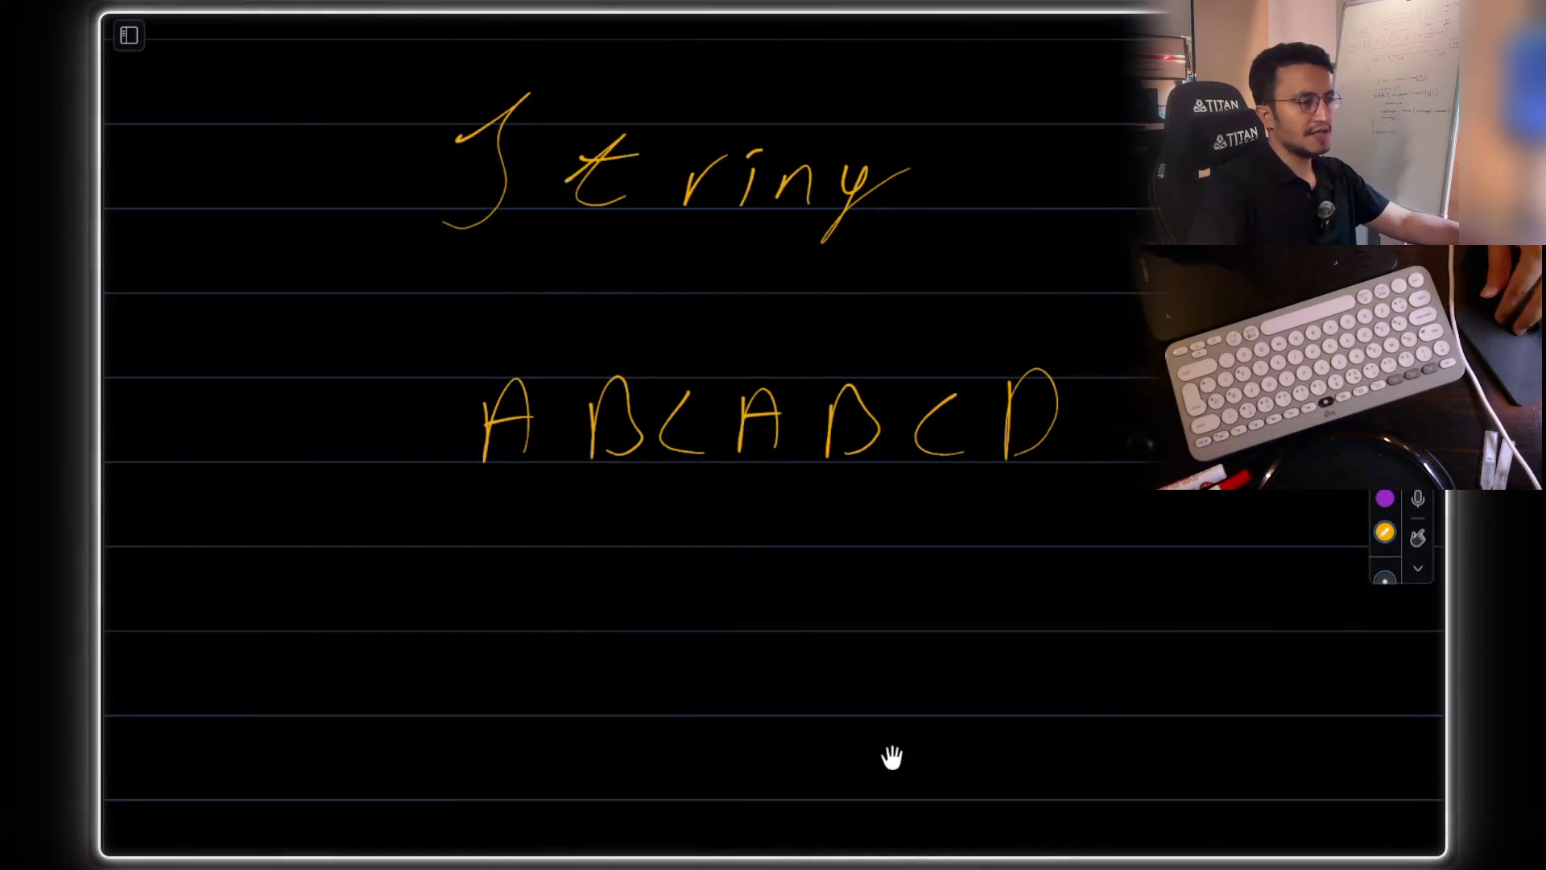
scroll(890, 752, "down", 4)
mouse_move(554, 385)
left_mouse_down()
mouse_move(529, 455)
mouse_move(560, 408)
left_mouse_up()
left_click_drag(593, 407, 640, 407)
- Close the parentheses of 'for ( )' with the yellow pen, then undo the stray arr[ strokes
left_click_drag(699, 360, 710, 447)
left_click_drag(1112, 360, 1115, 453)
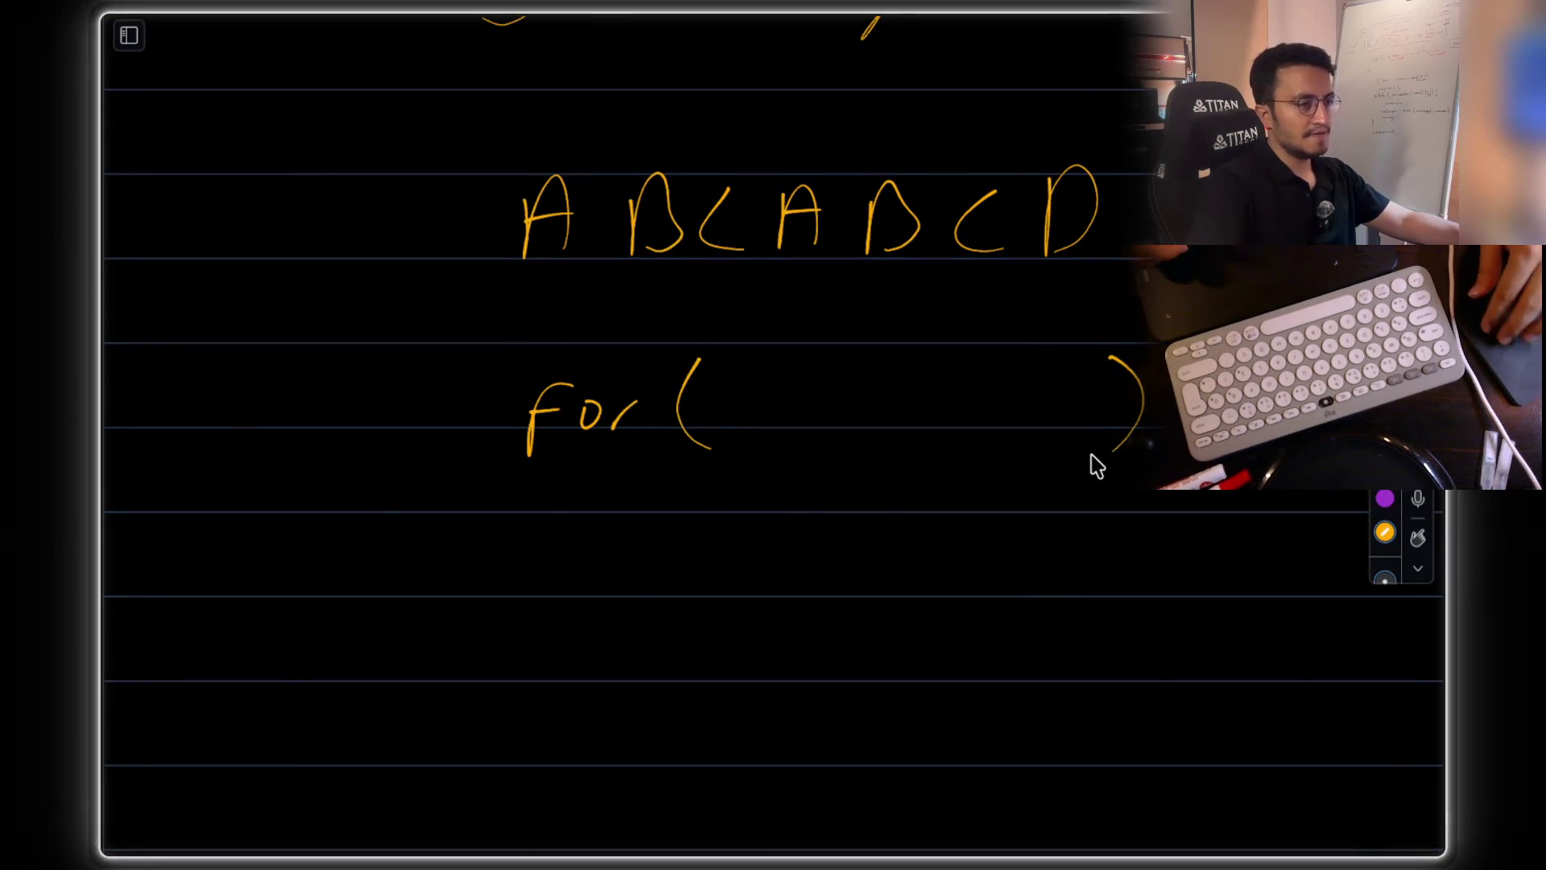
scroll(1095, 455, "down", 2)
scroll(1095, 455, "right", 2)
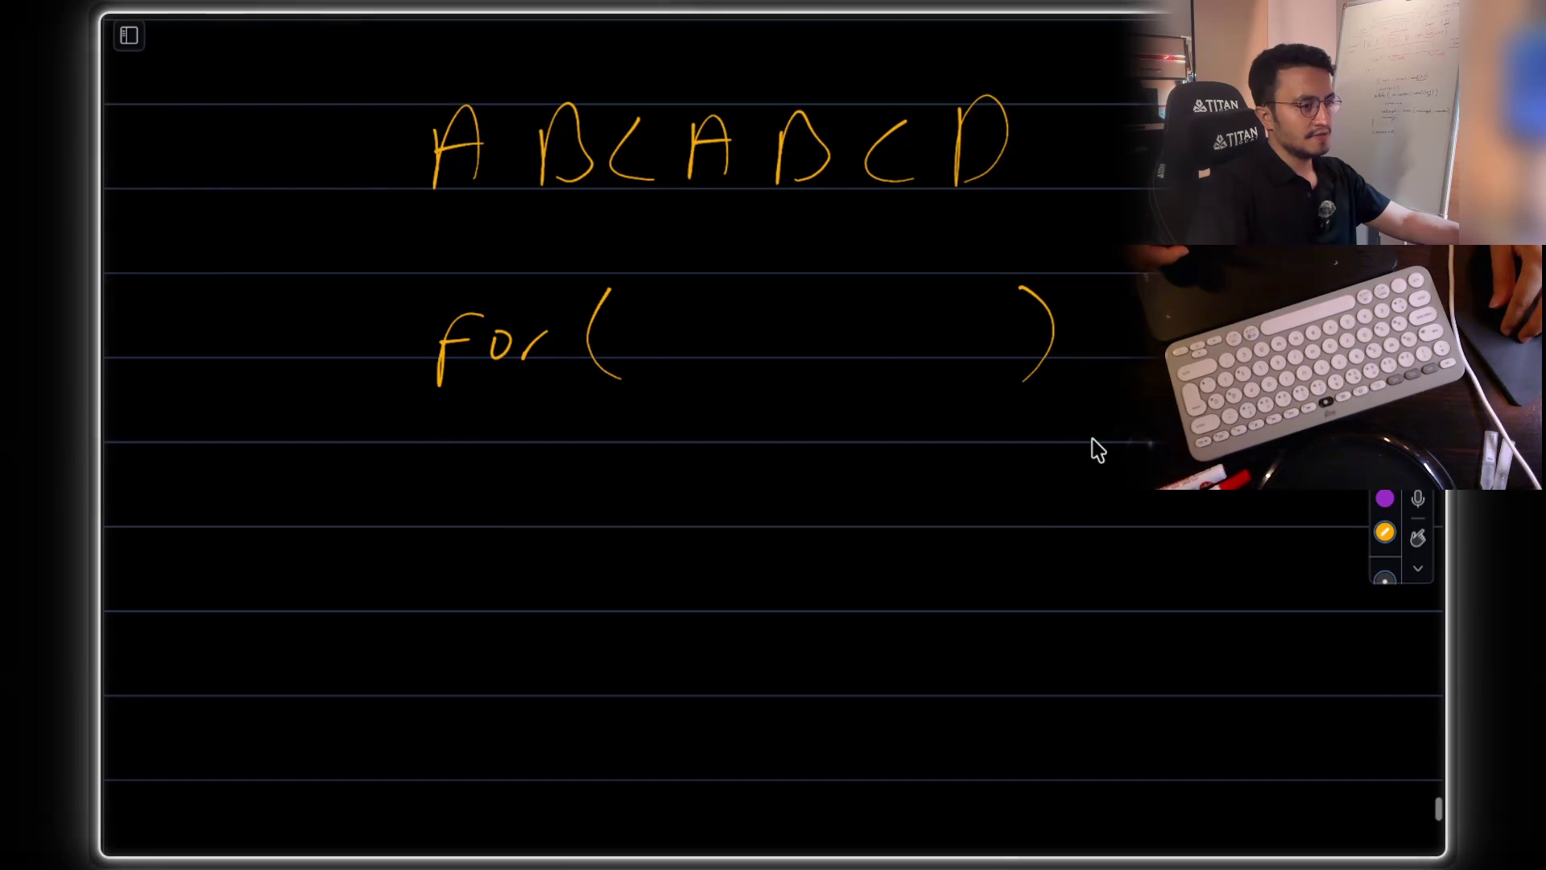
left_click_drag(569, 475, 593, 501)
mouse_move(599, 485)
left_mouse_down()
mouse_move(659, 476)
mouse_move(715, 529)
left_mouse_up()
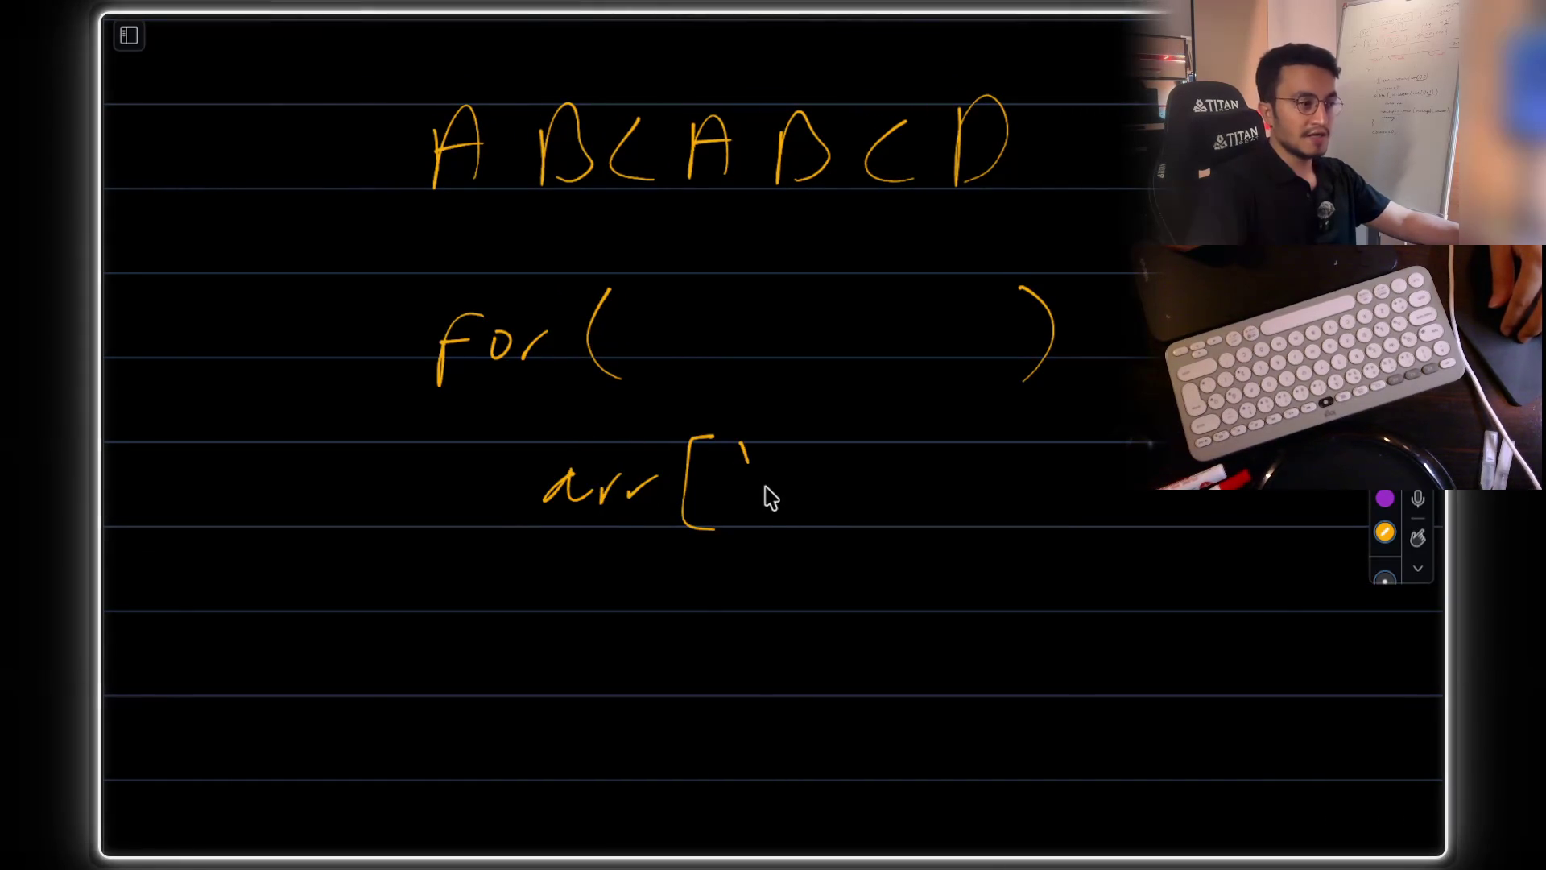
key("ctrl+z")
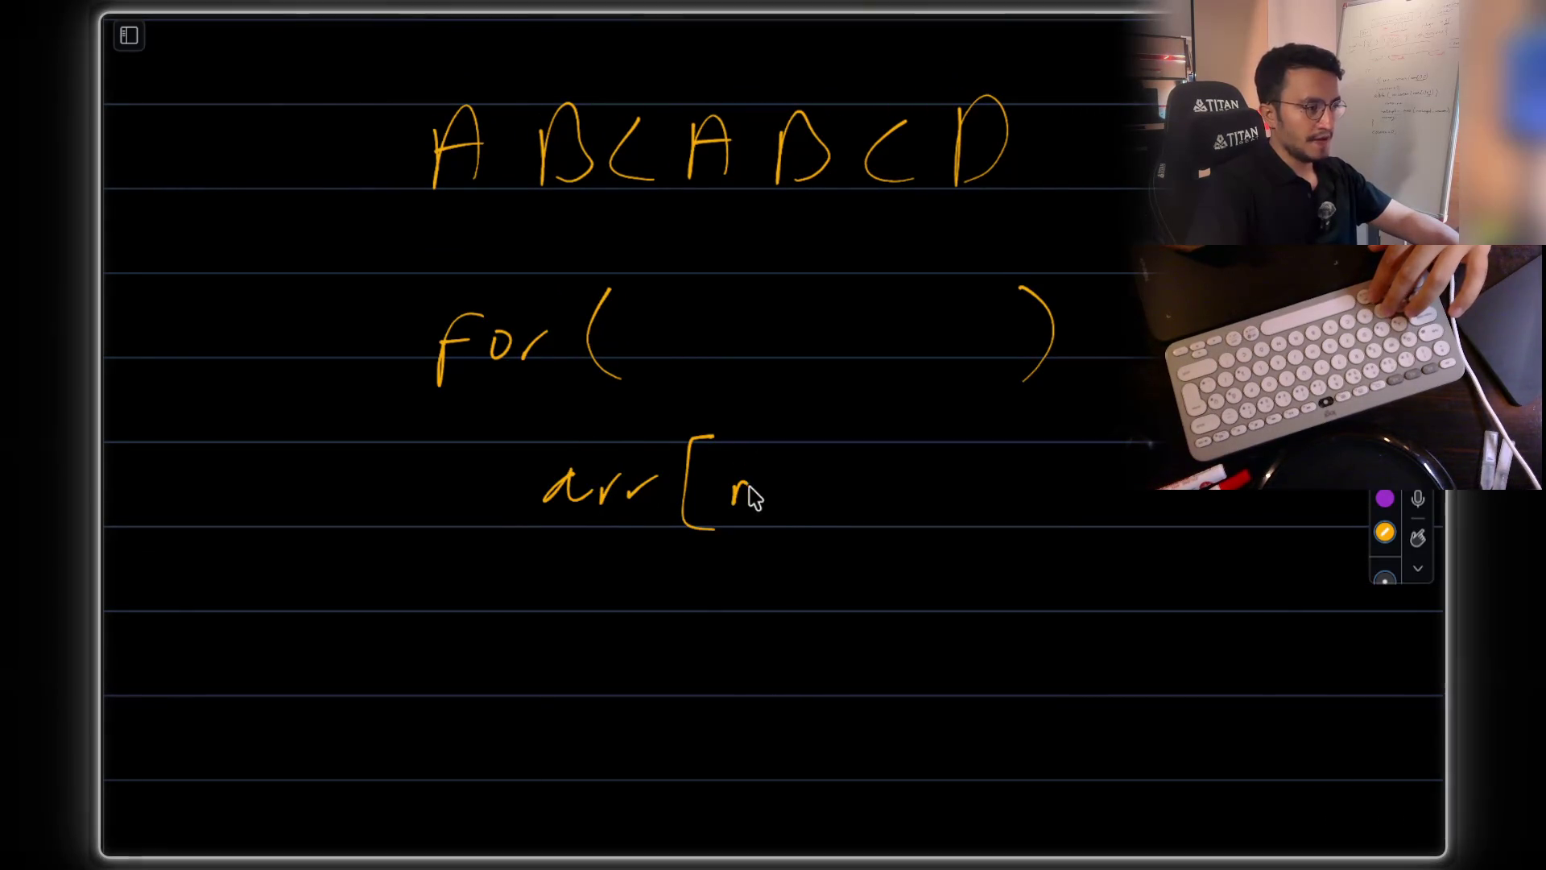
key("ctrl+z")
key("ctrl+z")
key("ctrl+z")
key("ctrl+z")
- Handwrite freq[nums[i] - 'a'] beneath the for loop
left_click_drag(536, 484, 527, 547)
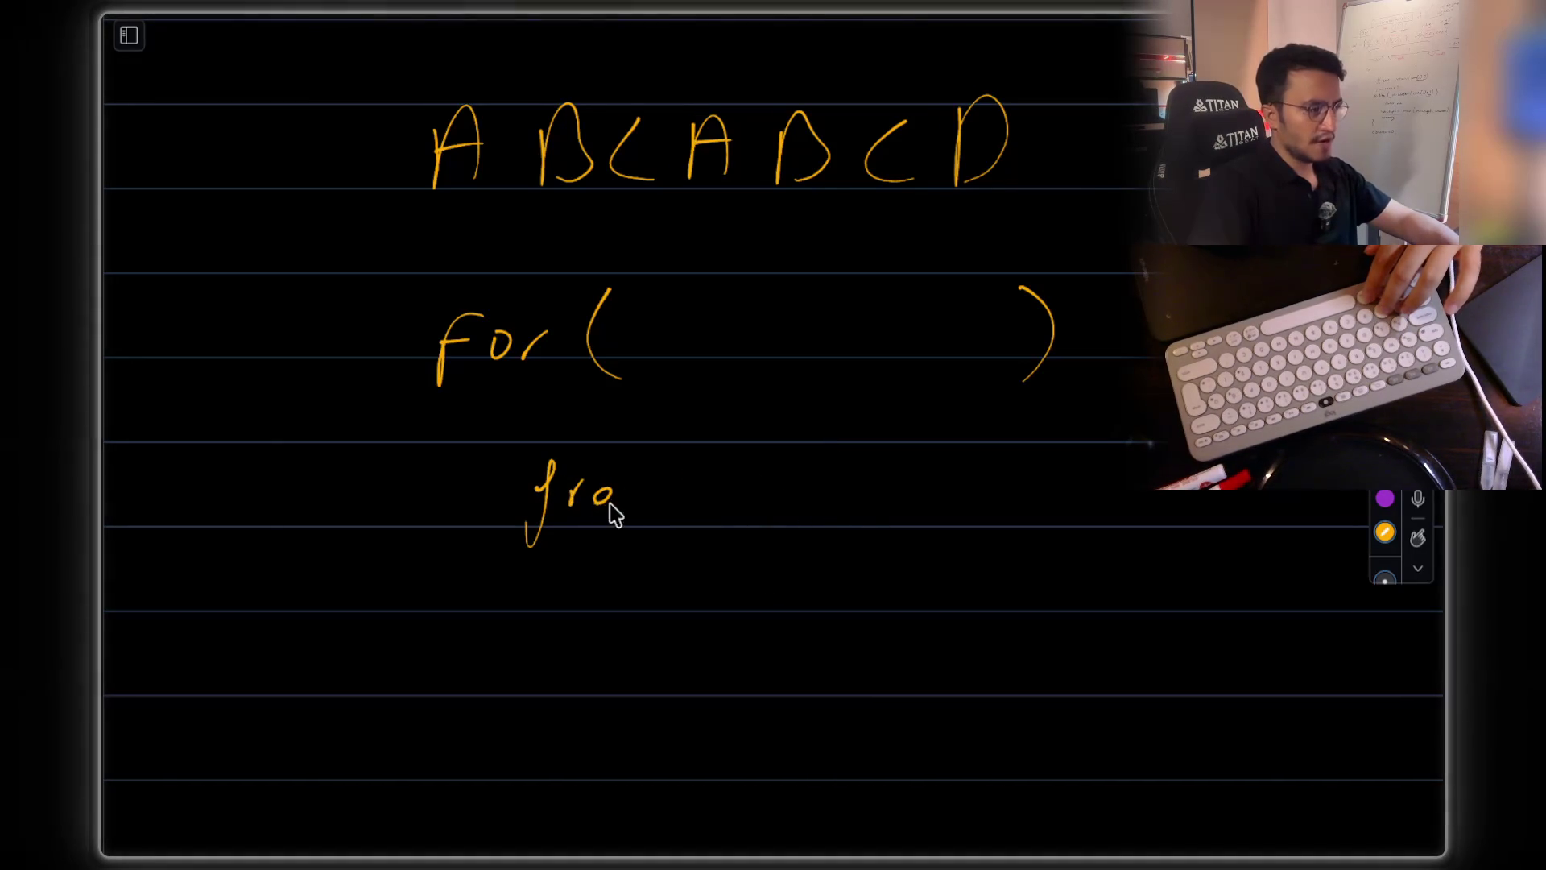
left_click_drag(644, 501, 642, 545)
mouse_move(719, 442)
left_mouse_down()
mouse_move(719, 556)
mouse_move(813, 510)
mouse_move(860, 522)
left_mouse_up()
mouse_move(897, 465)
left_mouse_down()
mouse_move(894, 500)
mouse_move(954, 533)
left_mouse_up()
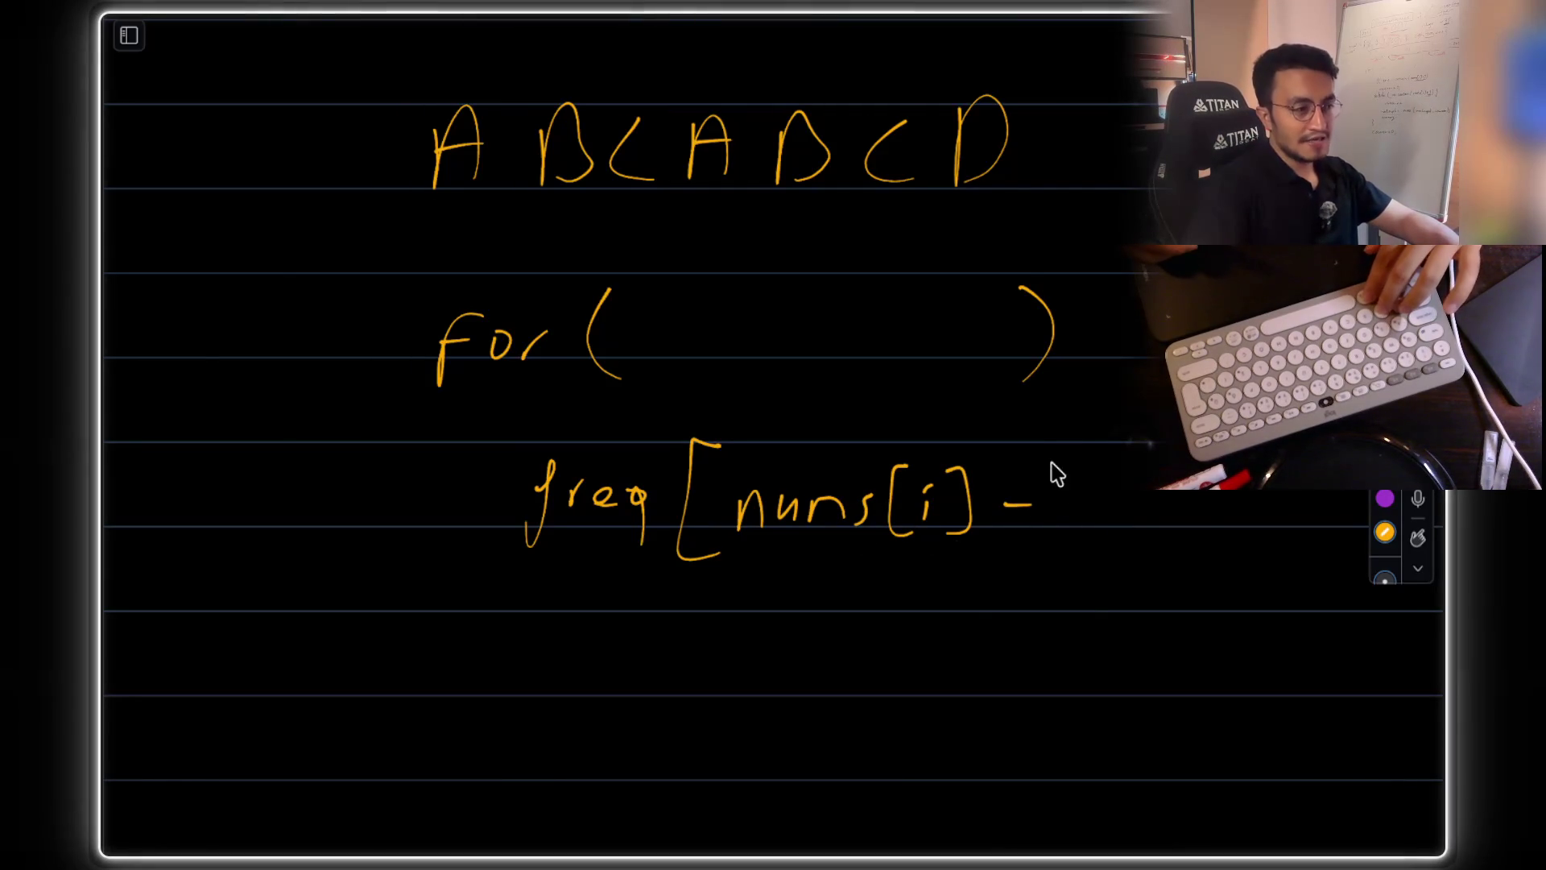
mouse_move(1115, 486)
left_mouse_down()
mouse_move(1110, 520)
mouse_move(1143, 561)
left_mouse_up()
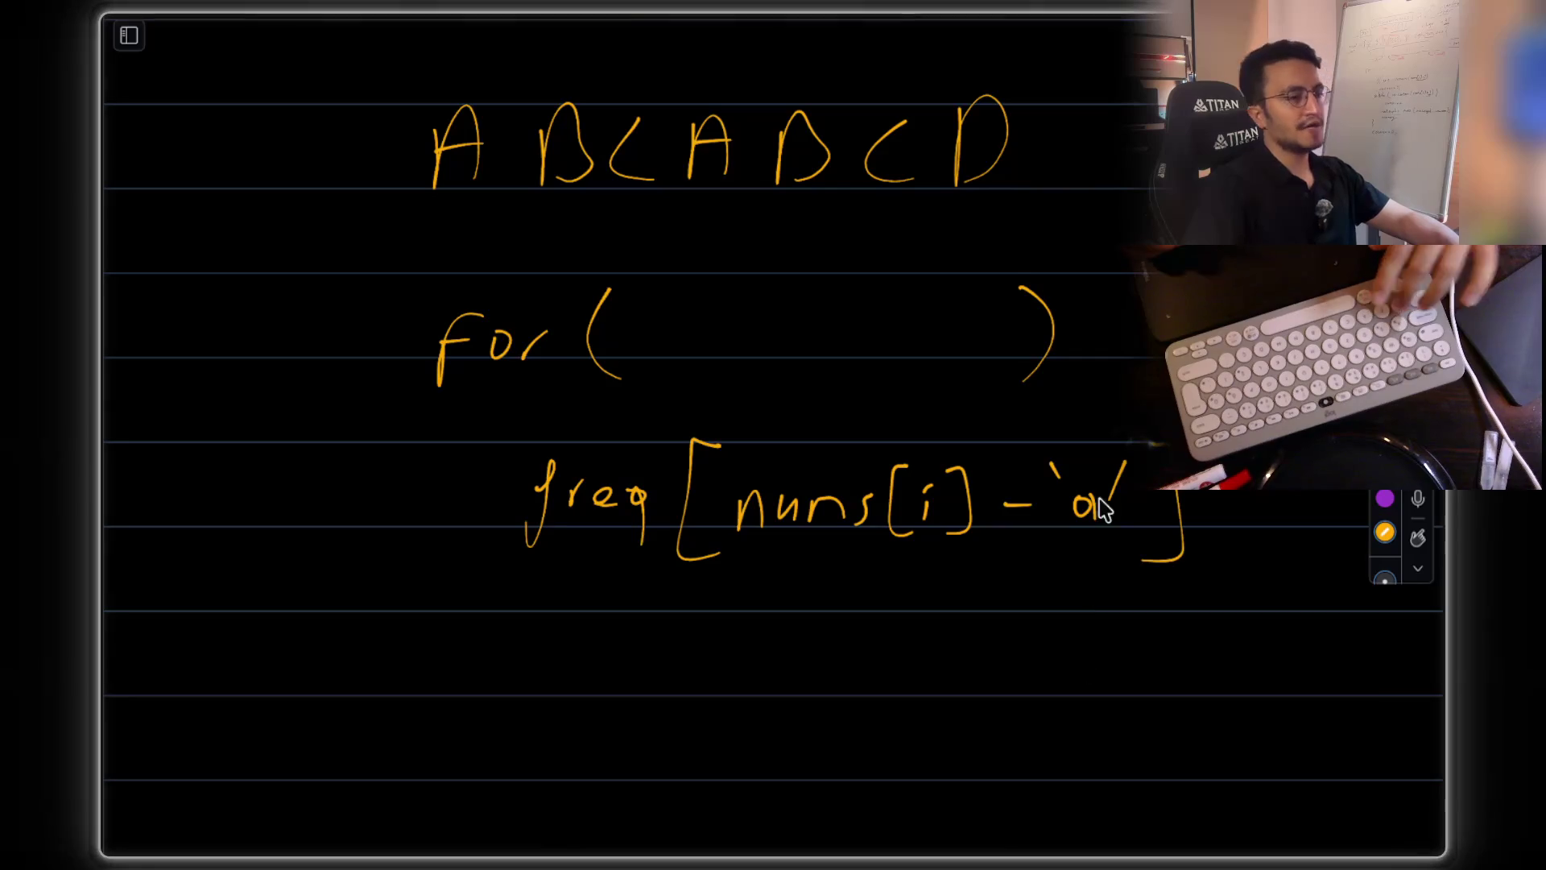
- Draw an arrow left from freq to an underlined 26, and write a circled 120
mouse_move(482, 486)
left_mouse_down()
mouse_move(389, 538)
mouse_move(387, 570)
left_mouse_up()
left_click_drag(172, 634, 214, 665)
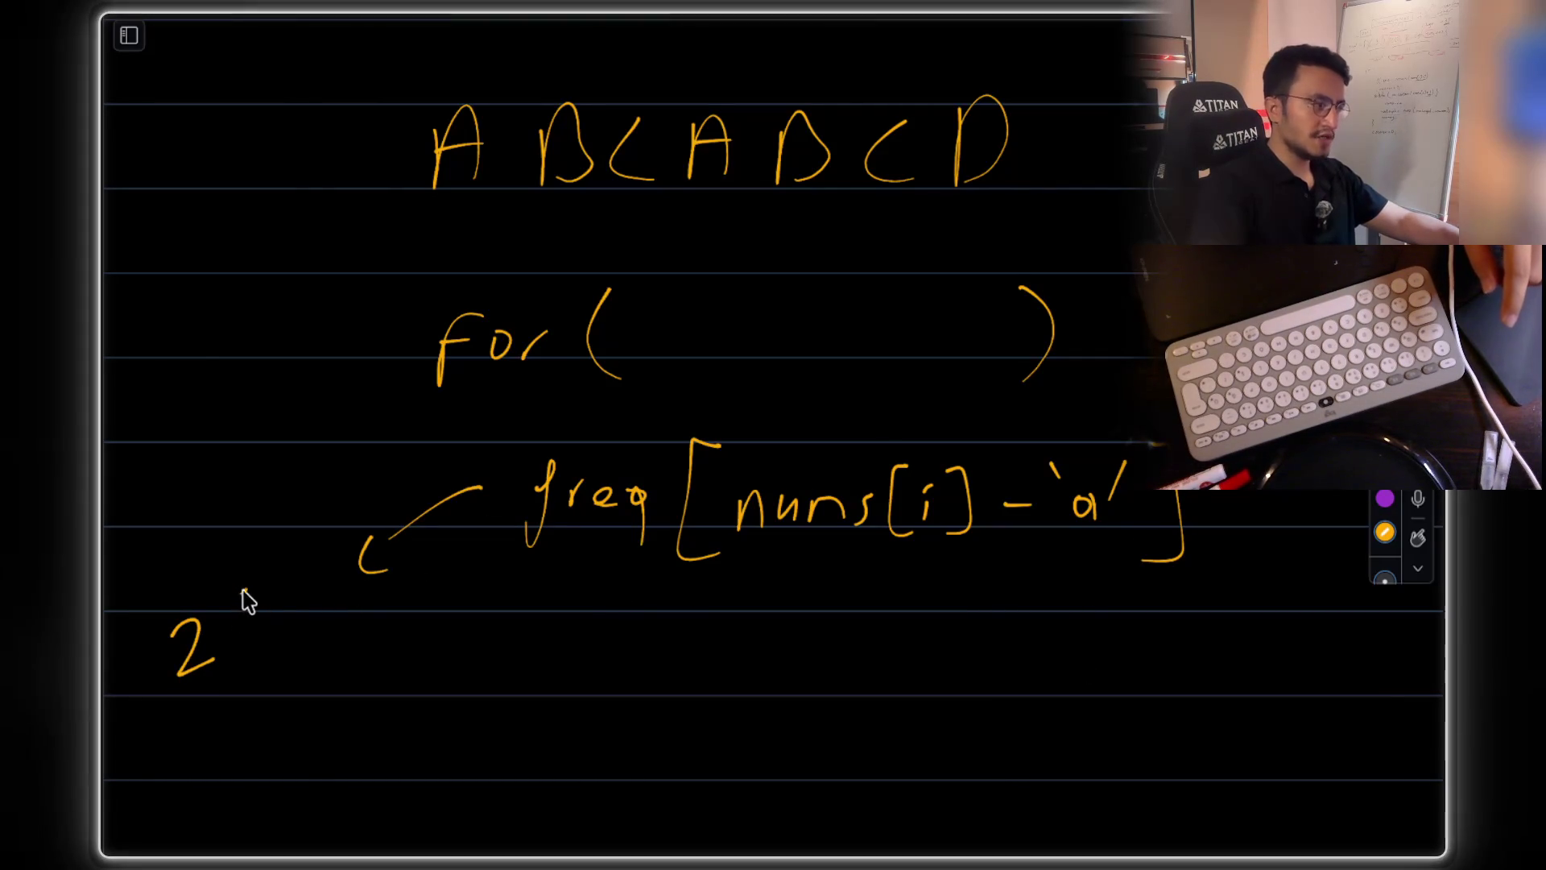
left_click_drag(247, 592, 234, 640)
left_click_drag(179, 699, 296, 657)
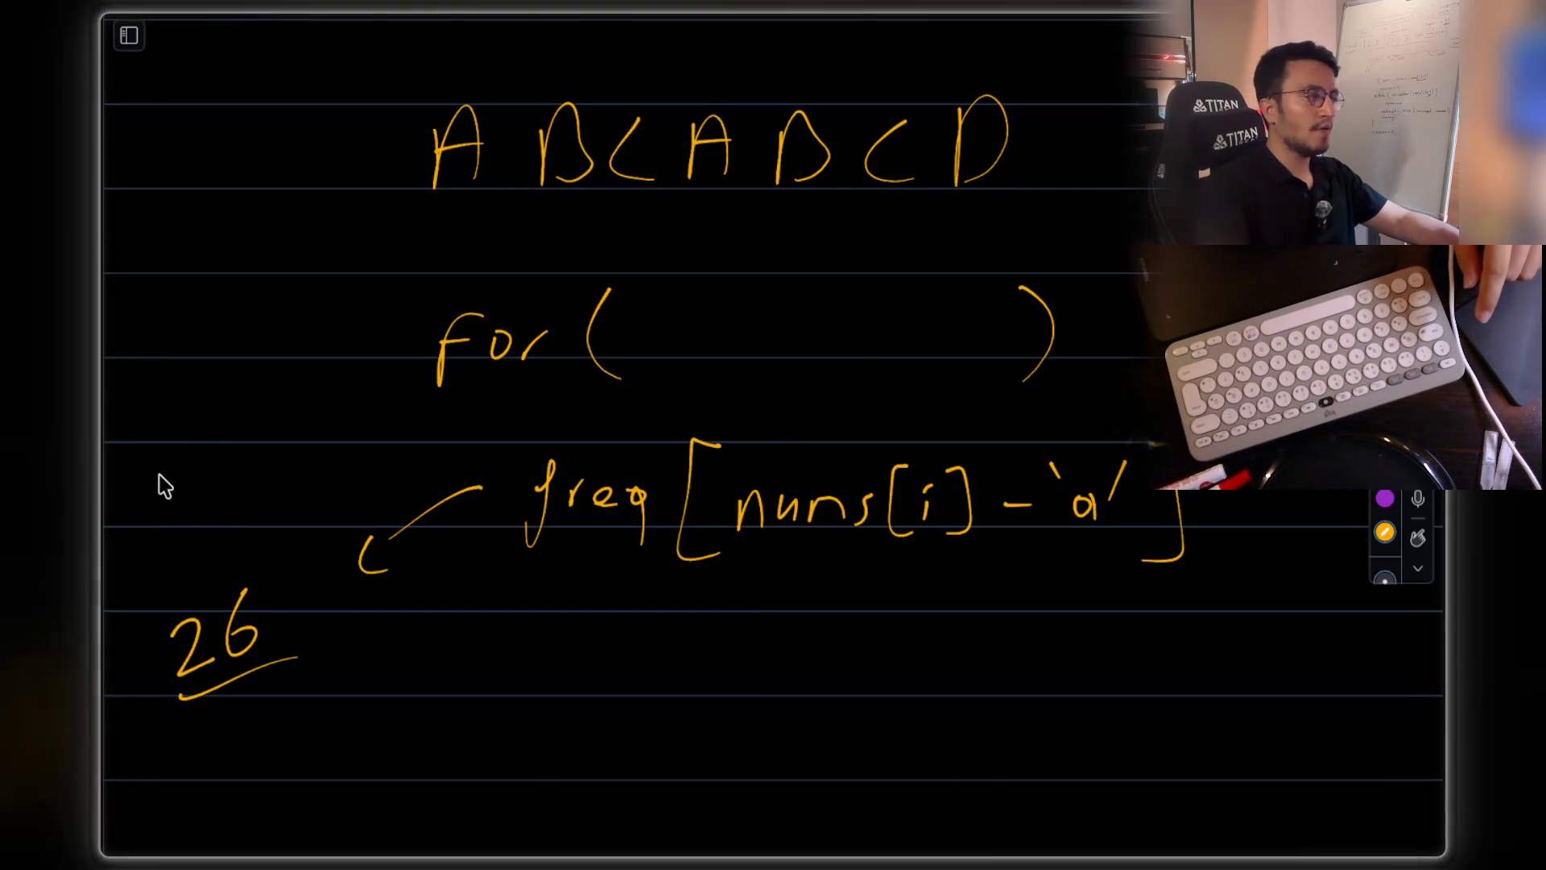
left_click_drag(171, 477, 214, 503)
mouse_move(233, 459)
left_mouse_down()
mouse_move(219, 481)
mouse_move(234, 460)
left_mouse_up()
mouse_move(201, 435)
left_mouse_down()
mouse_move(149, 491)
mouse_move(208, 439)
left_mouse_up()
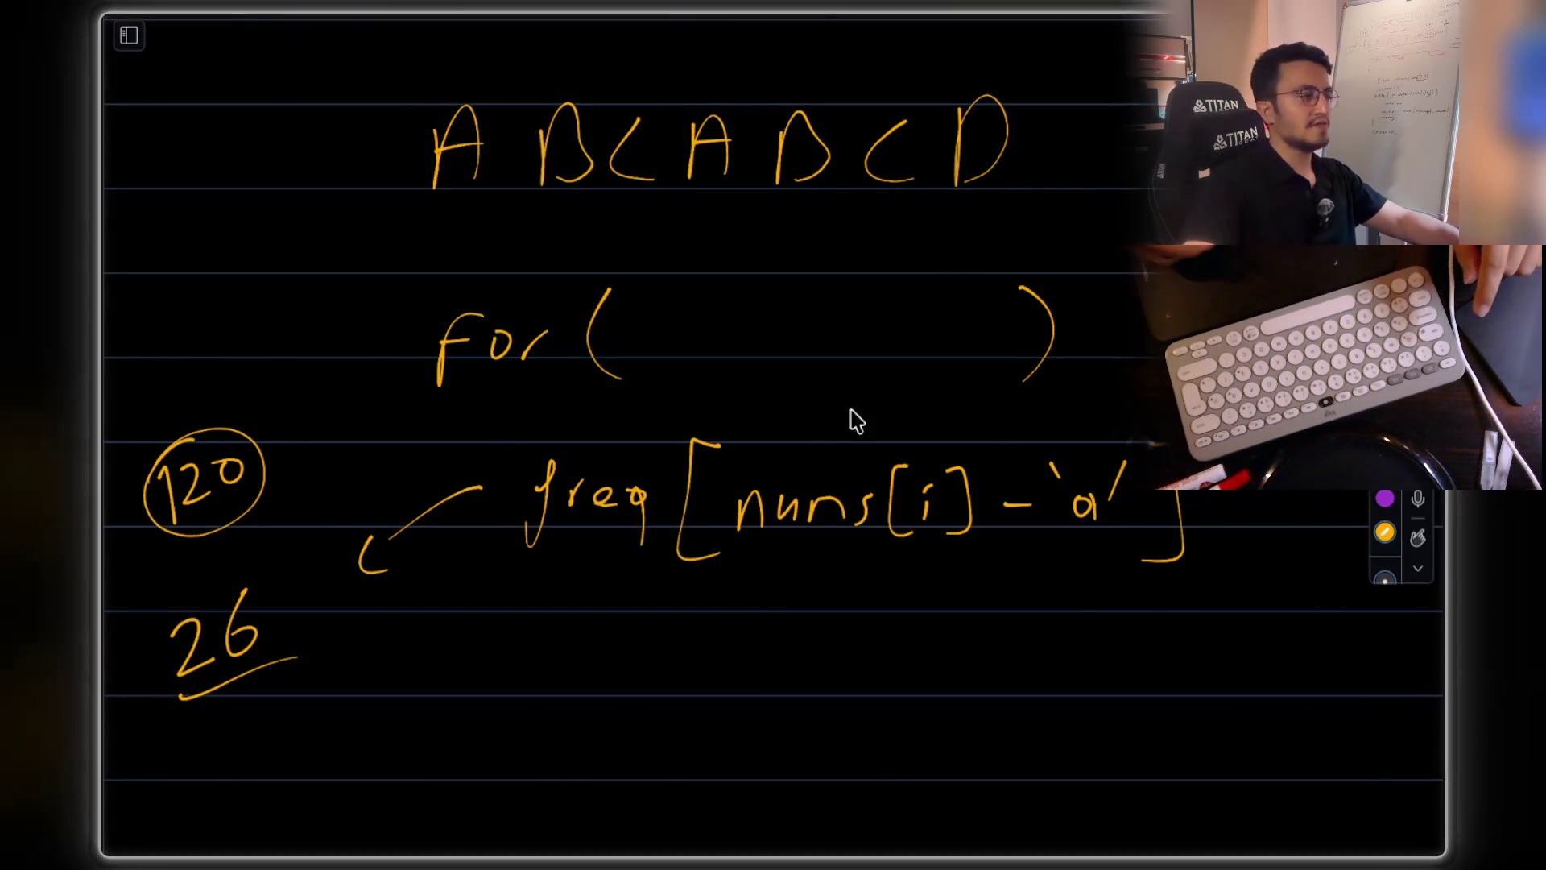
- Write an underlined 97 left of the for loop with a circled ASCII label above it
left_click_drag(172, 320, 174, 354)
mouse_move(194, 309)
left_mouse_down()
mouse_move(211, 299)
mouse_move(200, 346)
mouse_move(248, 341)
left_mouse_up()
mouse_move(186, 246)
left_mouse_down()
mouse_move(193, 278)
mouse_move(221, 266)
left_mouse_up()
left_click_drag(246, 234, 267, 259)
mouse_move(284, 223)
left_mouse_down()
mouse_move(278, 242)
mouse_move(296, 235)
left_mouse_up()
left_click_drag(306, 206, 306, 231)
mouse_move(229, 199)
left_mouse_down()
mouse_move(245, 277)
mouse_move(222, 202)
left_mouse_up()
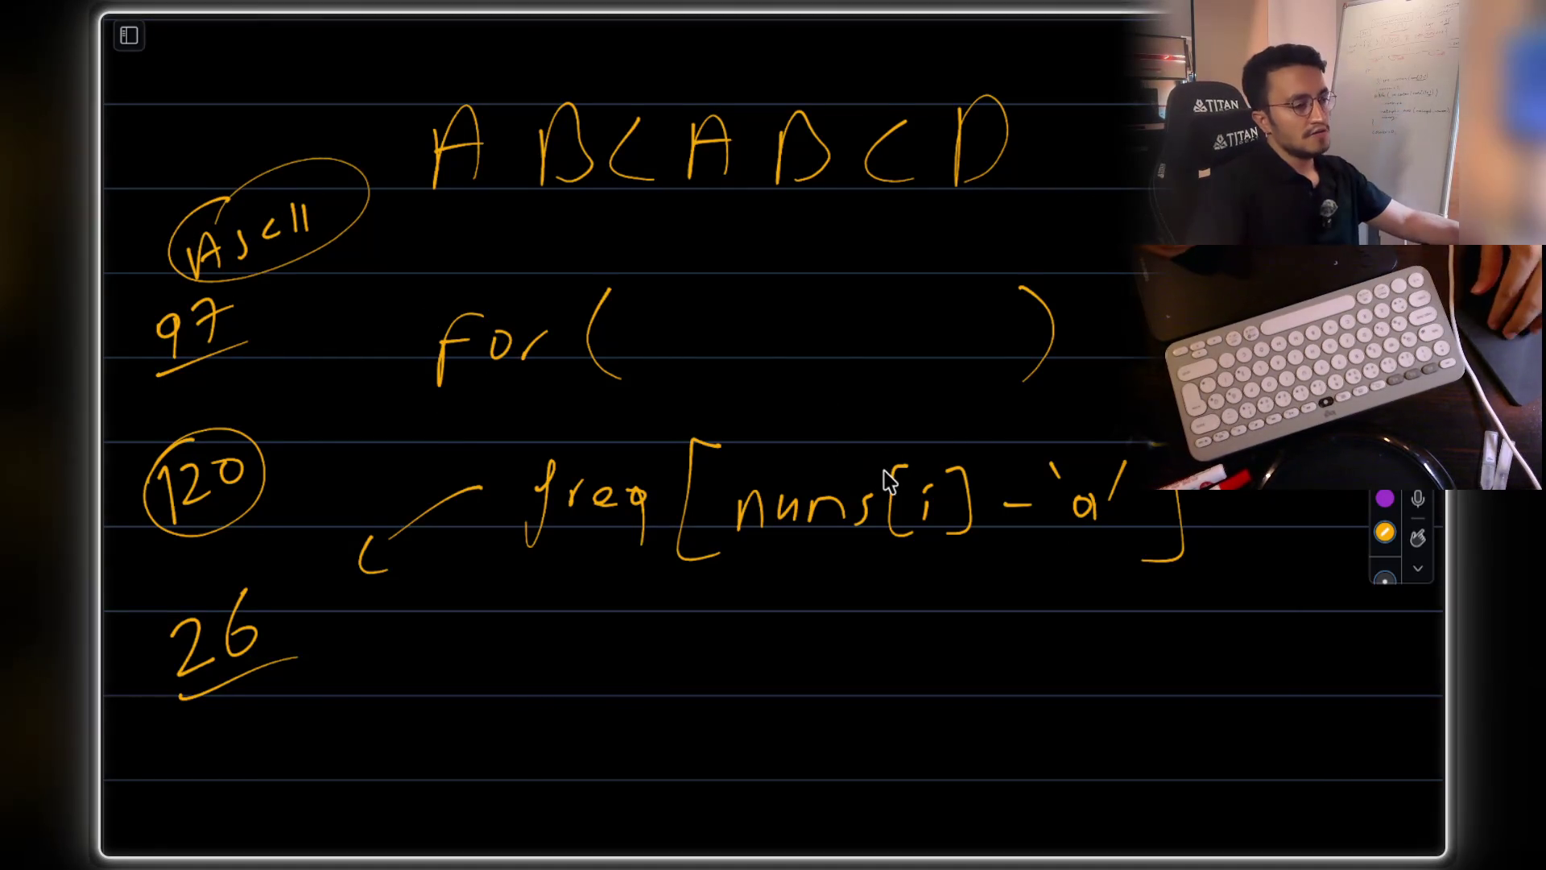
- Add a comma mark after freq's closing bracket and reveal the masked solution line
scroll(880, 491, "down", 1)
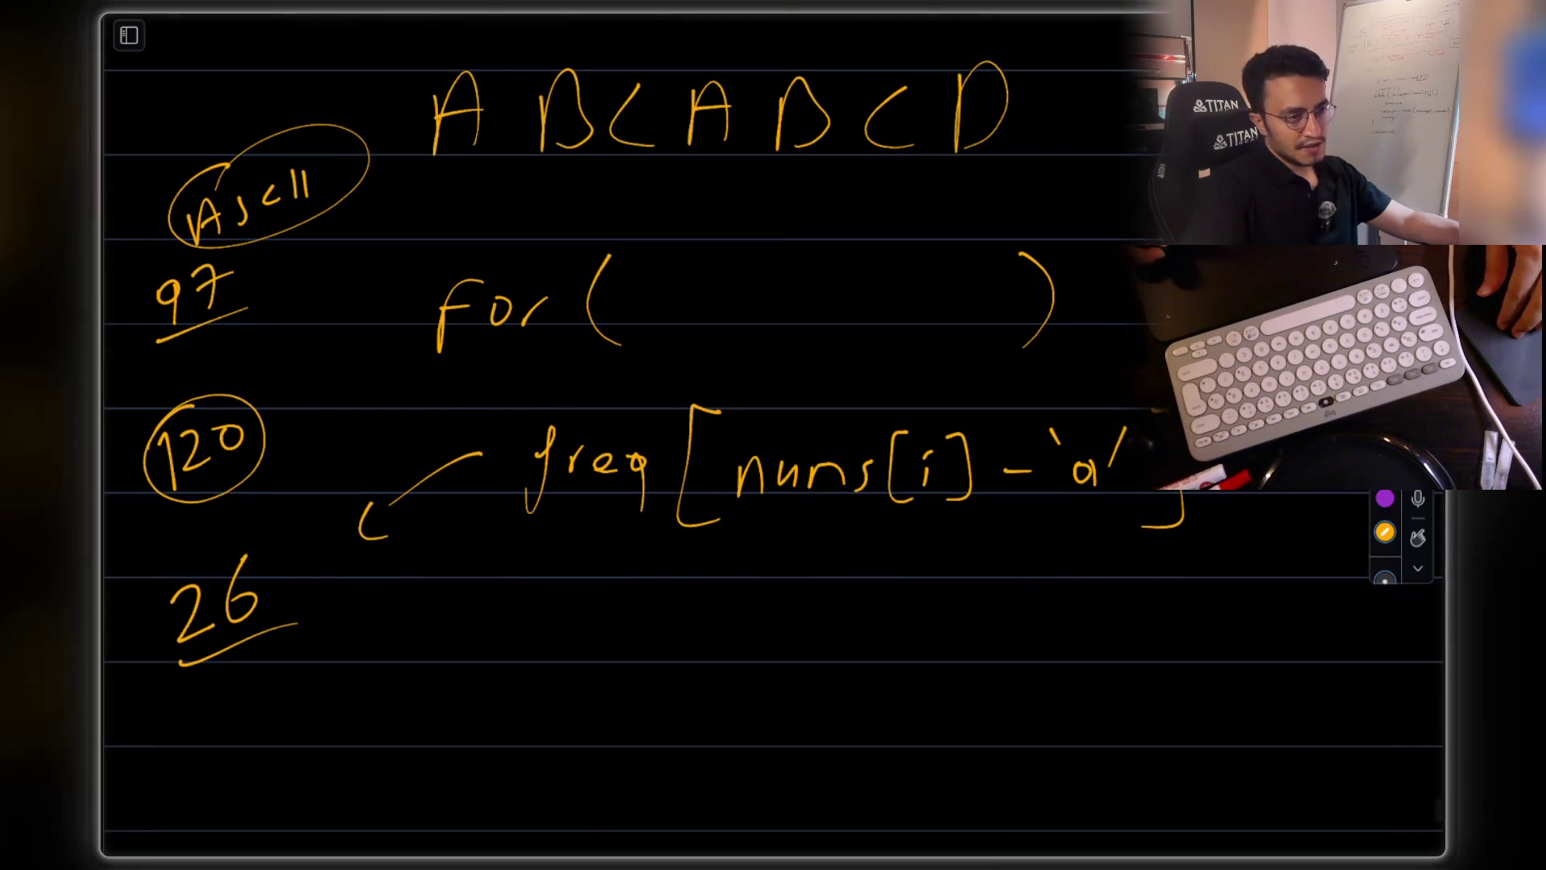
left_click_drag(1302, 492, 1282, 511)
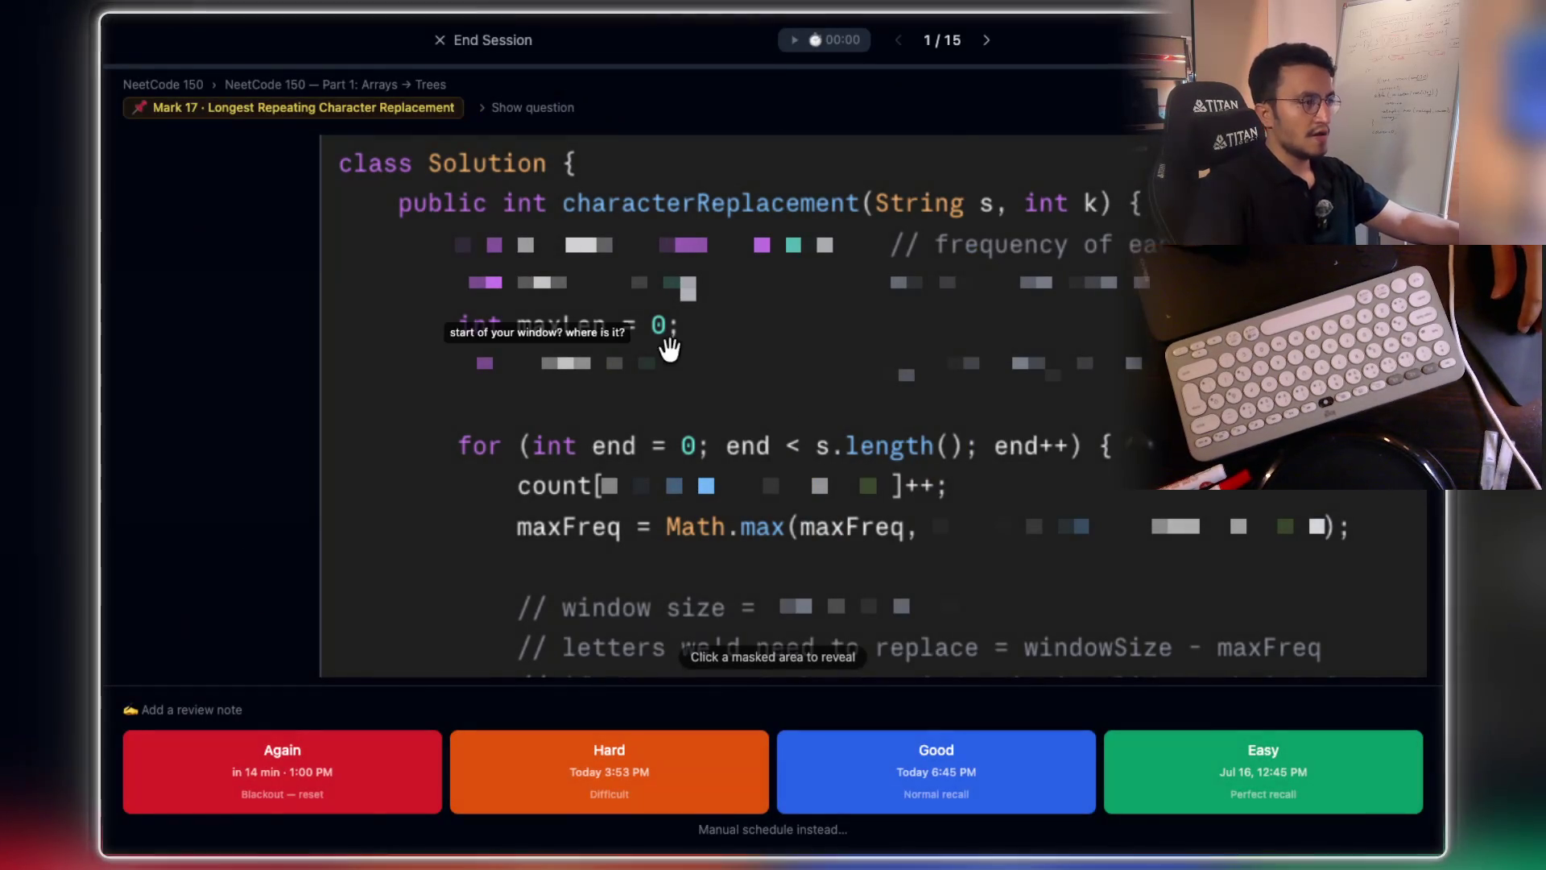
left_click(669, 348)
- Hide and re-reveal the masked solution code line to check it against the notes
left_click(610, 352)
left_click(609, 351)
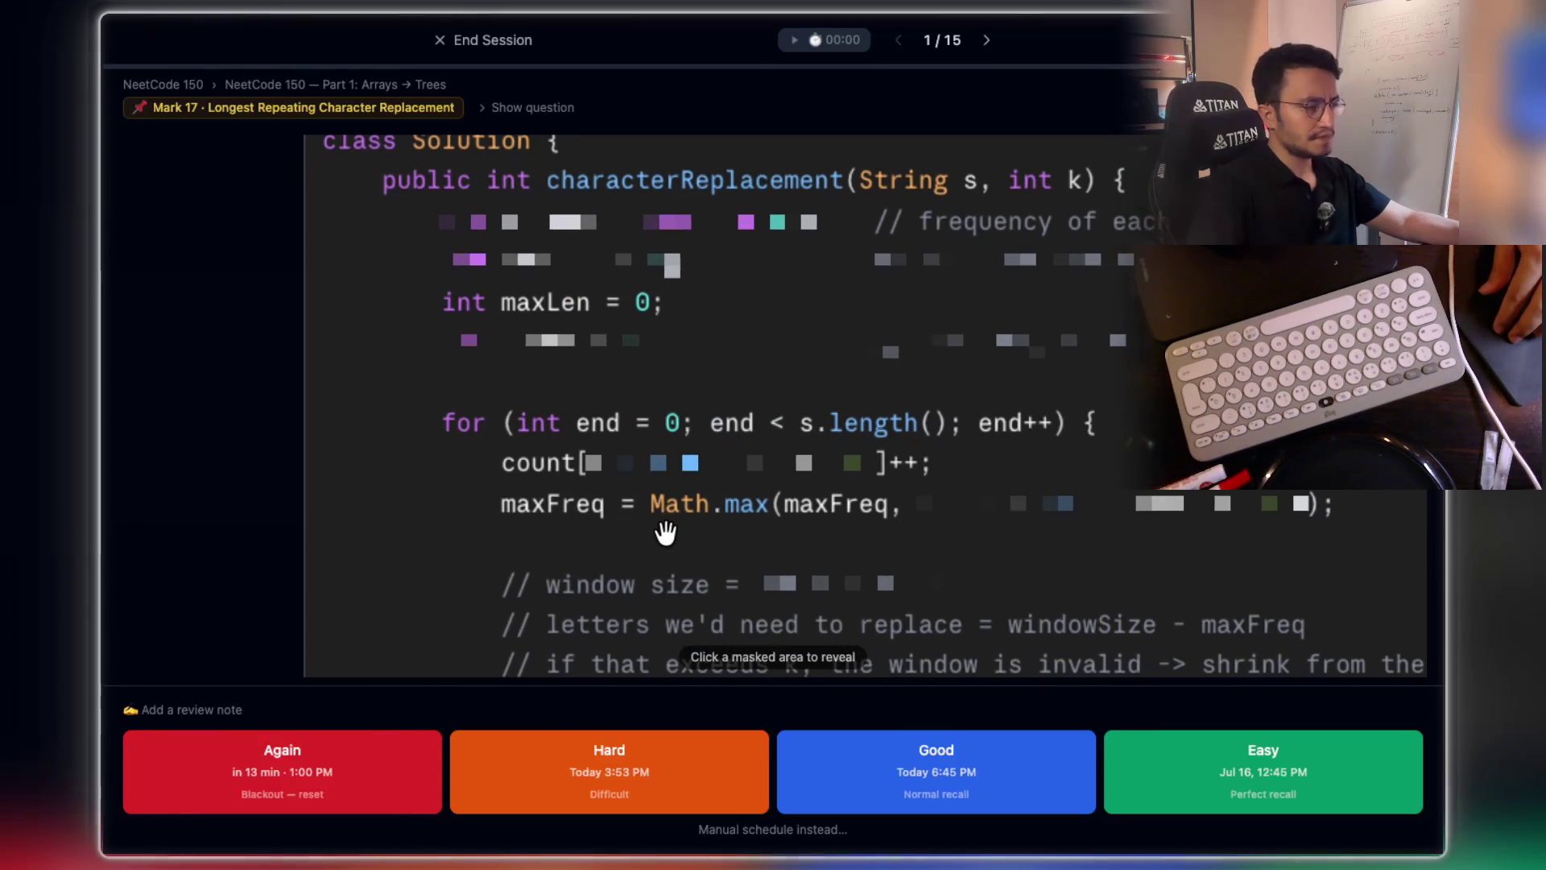
mouse_move(628, 442)
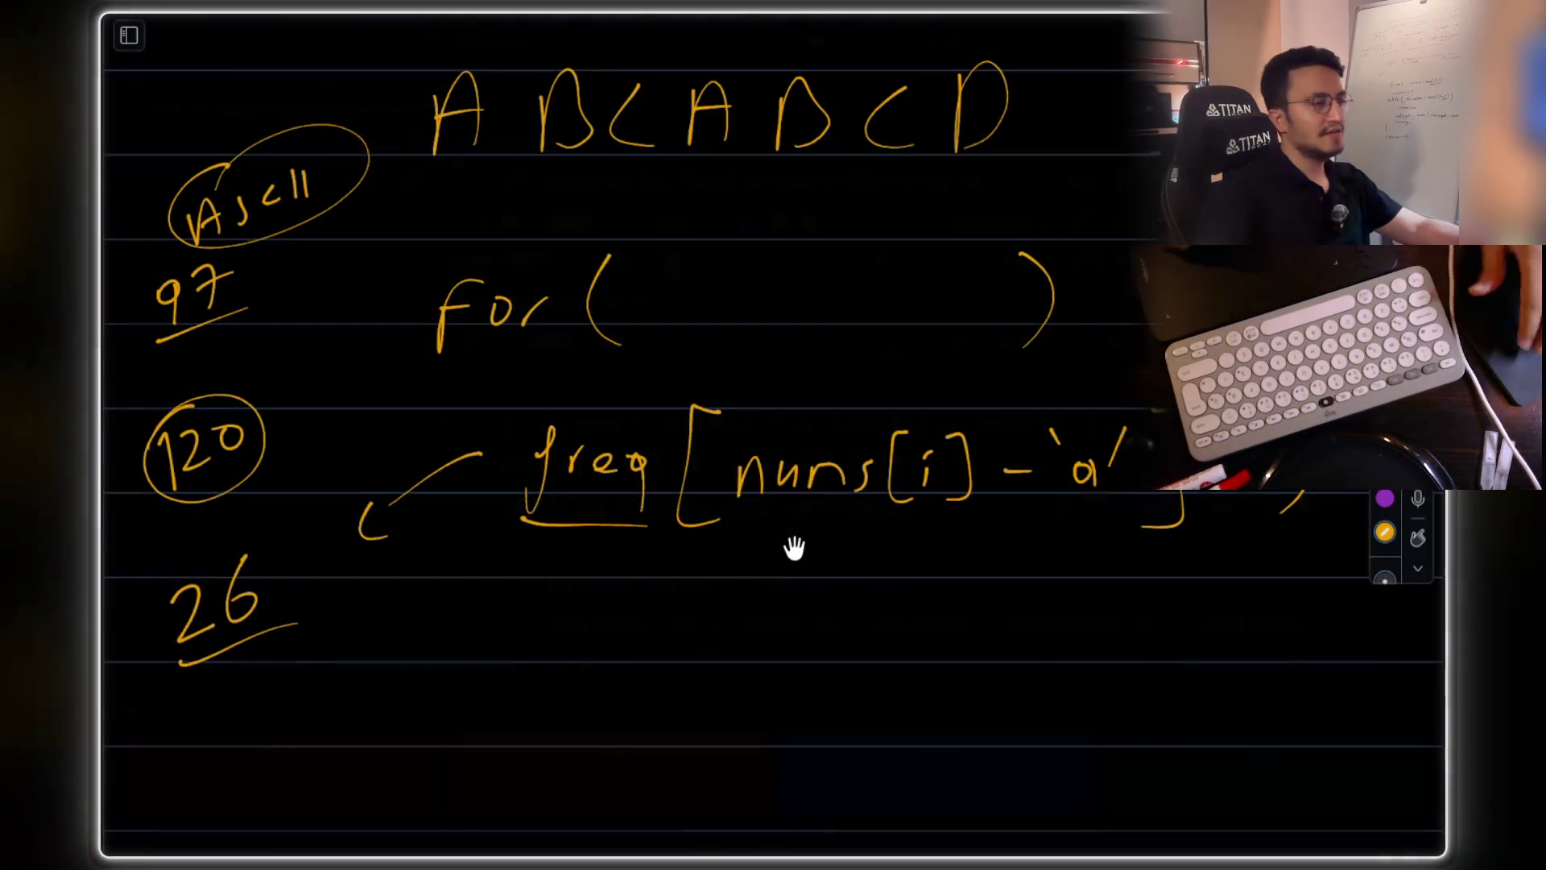
scroll(793, 548, "down", 5)
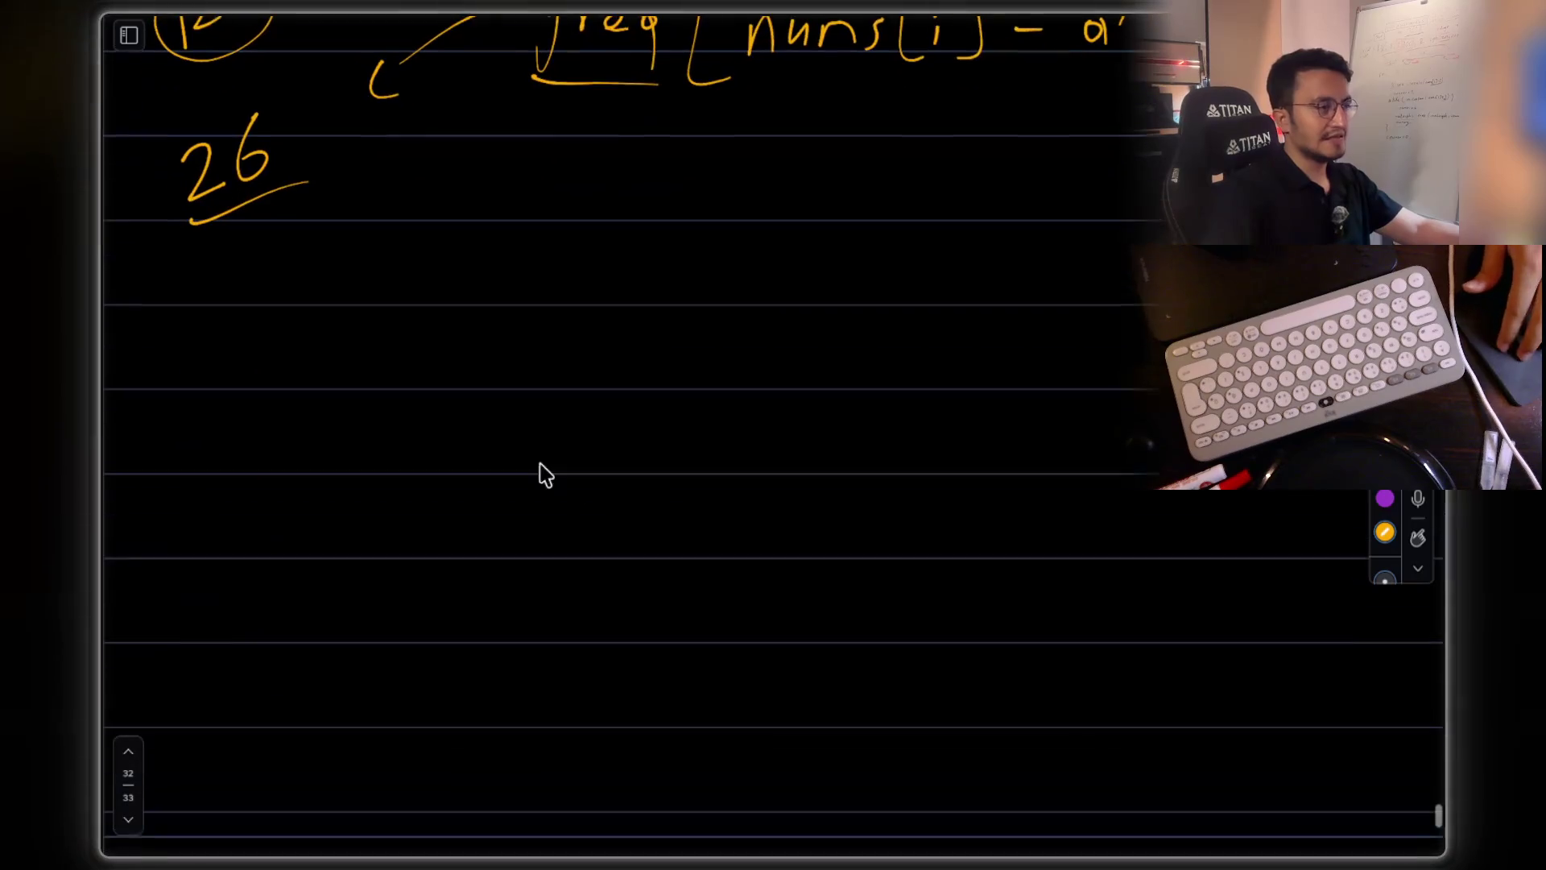
- Write a 1 with a tick inside the bracket and label the window's right side 'end'
mouse_move(437, 313)
left_mouse_down()
mouse_move(397, 405)
mouse_move(452, 454)
left_mouse_up()
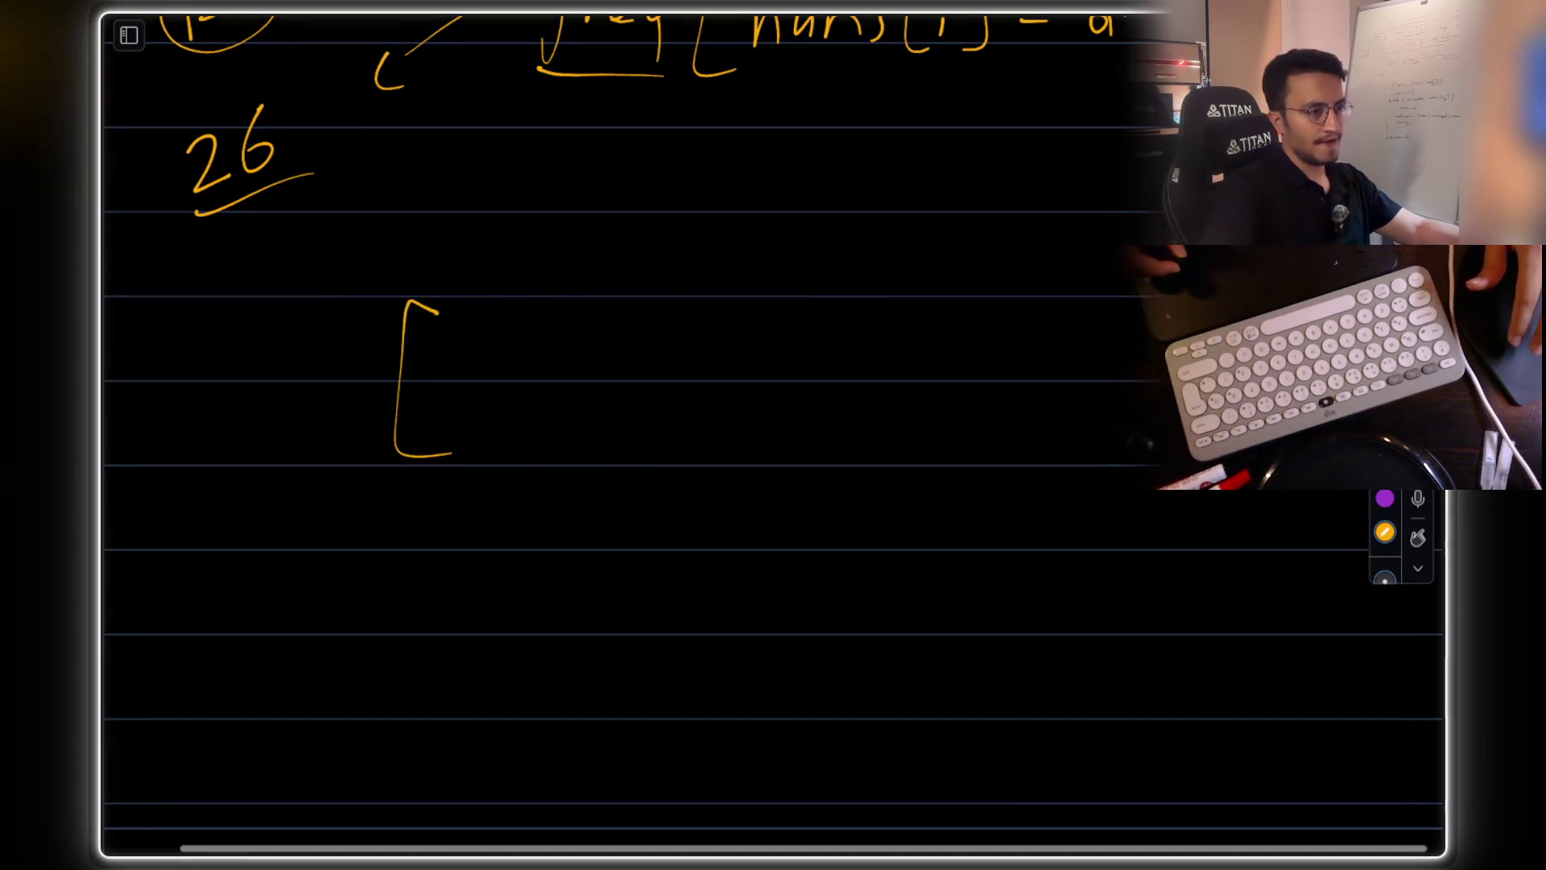
left_click_drag(369, 537, 377, 565)
mouse_move(414, 516)
left_mouse_down()
mouse_move(409, 535)
mouse_move(506, 501)
left_mouse_up()
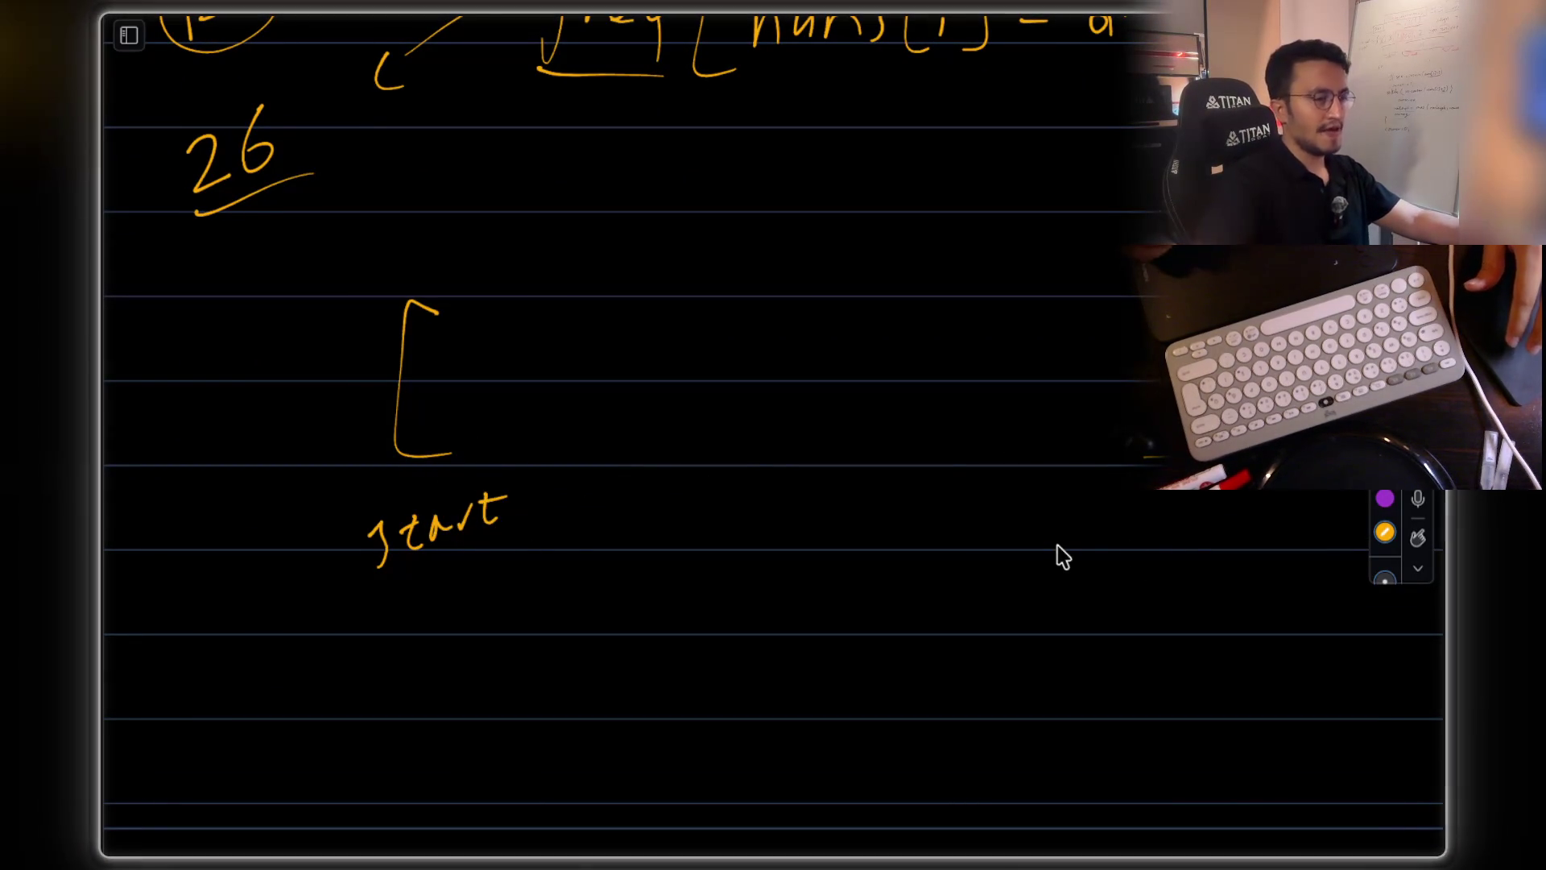
left_click_drag(1112, 523, 1240, 525)
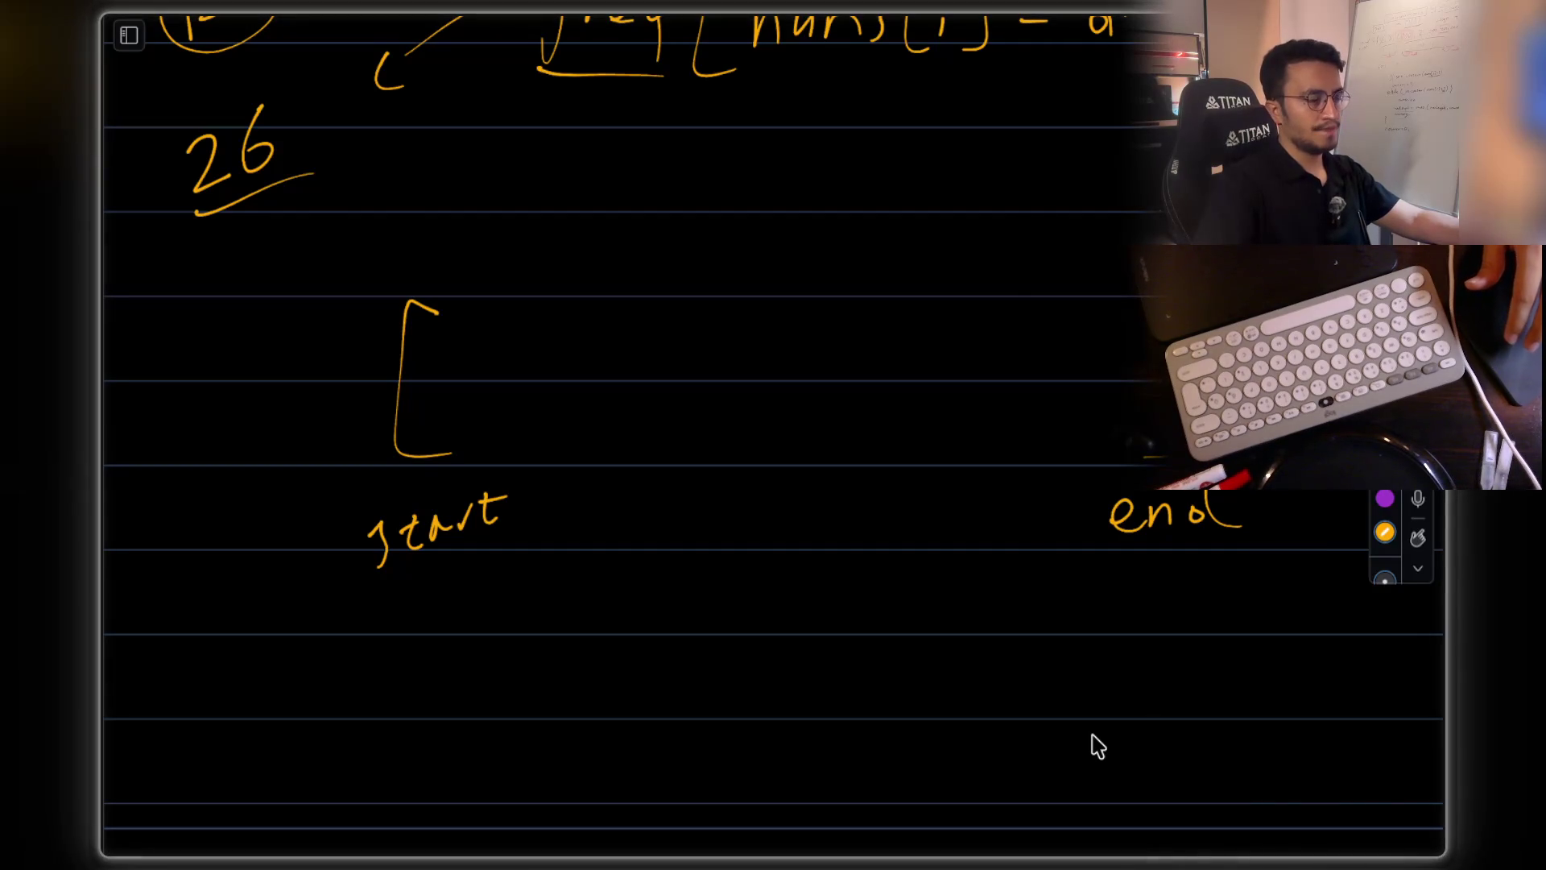
- Draw an empty [ ] window bracket, then a [x] bracket below it
scroll(656, 562, "down", 5)
scroll(942, 276, "up", 2)
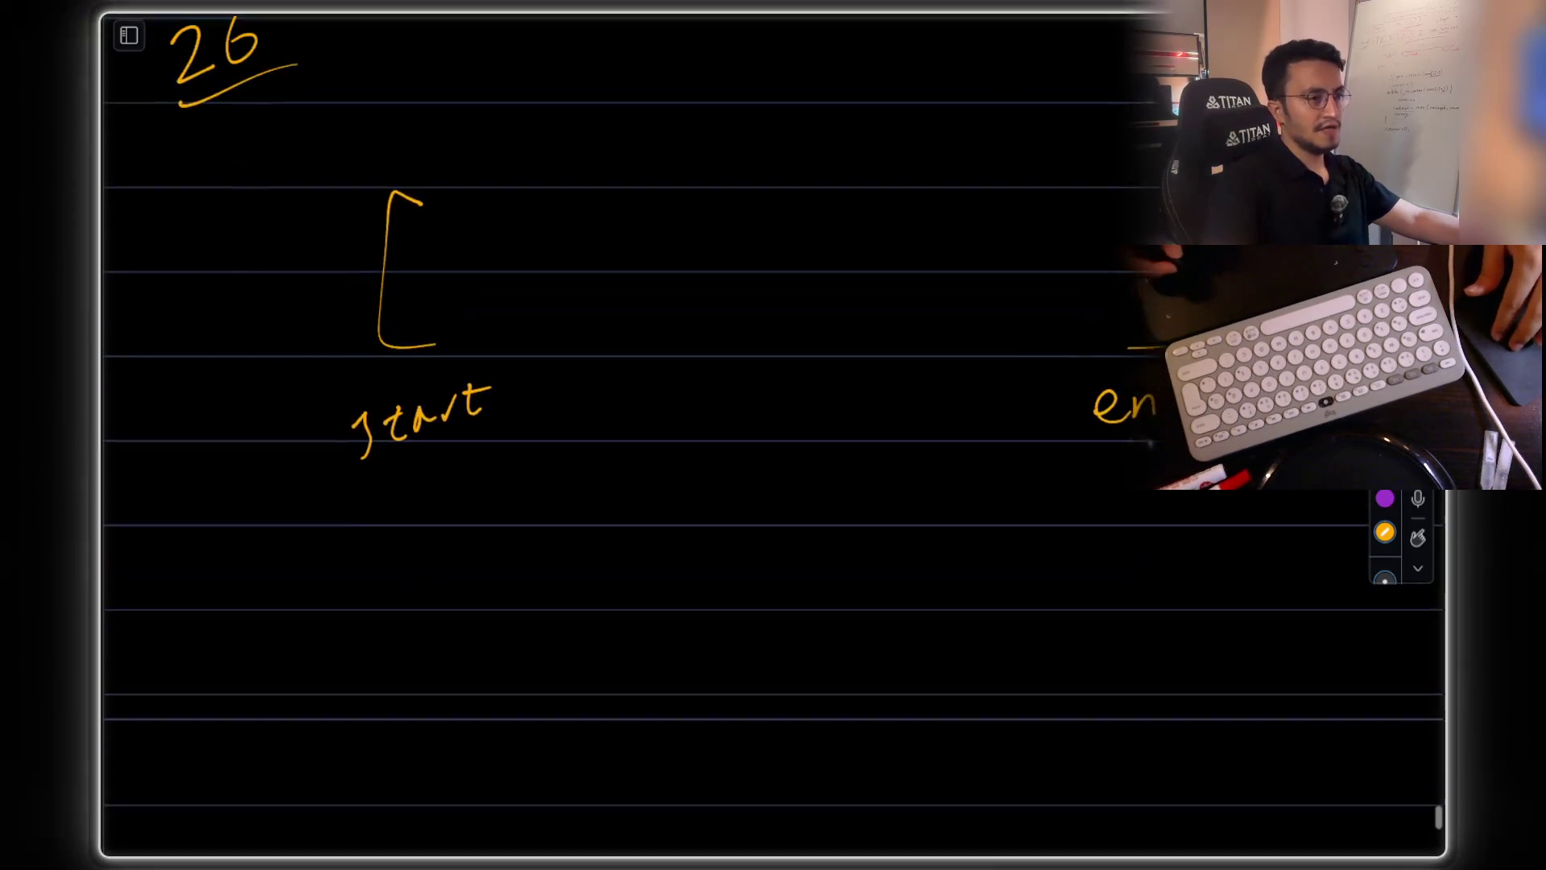
scroll(403, 460, "down", 2)
left_click_drag(408, 445, 379, 524)
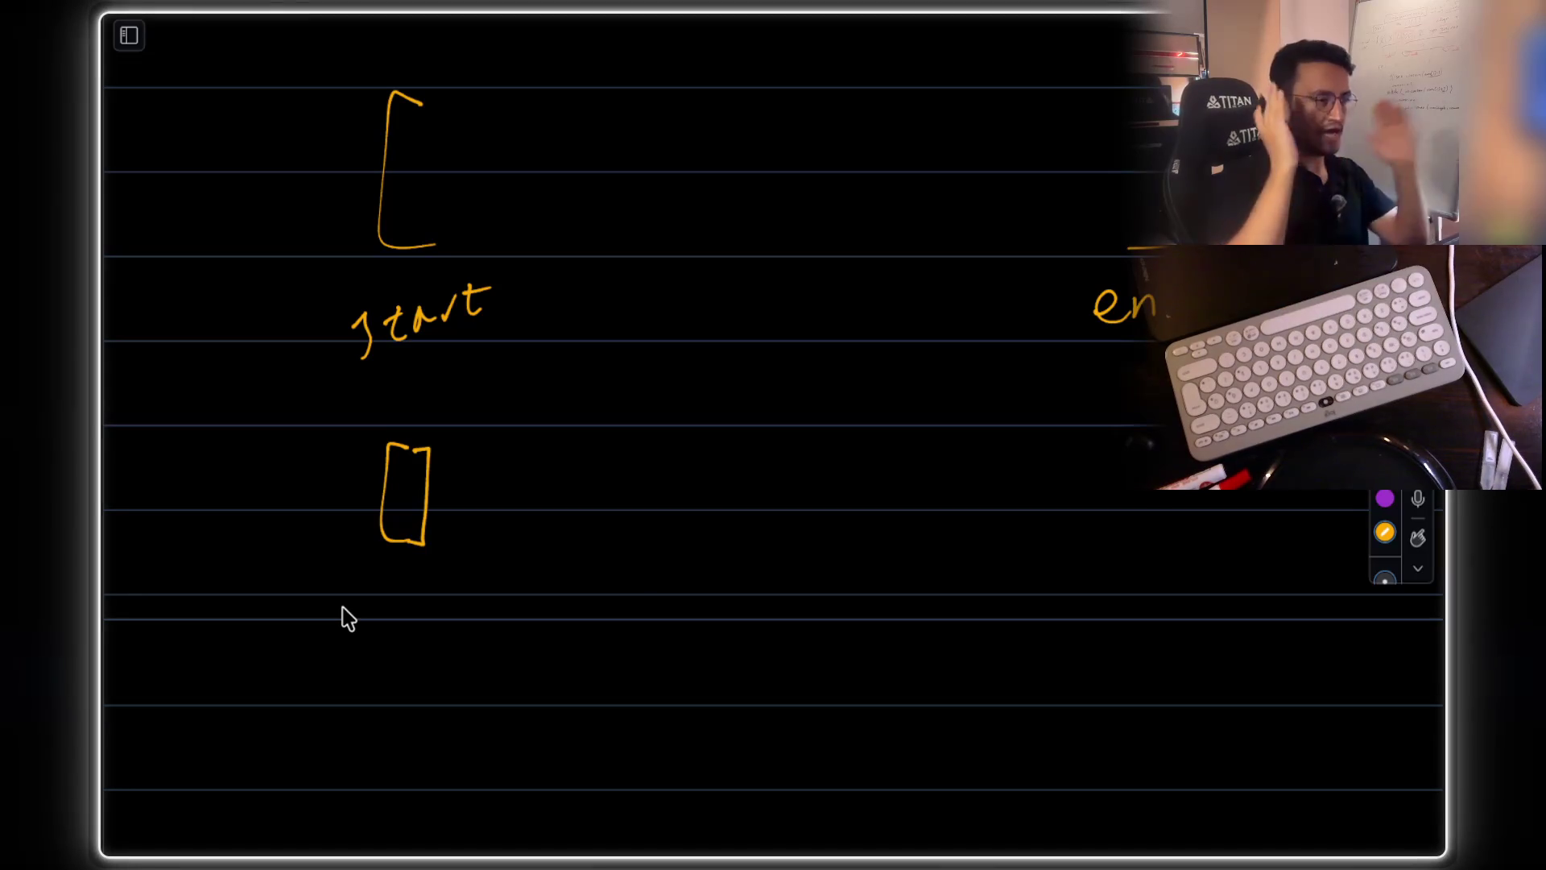
left_click_drag(376, 607, 408, 694)
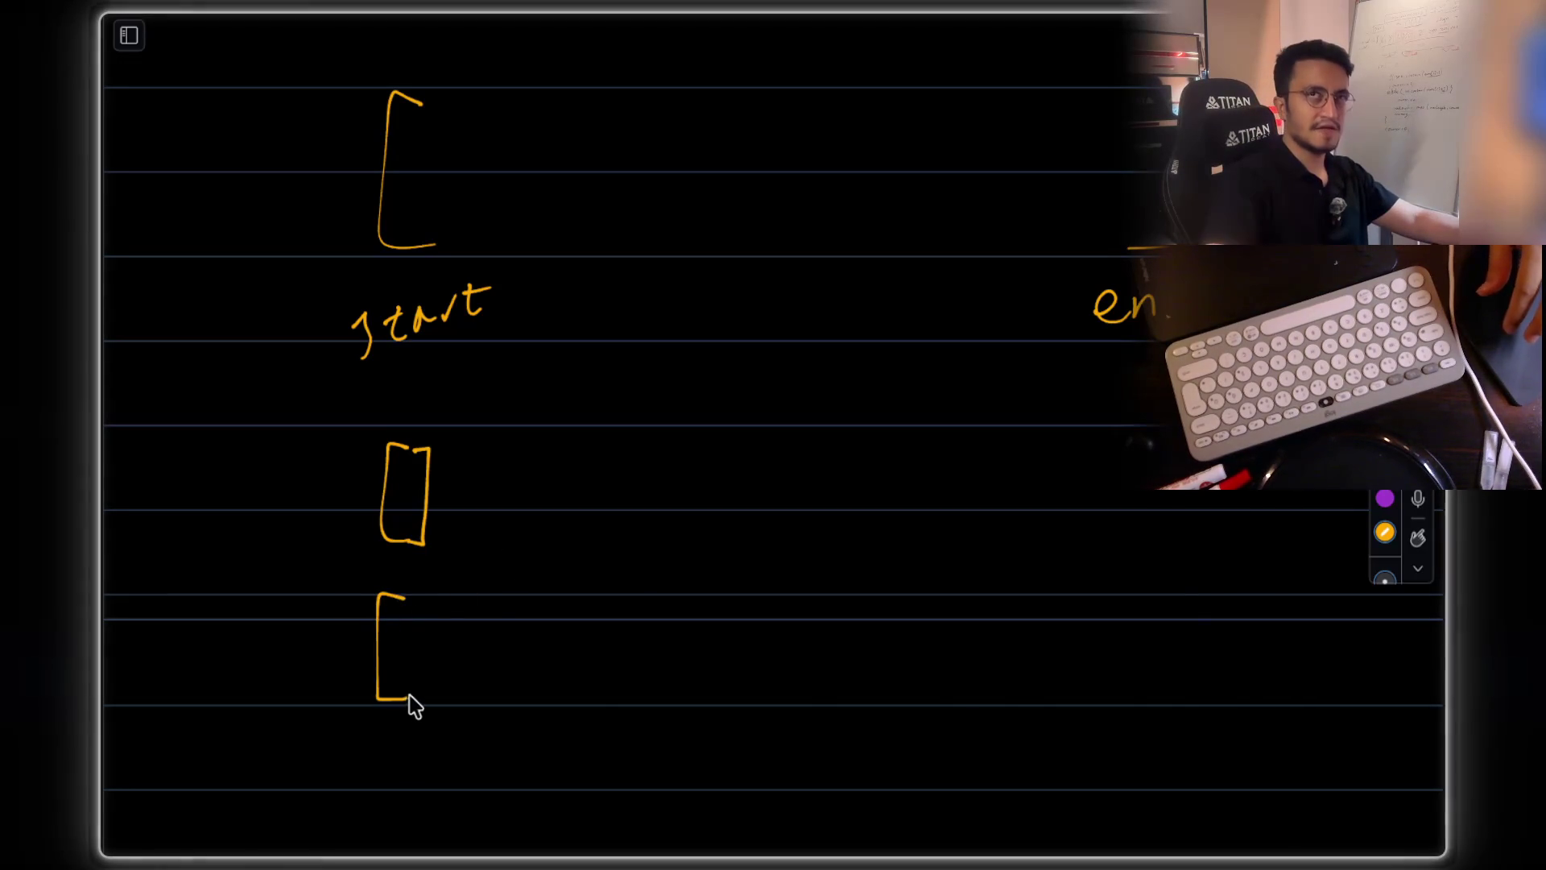
mouse_move(500, 598)
left_mouse_down()
mouse_move(521, 697)
mouse_move(489, 697)
left_mouse_up()
left_click_drag(461, 628, 448, 651)
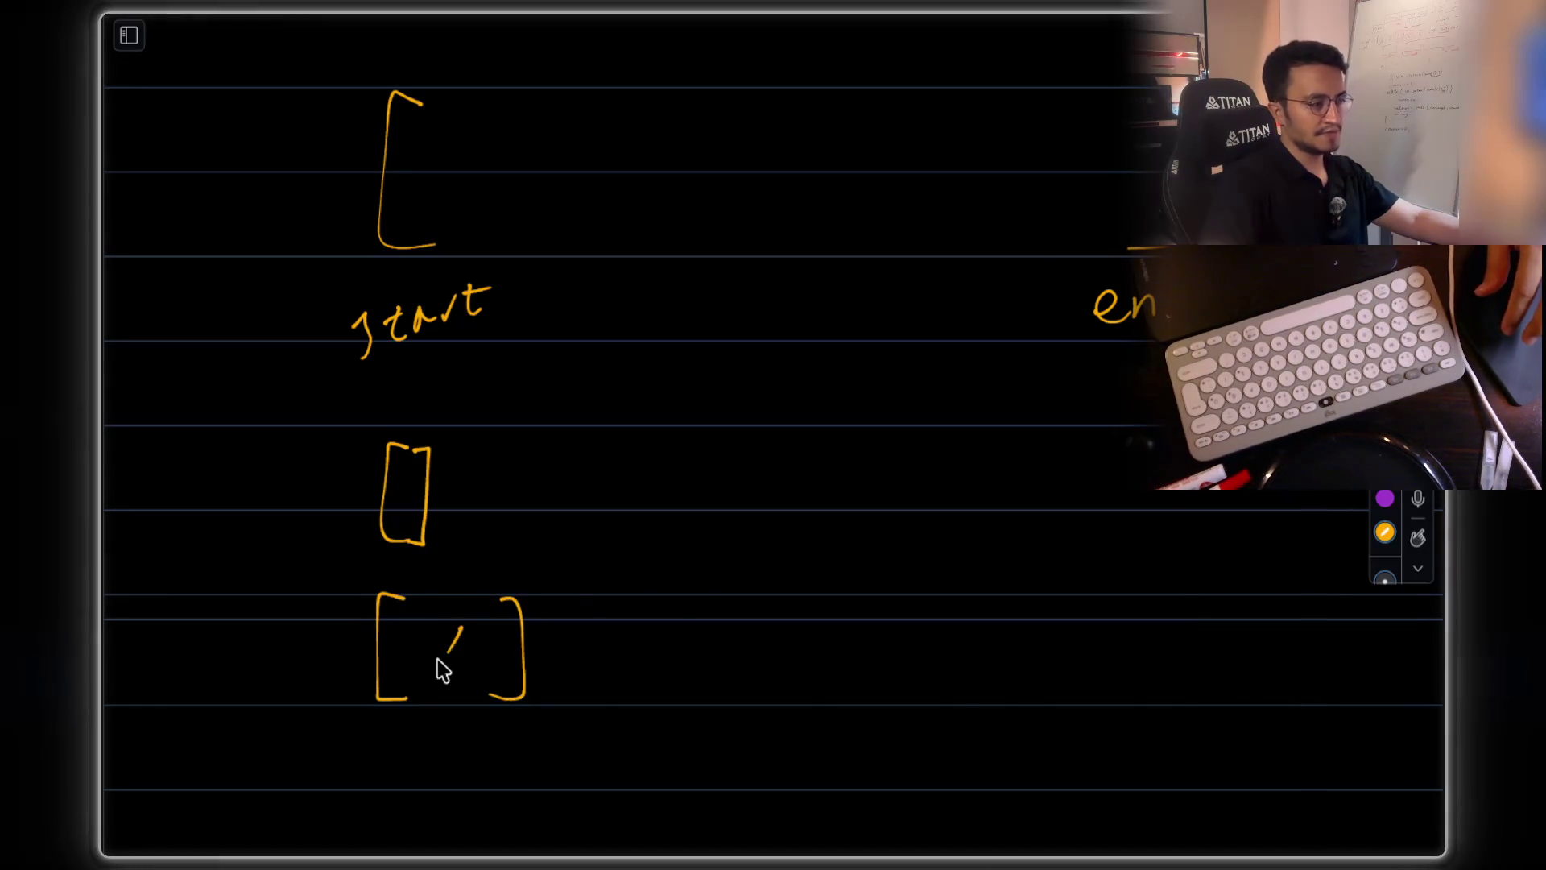
- Sketch the next window row as [x y]
scroll(483, 685, "down", 2)
mouse_move(407, 600)
left_mouse_down()
mouse_move(390, 620)
mouse_move(419, 692)
left_mouse_up()
left_click(479, 637)
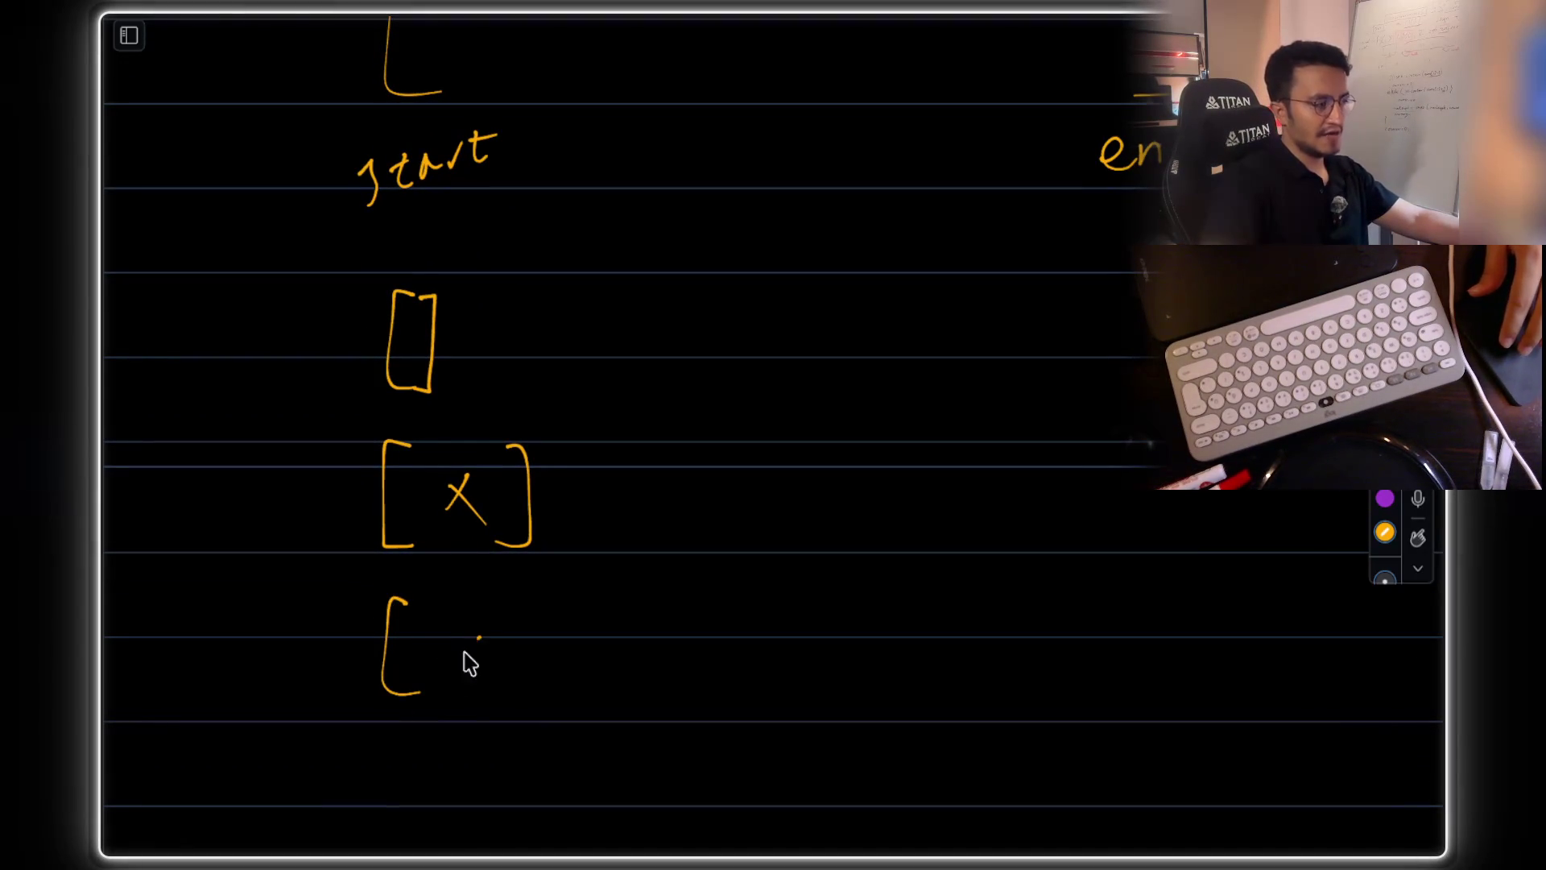
left_click_drag(561, 637, 584, 686)
mouse_move(626, 599)
left_mouse_down()
mouse_move(655, 687)
mouse_move(616, 703)
left_mouse_up()
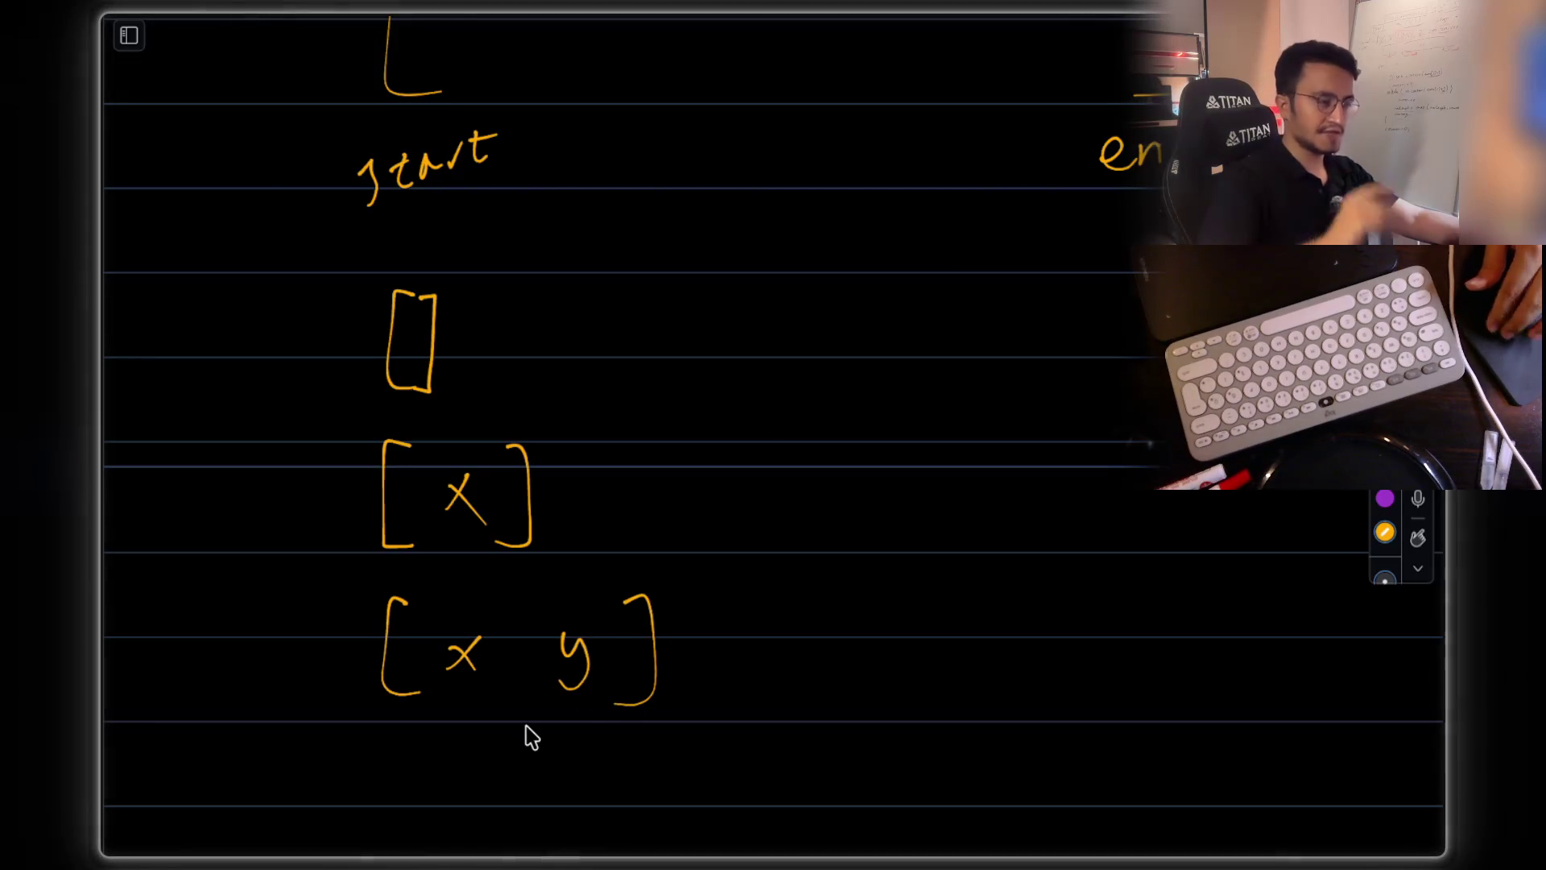
- Sketch the bottom window row as [x y z]
scroll(554, 588, "down", 2)
left_click_drag(405, 564, 405, 659)
left_click_drag(454, 600, 471, 622)
left_click_drag(475, 595, 453, 628)
left_click_drag(582, 600, 575, 668)
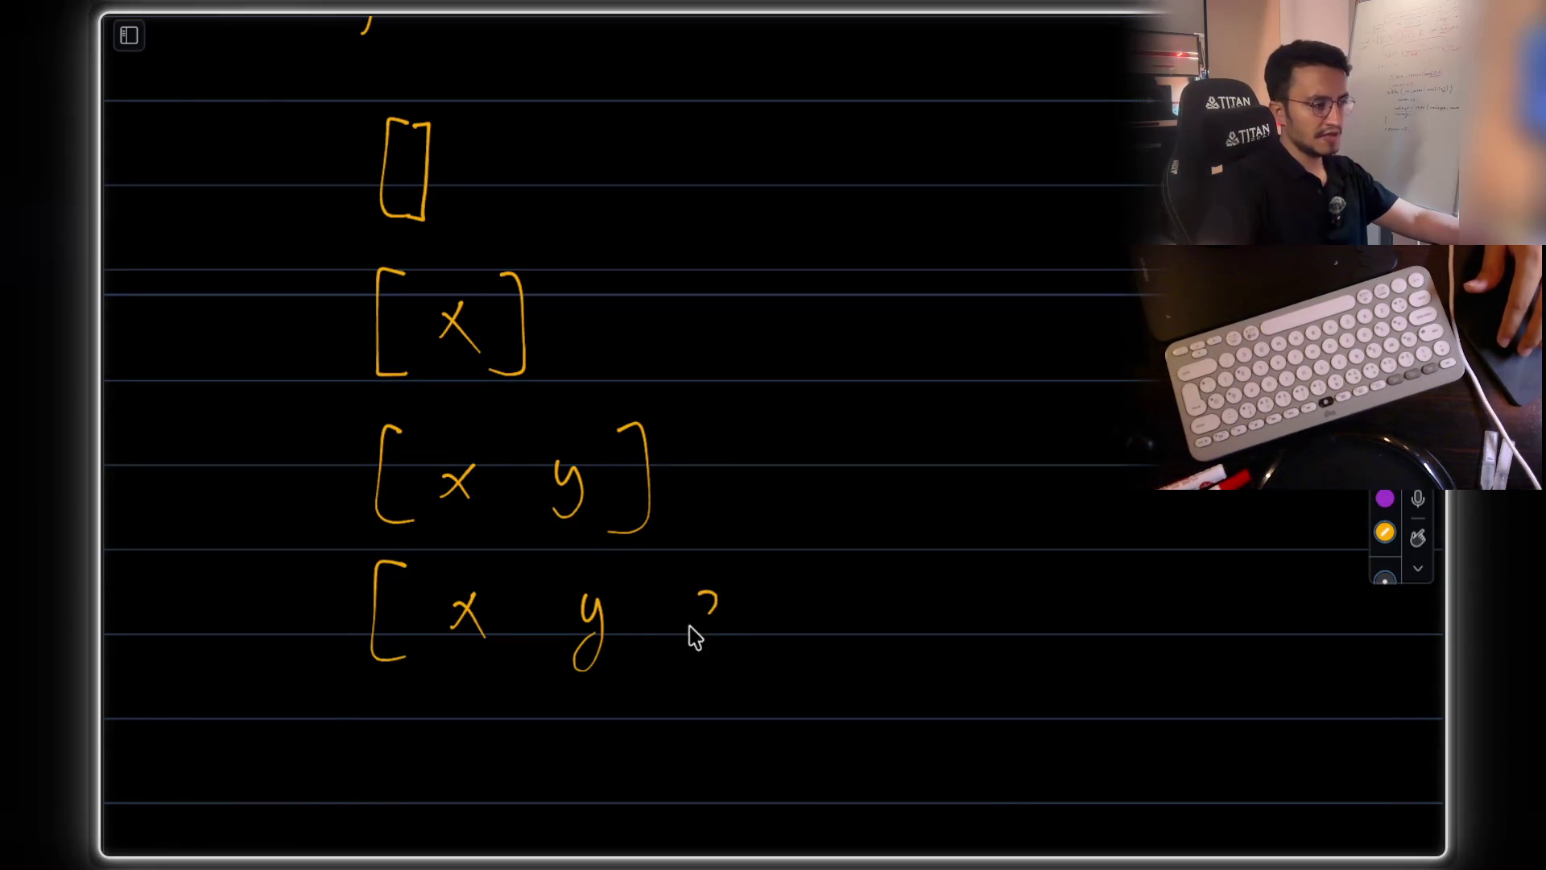
left_click_drag(771, 563, 731, 657)
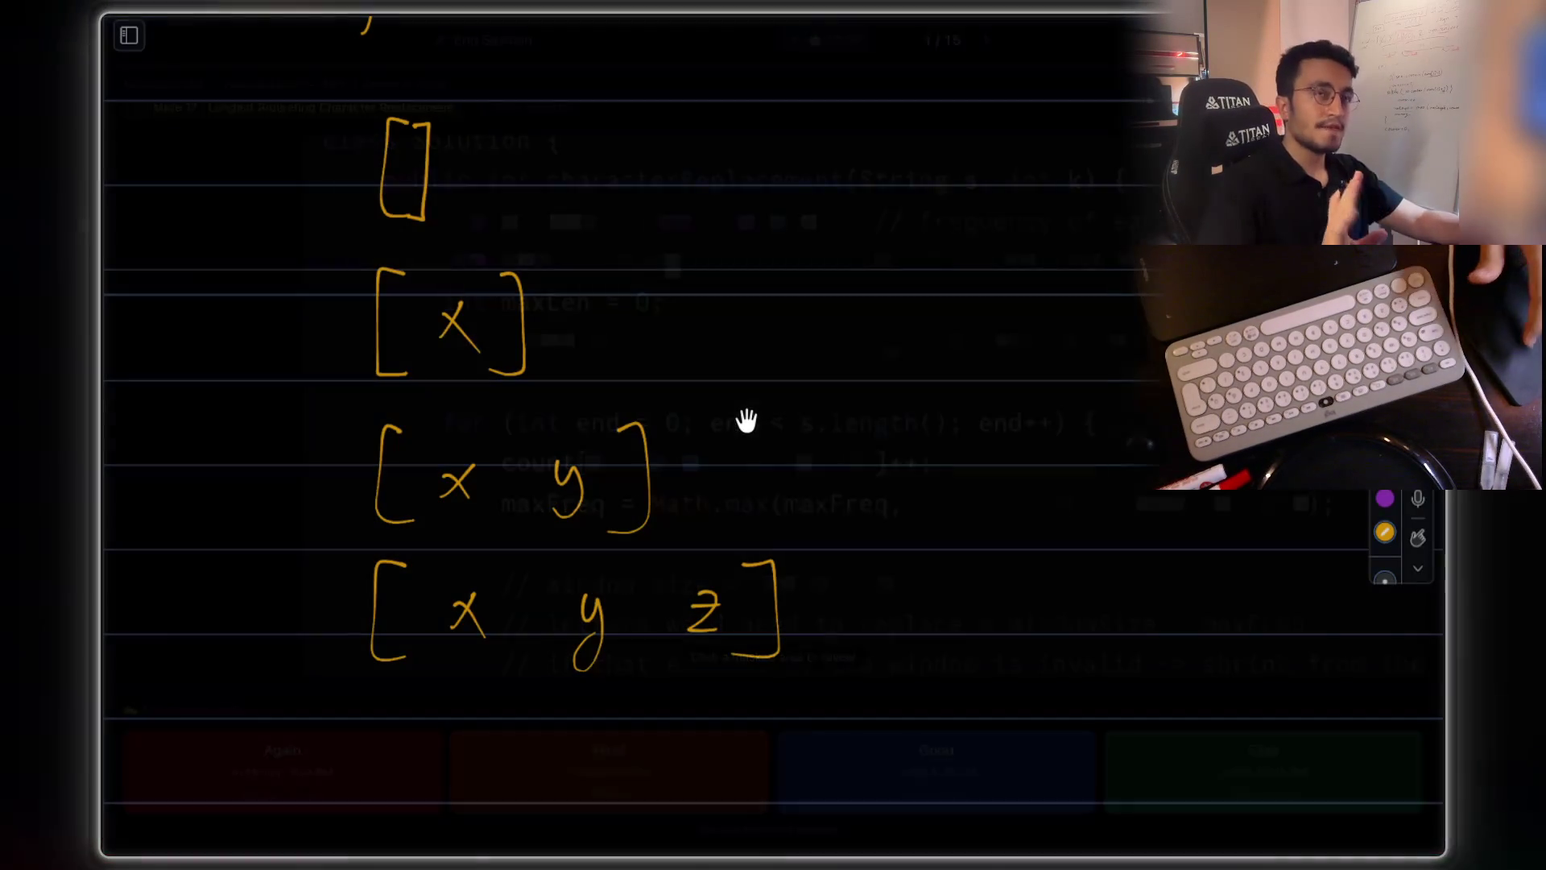
- Slash a small yellow tick under the [x y z] bracket, marking the largest window
left_click_drag(765, 686, 805, 671)
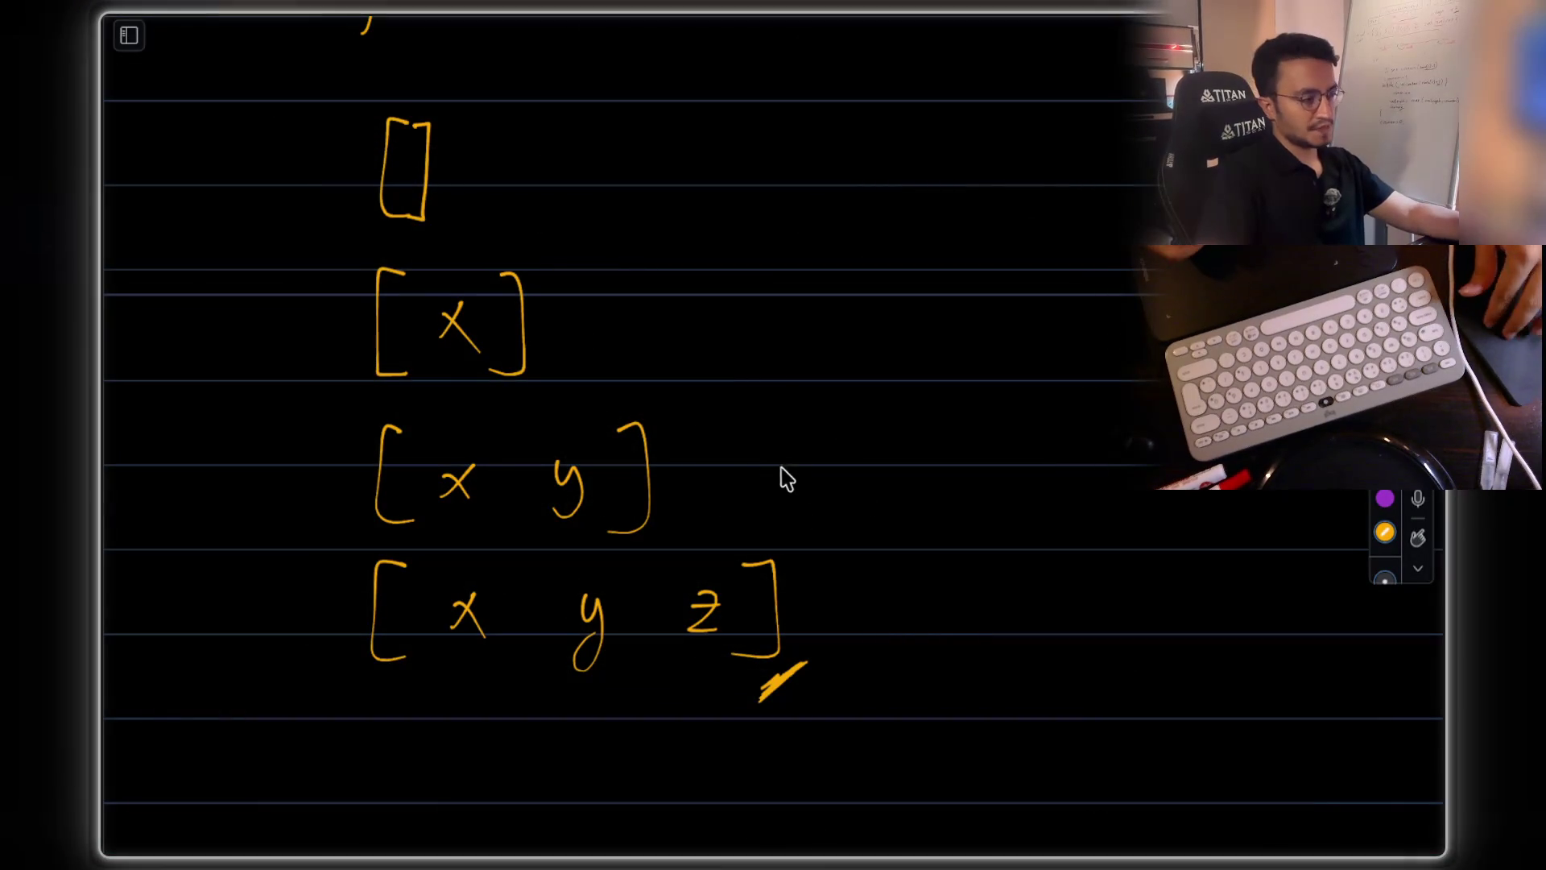
scroll(787, 477, "down", 5)
scroll(766, 481, "down", 2)
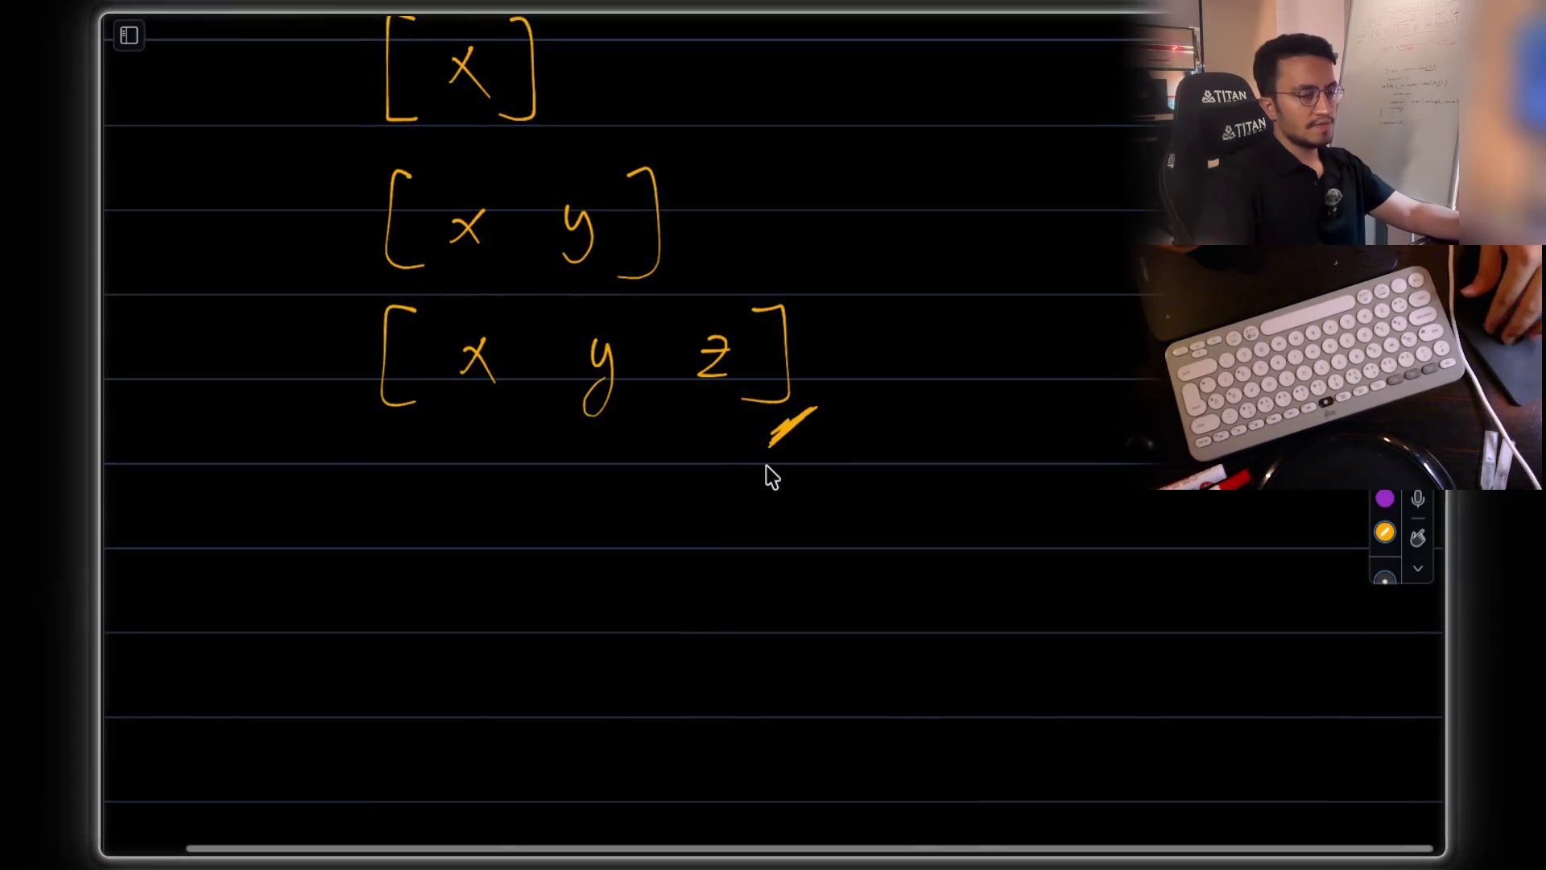
scroll(758, 423, "up", 1)
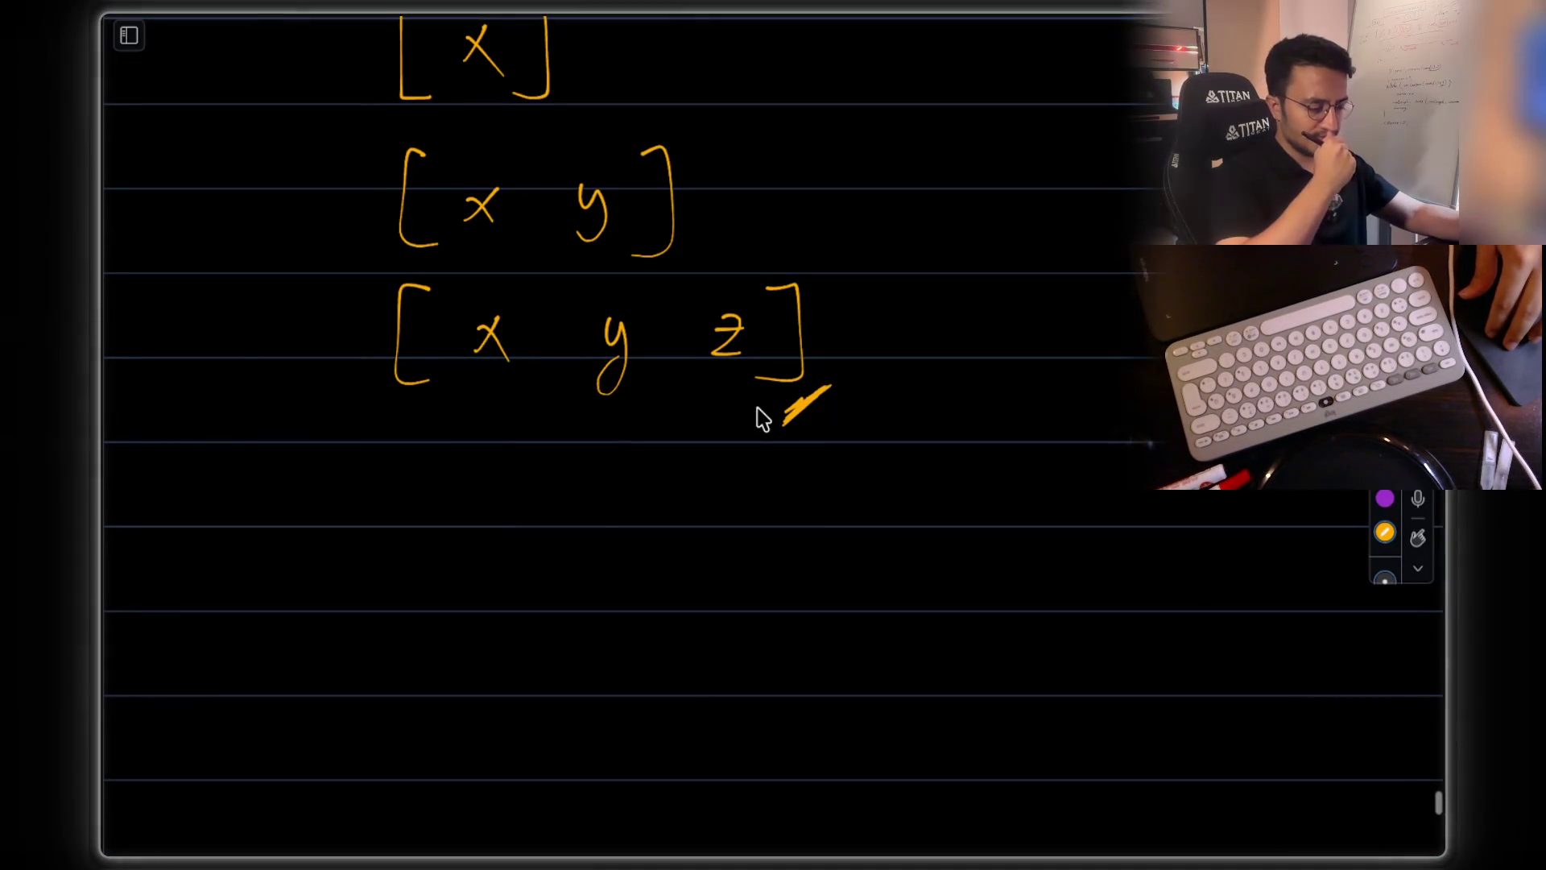
scroll(761, 418, "down", 1)
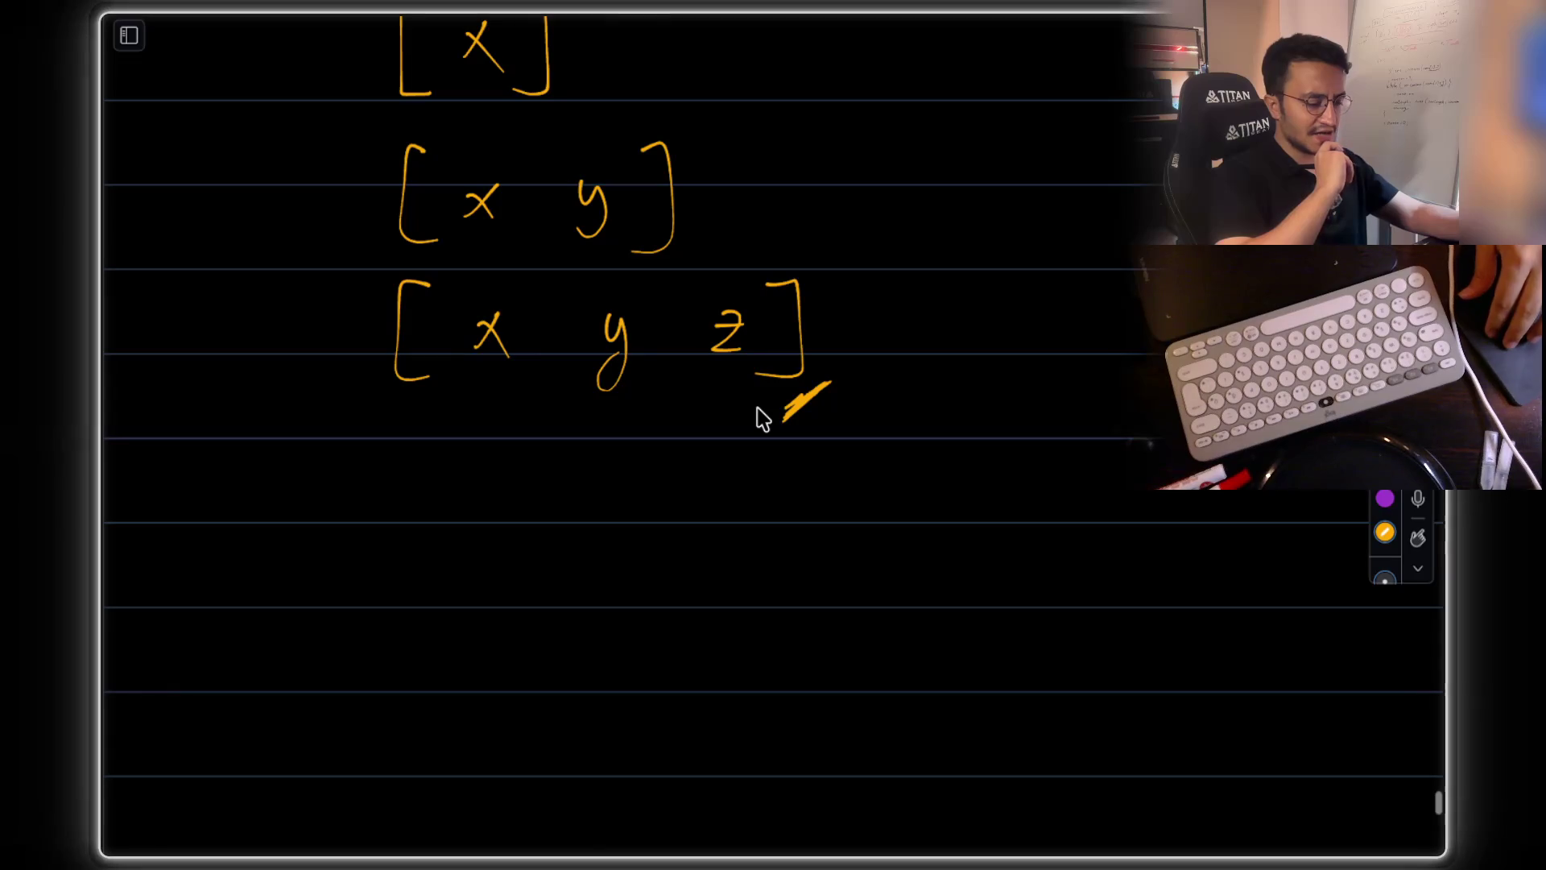
scroll(763, 419, "down", 1)
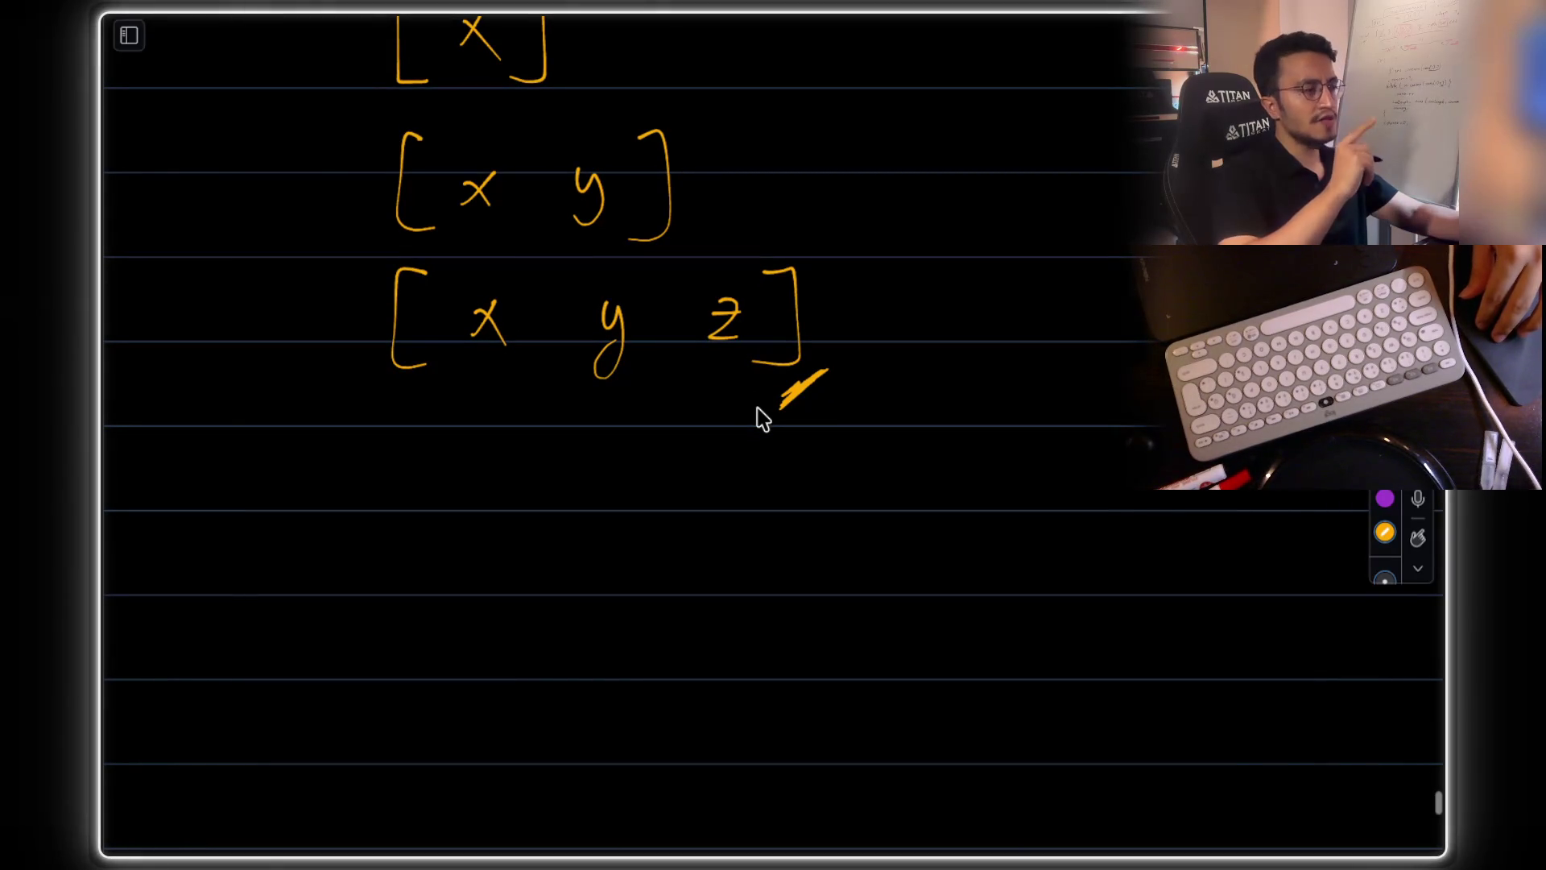
- Draw a new window row [a b c x below [x y z]
left_click_drag(425, 466, 428, 565)
mouse_move(493, 503)
left_mouse_down()
mouse_move(475, 522)
mouse_move(519, 532)
left_mouse_up()
left_click_drag(598, 475, 609, 538)
left_click_drag(694, 506, 707, 547)
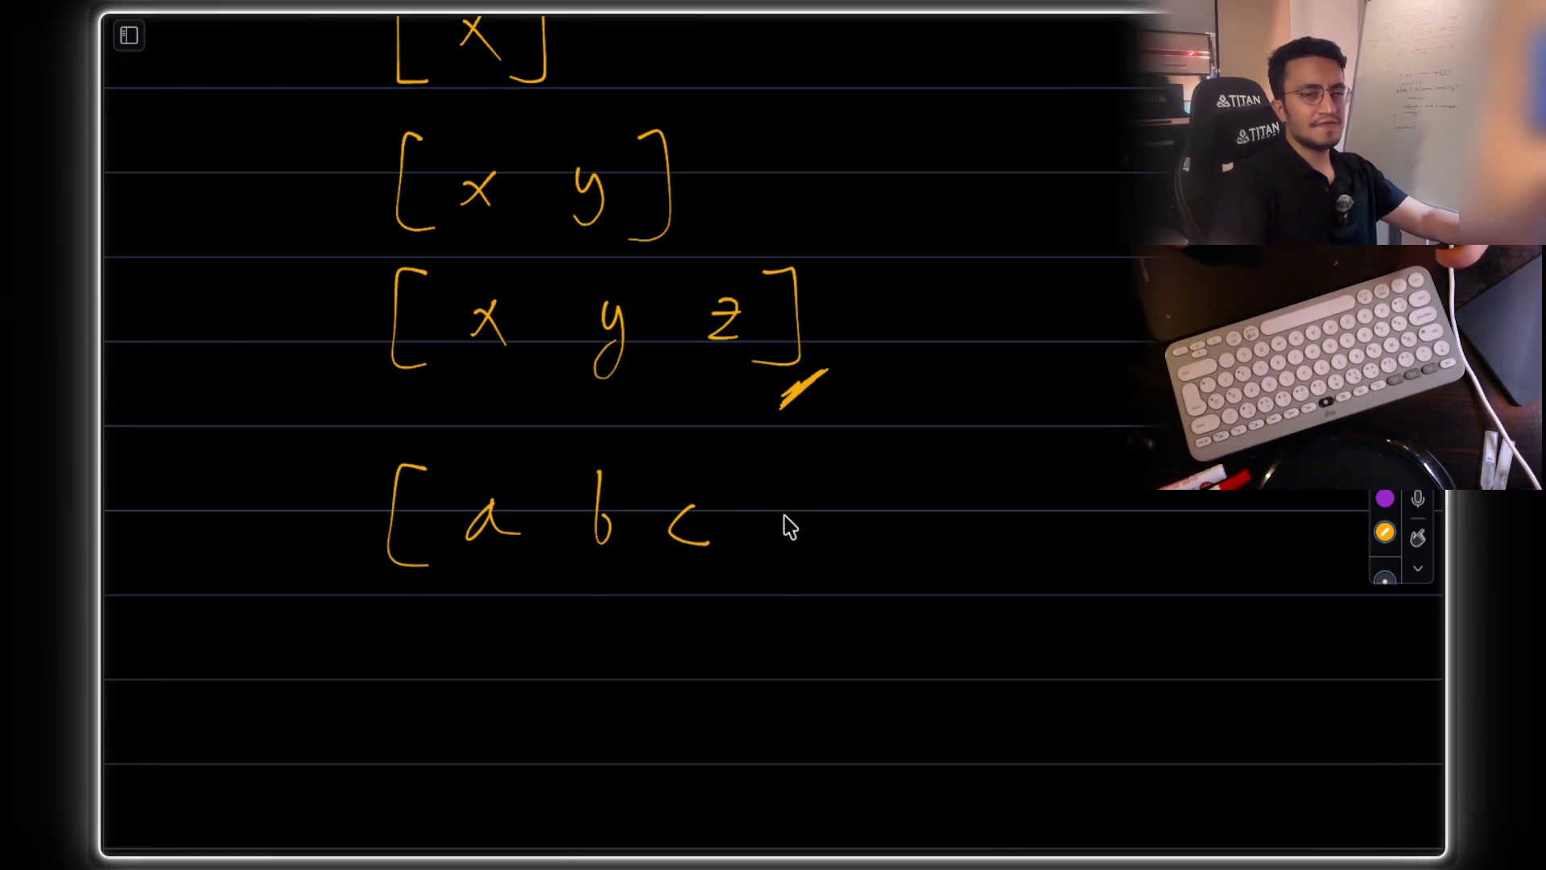
mouse_move(779, 501)
left_mouse_down()
mouse_move(798, 521)
mouse_move(774, 537)
mouse_move(803, 542)
left_mouse_up()
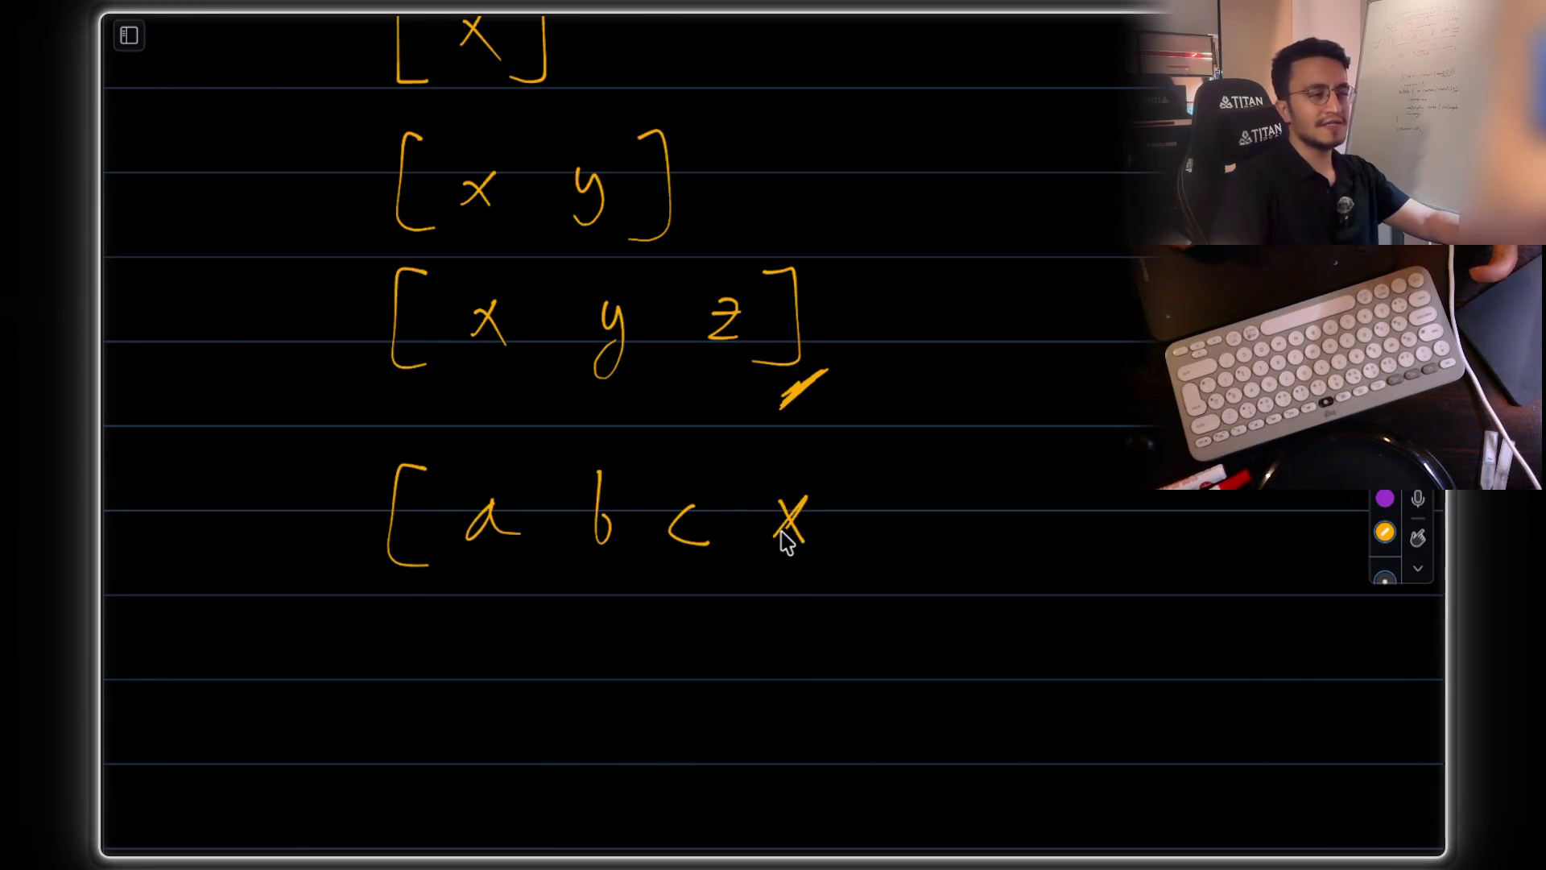
- Write a circled k= at right, add a second x, box both x's, and arrow from c
left_click_drag(1101, 319, 1102, 401)
mouse_move(1127, 364)
left_mouse_down()
mouse_move(1130, 385)
mouse_move(1163, 362)
left_mouse_up()
left_click_drag(1144, 373, 1163, 371)
mouse_move(1163, 282)
left_mouse_down()
mouse_move(1047, 395)
mouse_move(1163, 420)
left_mouse_up()
left_click_drag(862, 494, 840, 522)
left_click_drag(846, 498, 868, 532)
mouse_move(746, 461)
left_mouse_down()
mouse_move(760, 579)
mouse_move(910, 449)
mouse_move(752, 452)
mouse_move(744, 491)
left_mouse_up()
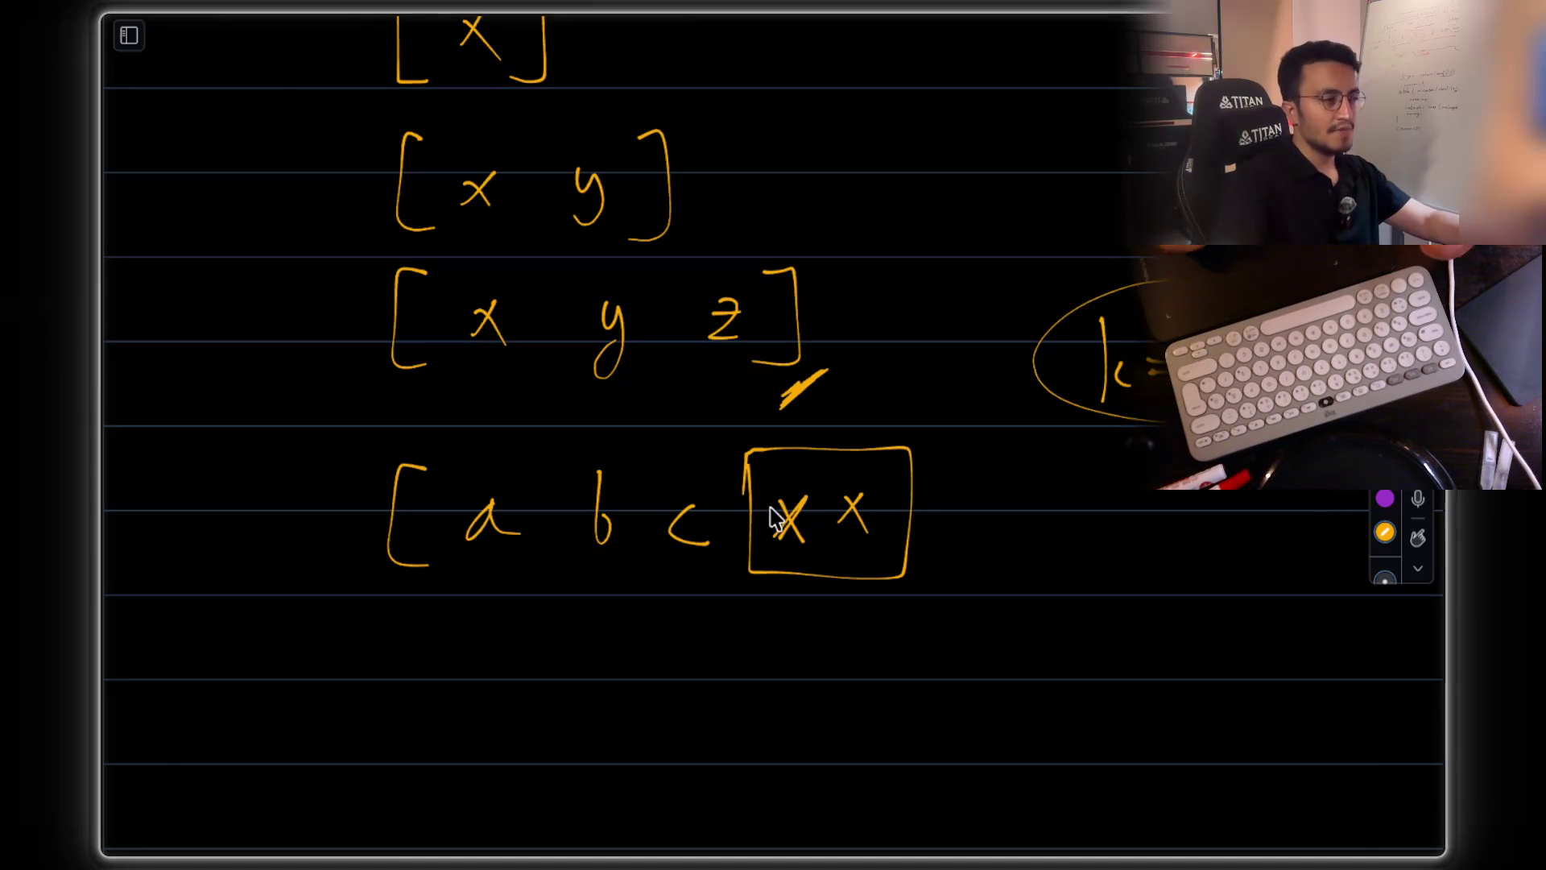
mouse_move(684, 580)
left_mouse_down()
mouse_move(736, 640)
mouse_move(765, 596)
mouse_move(775, 617)
left_mouse_up()
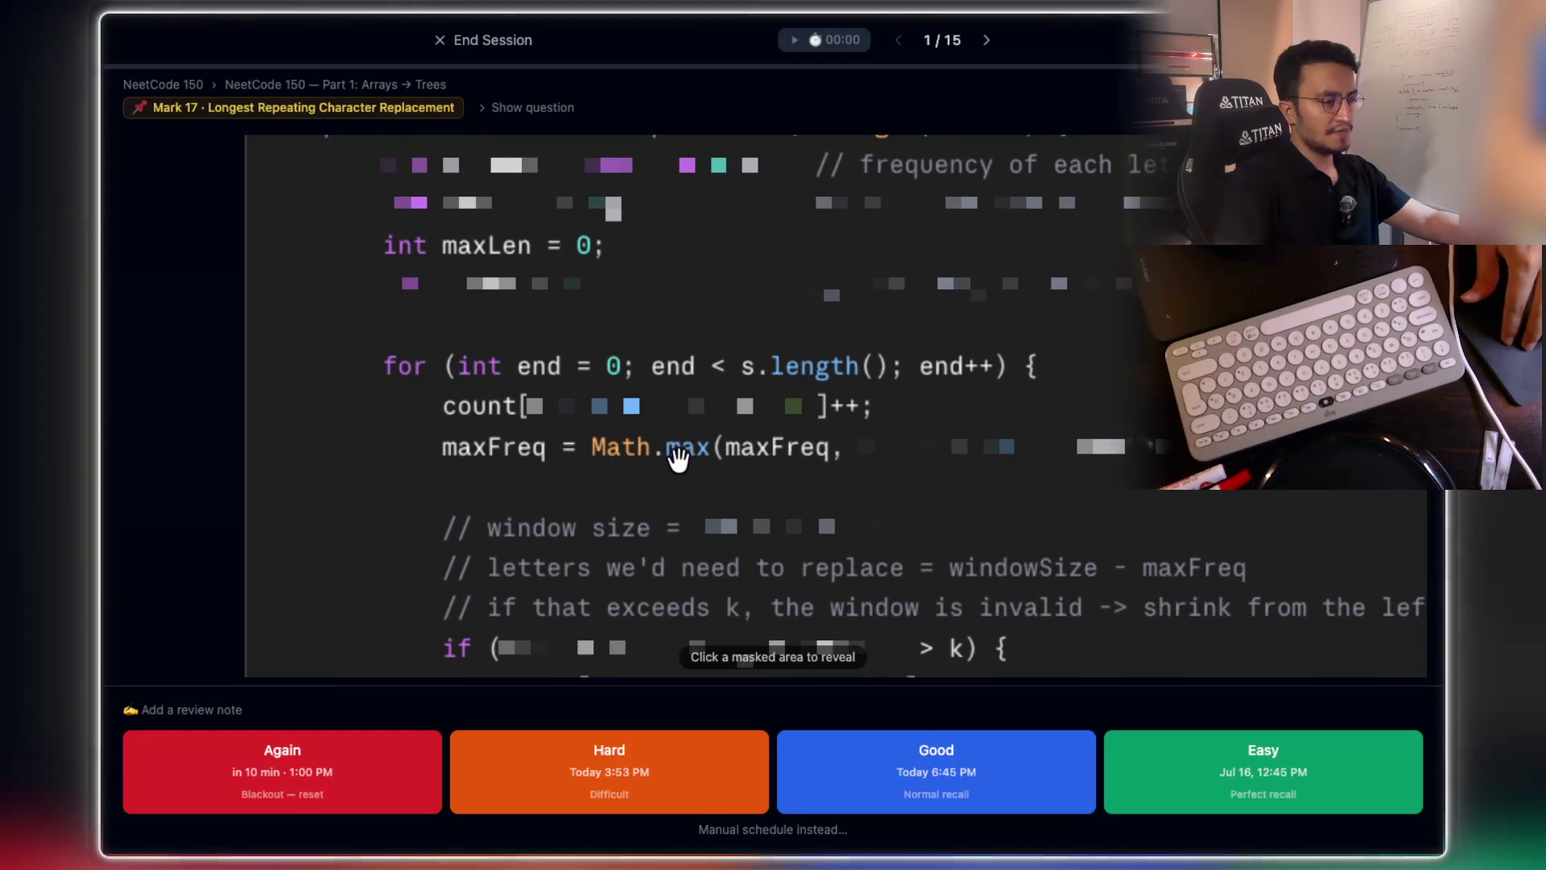
- Reveal the masked count line in the flashcard, showing count[s.charAt(end) - 'A']++
mouse_move(1037, 451)
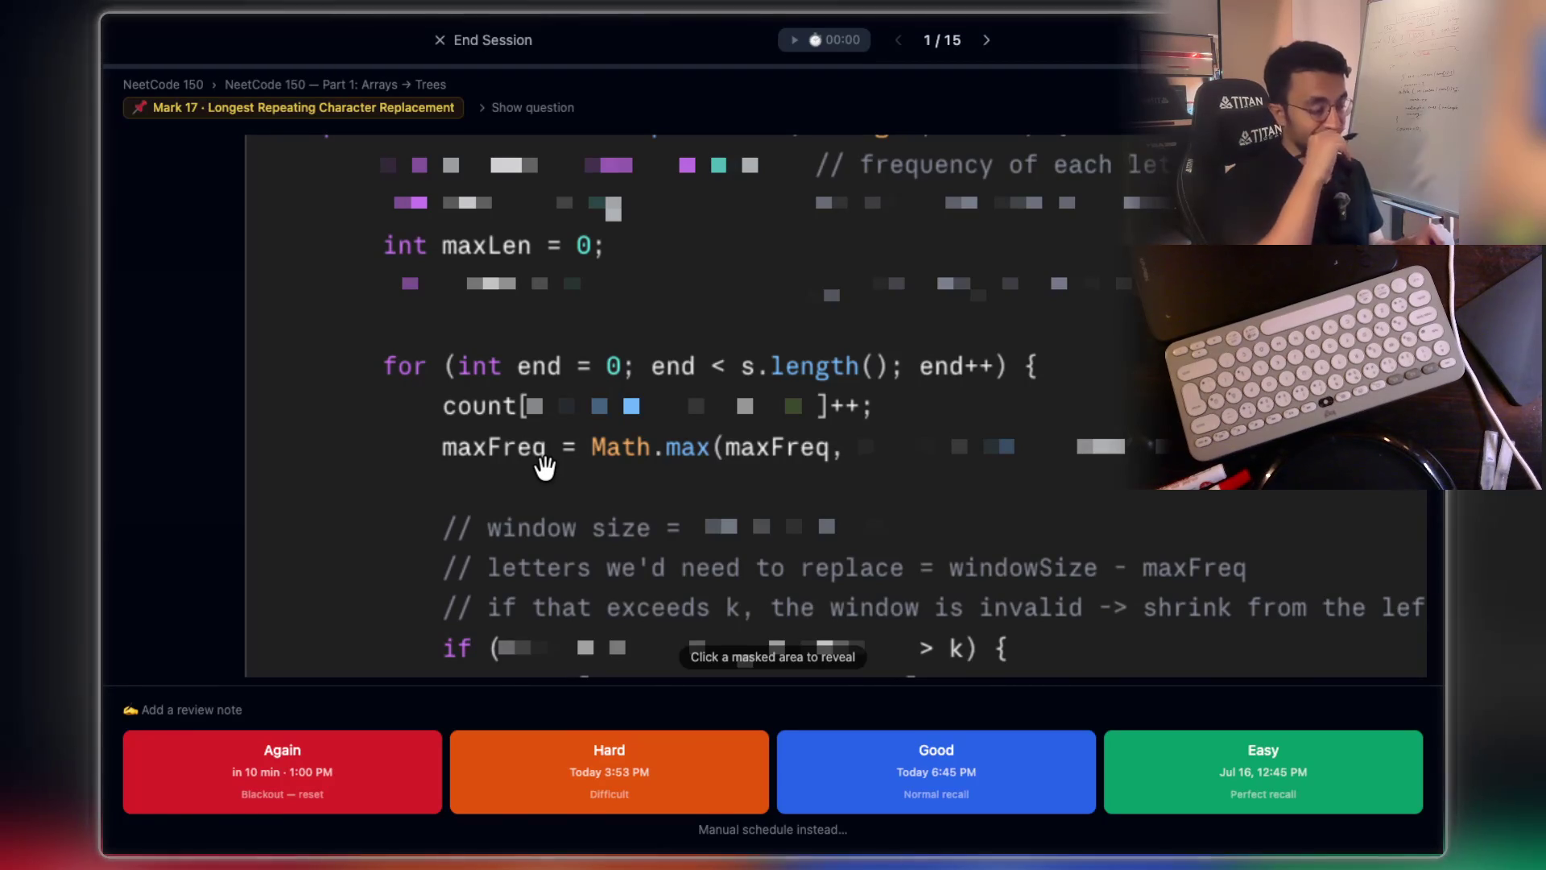
mouse_move(708, 381)
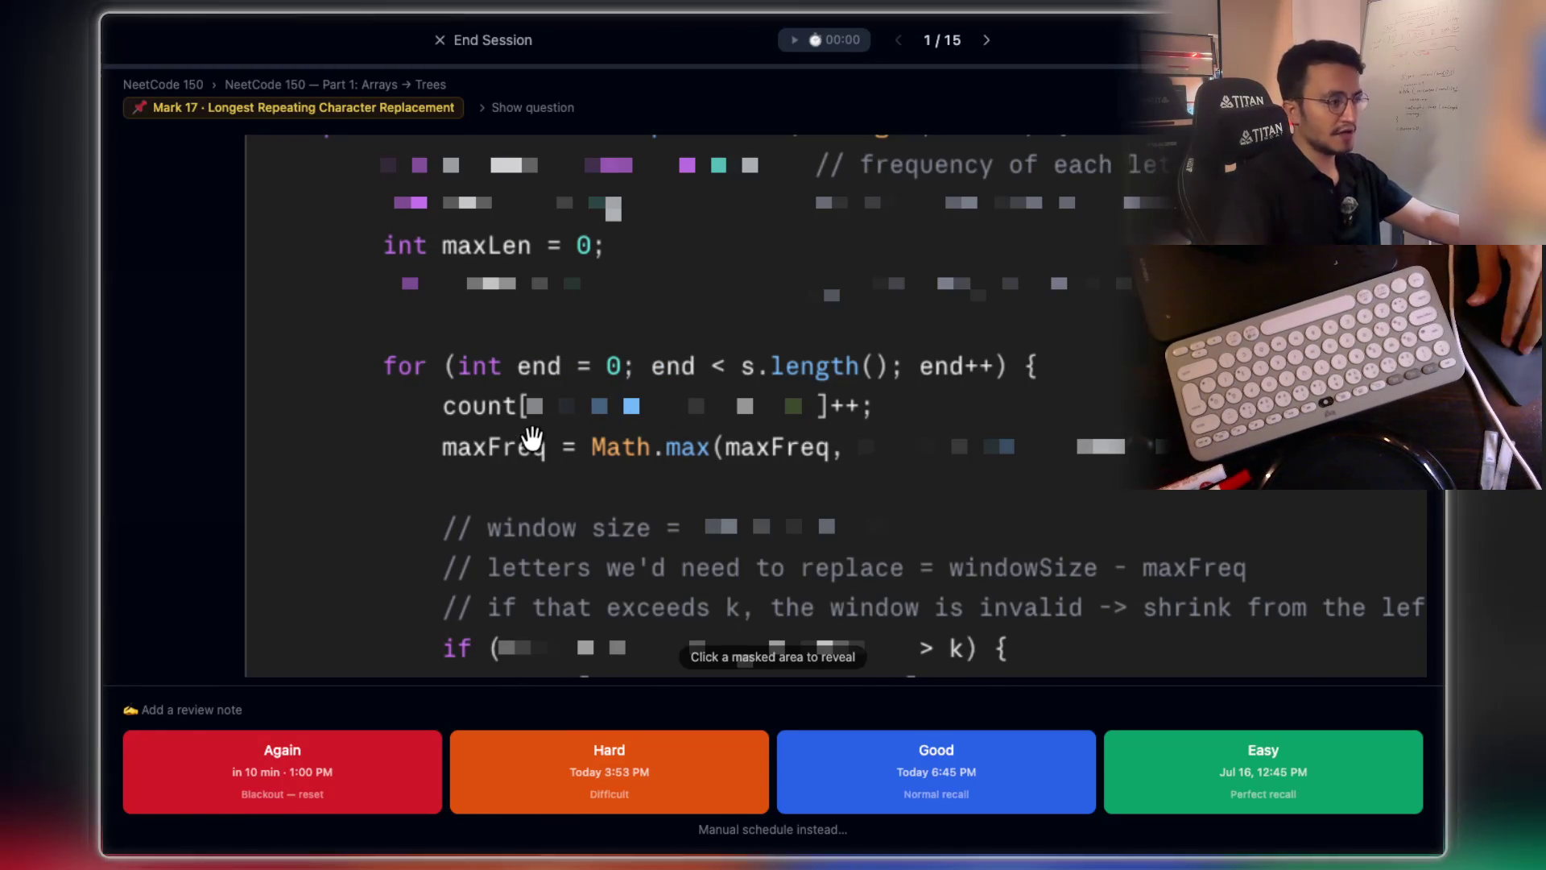
scroll(610, 527, "up", 3)
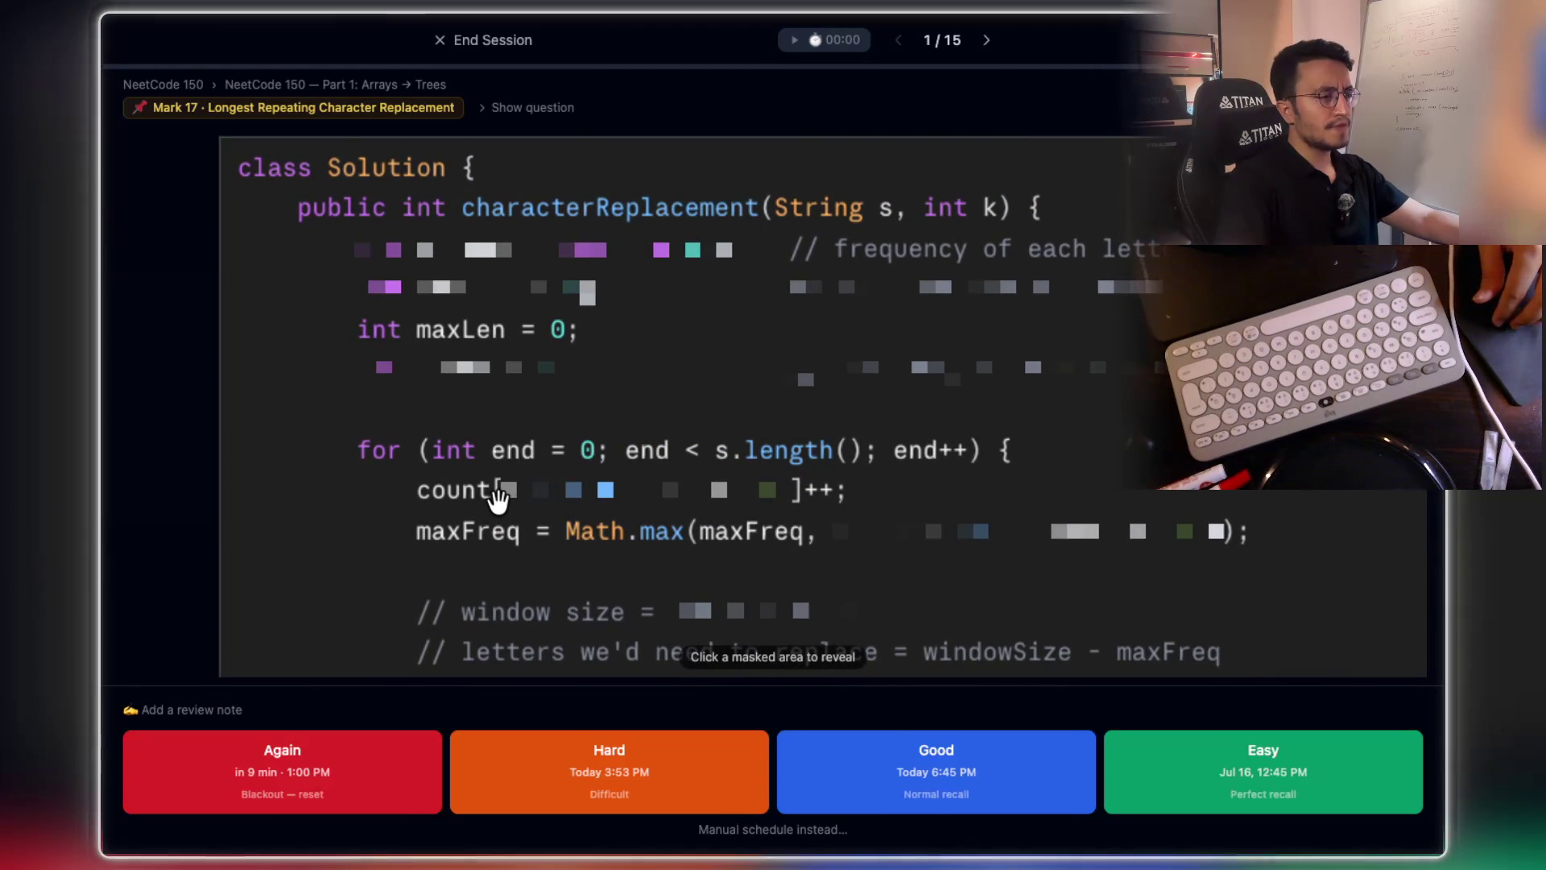
mouse_move(574, 497)
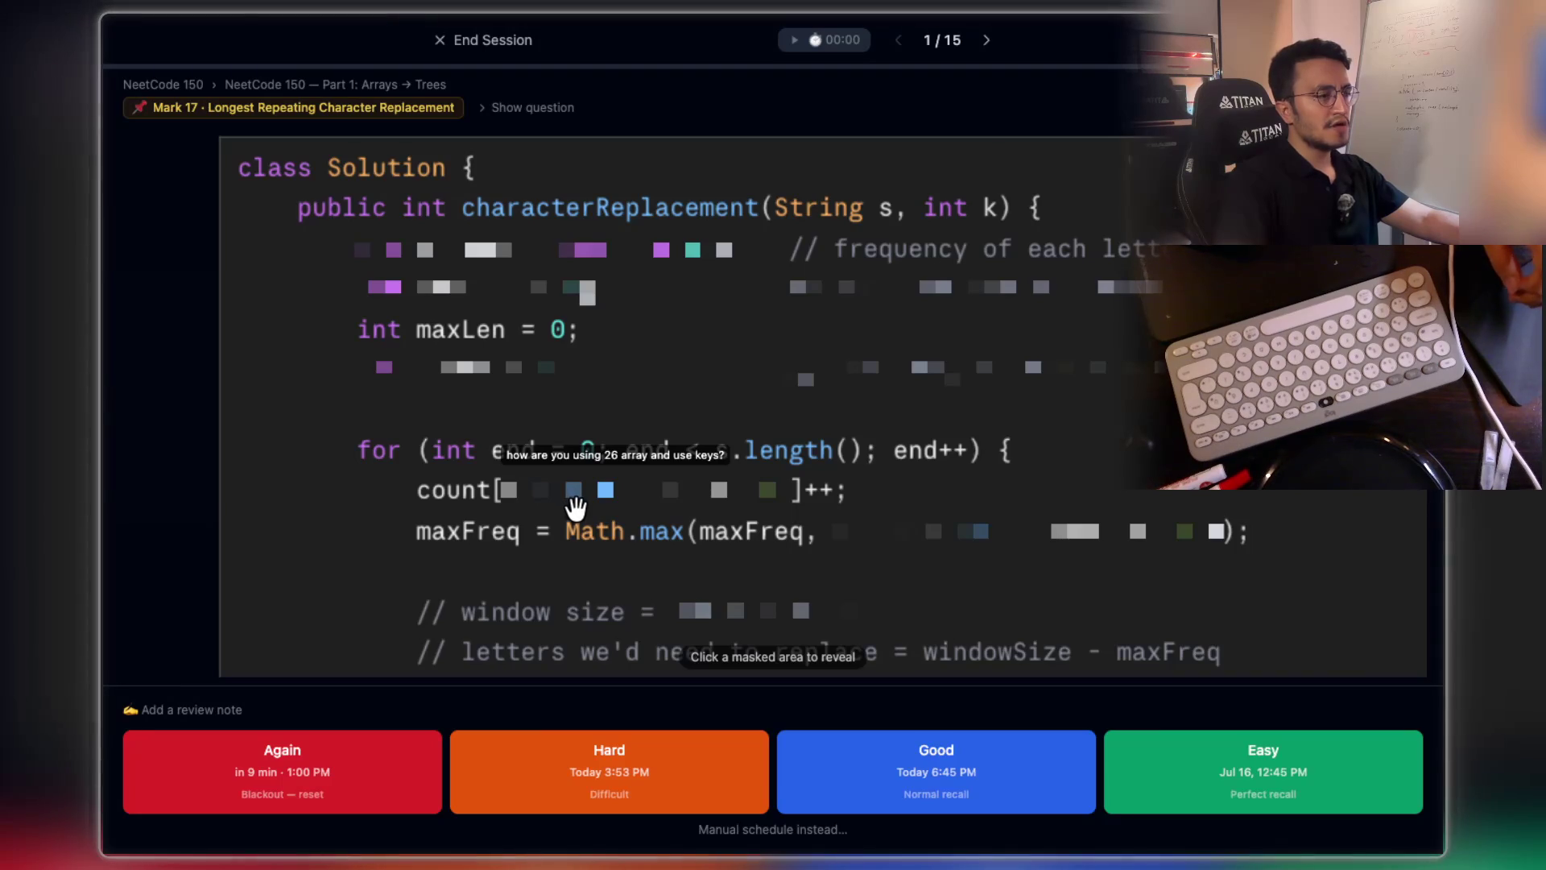
left_click(573, 498)
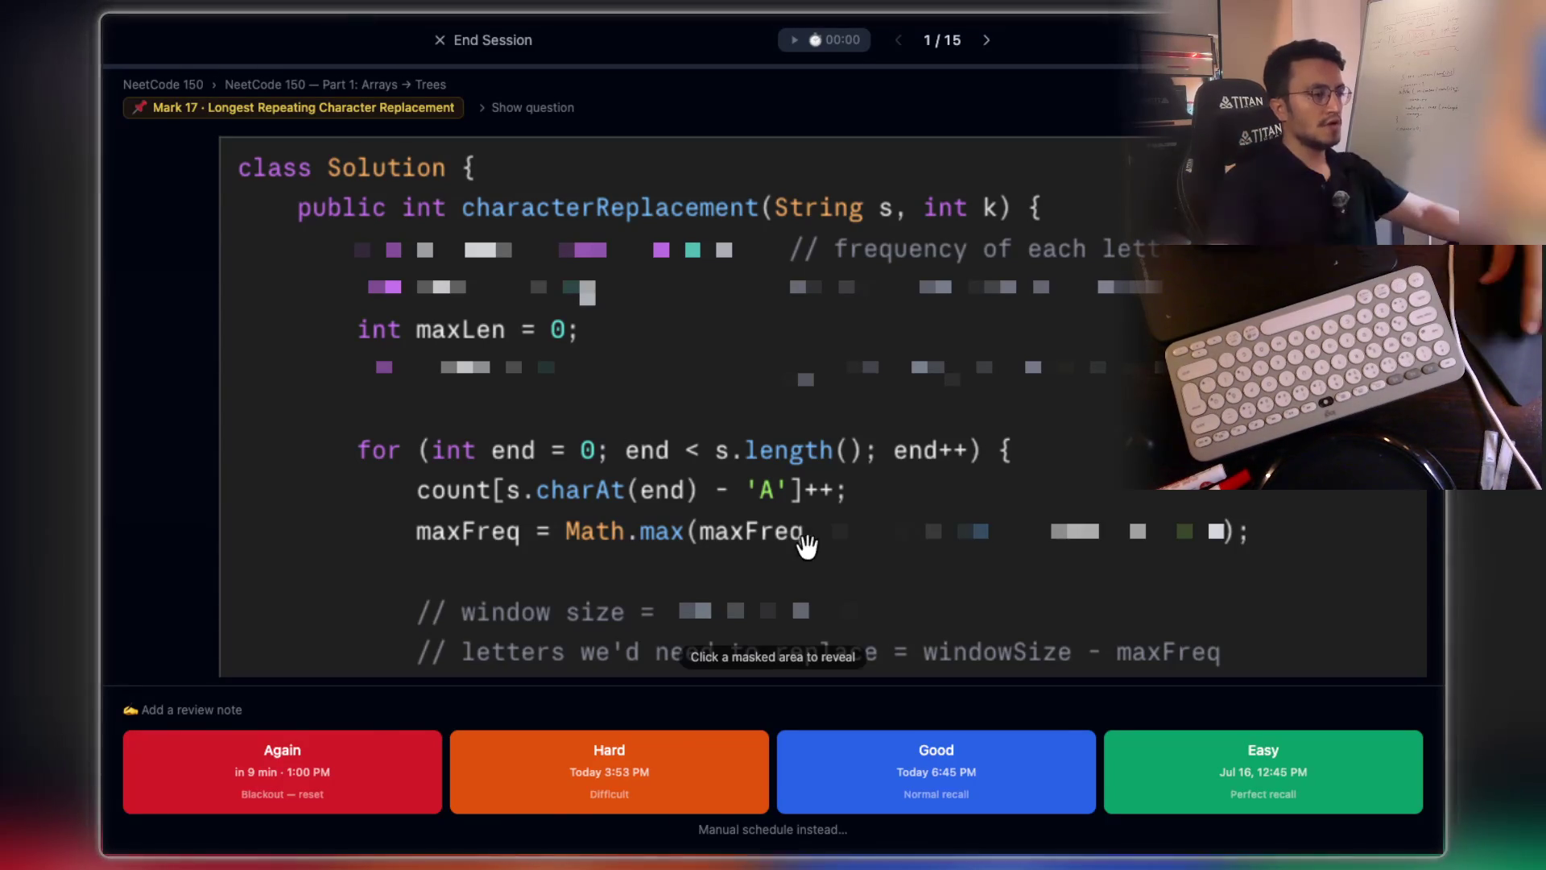
- Scroll the whiteboard back to the [a b c x x] window sketch with its boxed x's
scroll(804, 534, "down", 3)
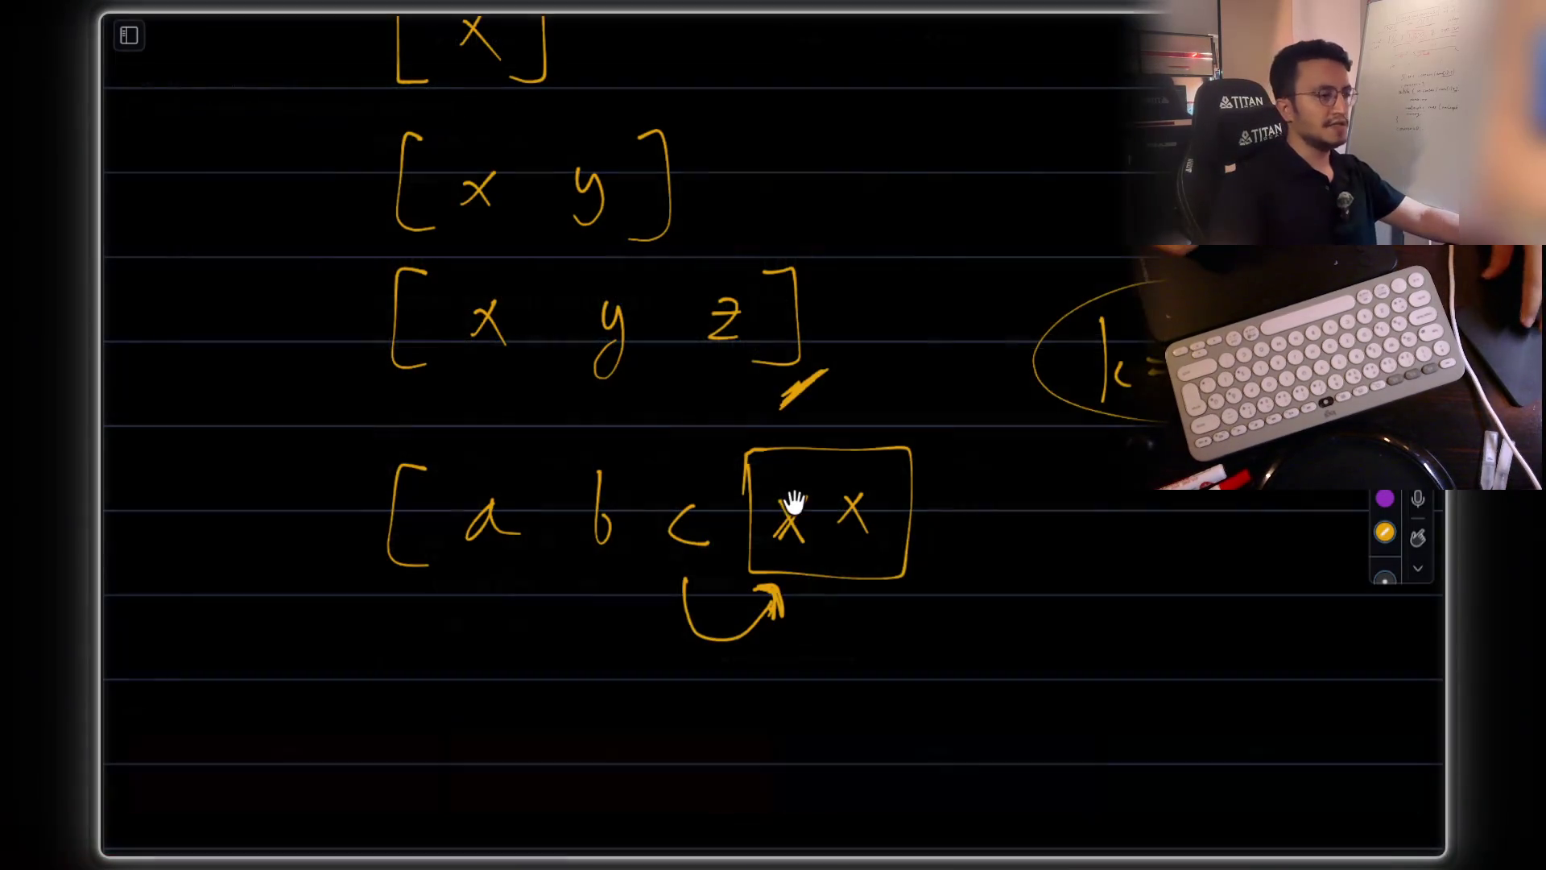
scroll(725, 523, "down", 3)
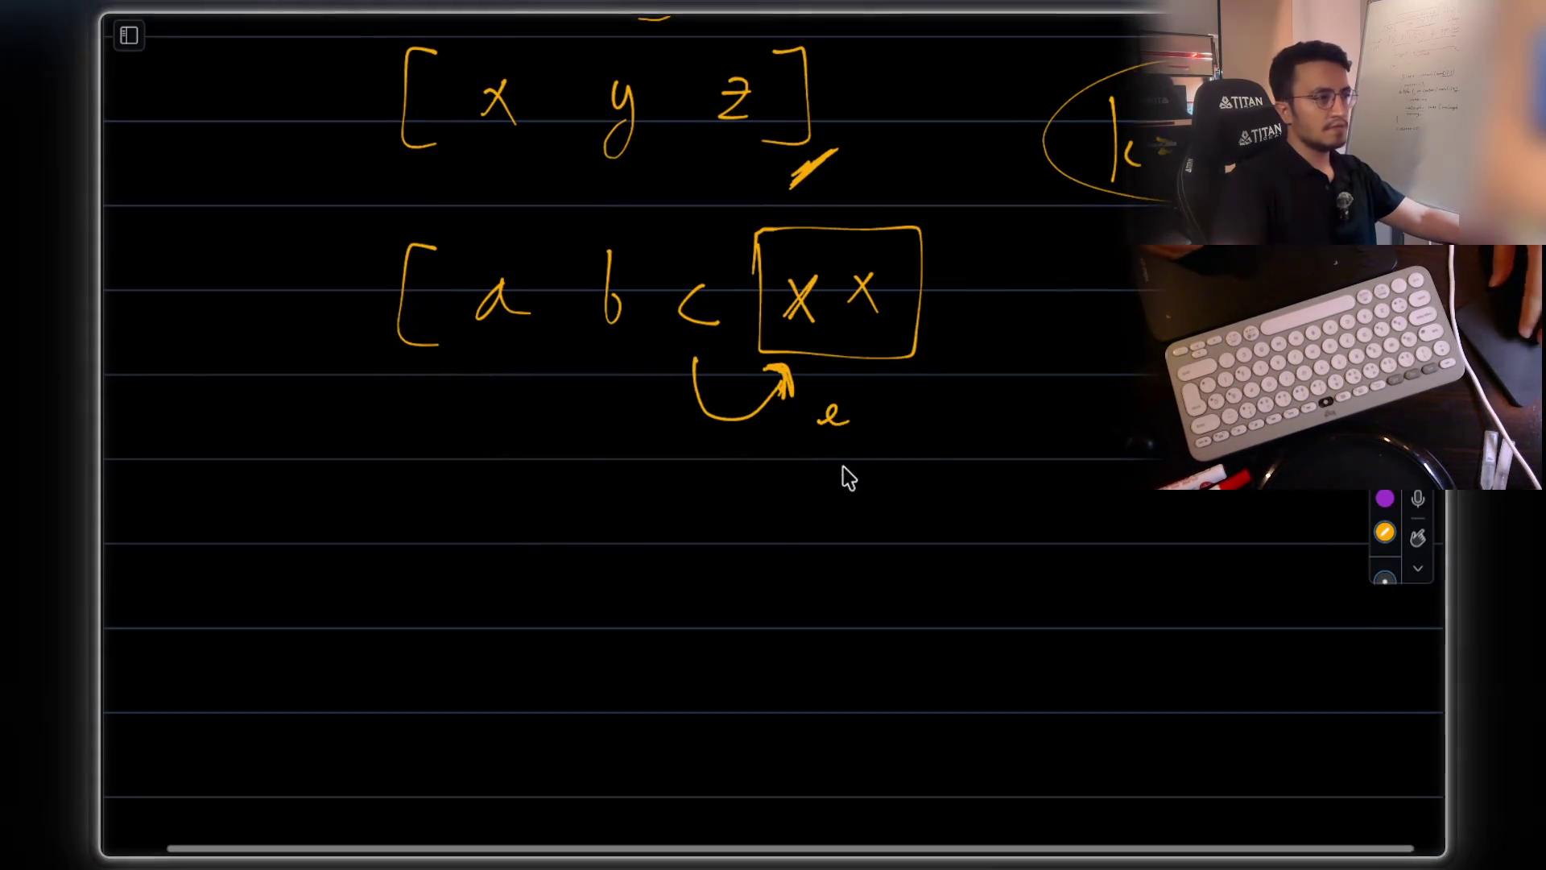